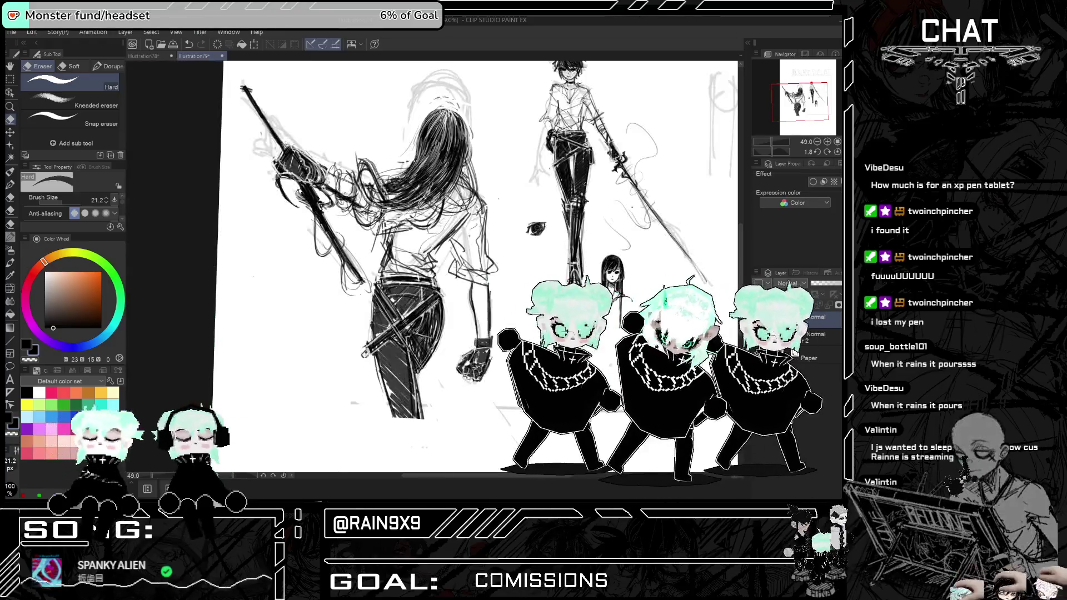
{"action": "key", "text": "h"}
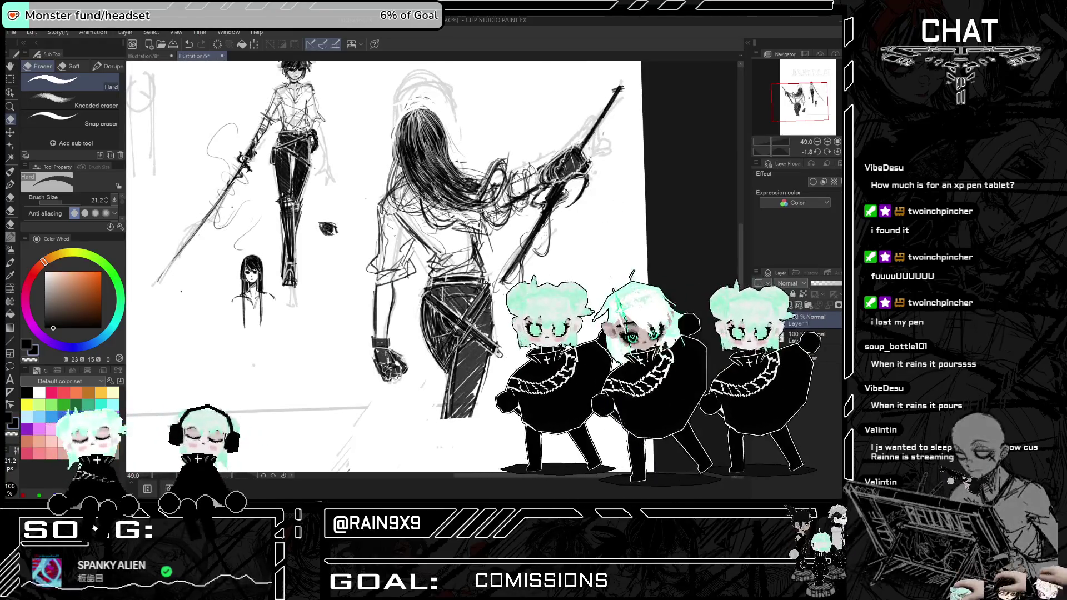
- Flip the canvas horizontally a few times to check the sketch's proportions
{"action": "scroll", "coordinate": [573, 237], "scroll_direction": "down", "scroll_amount": 2}
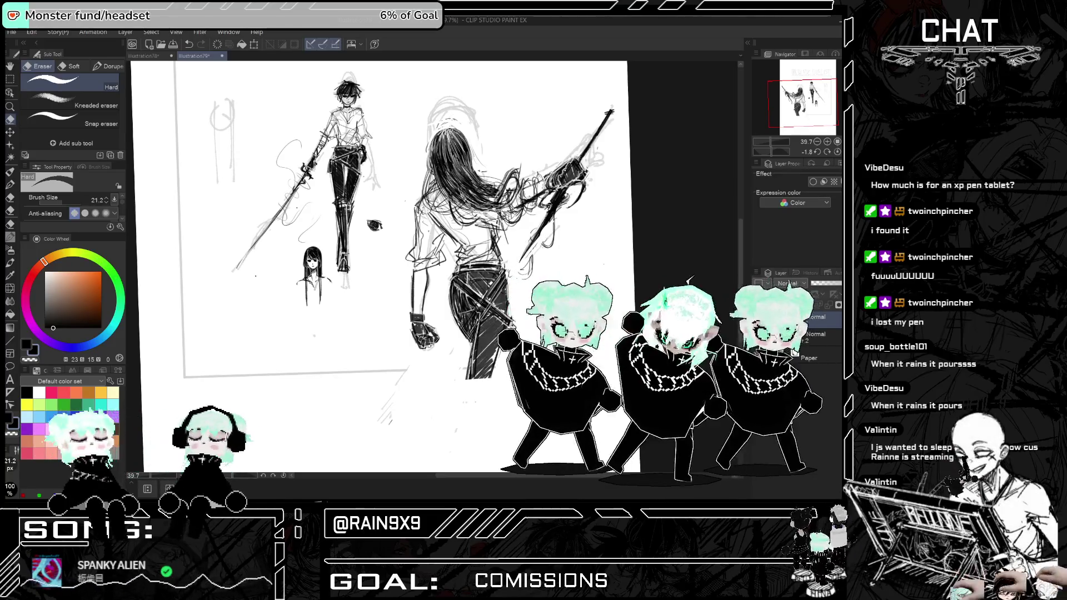
{"action": "key", "text": "h"}
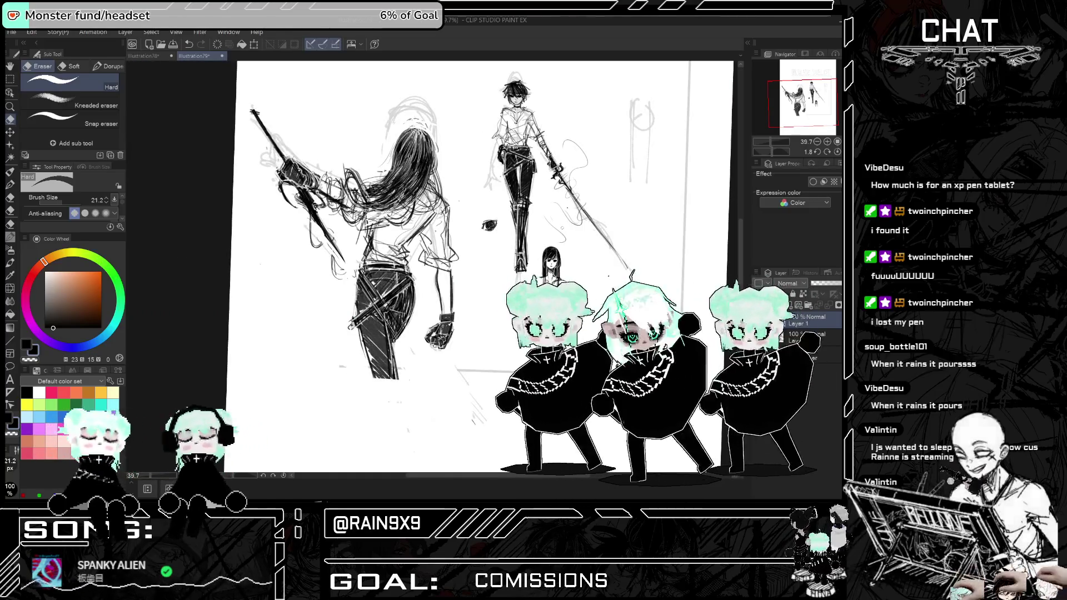
{"action": "key", "text": "h"}
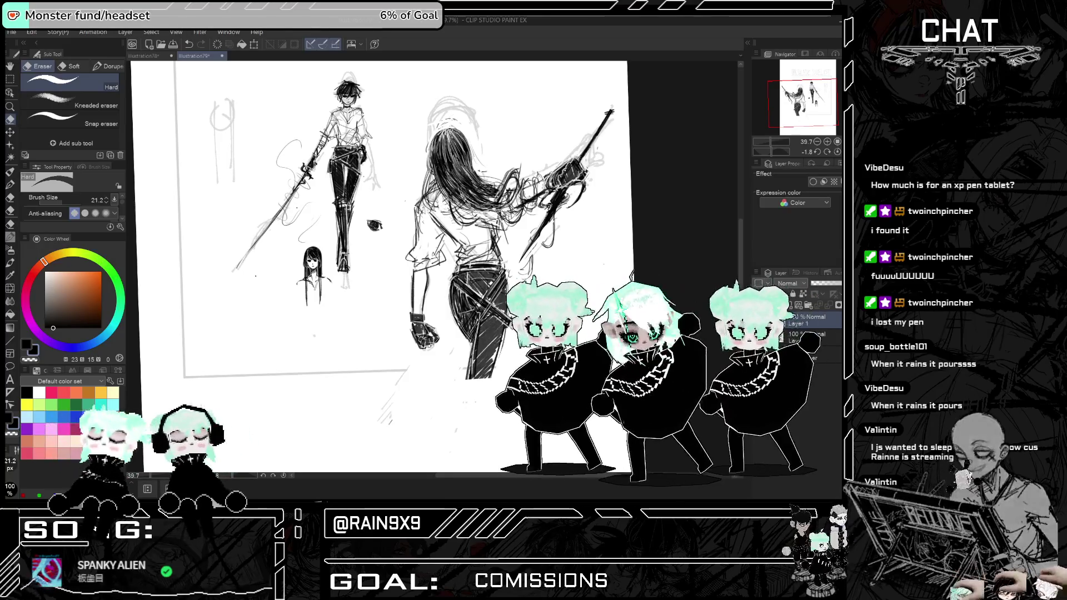
{"action": "key", "text": "h"}
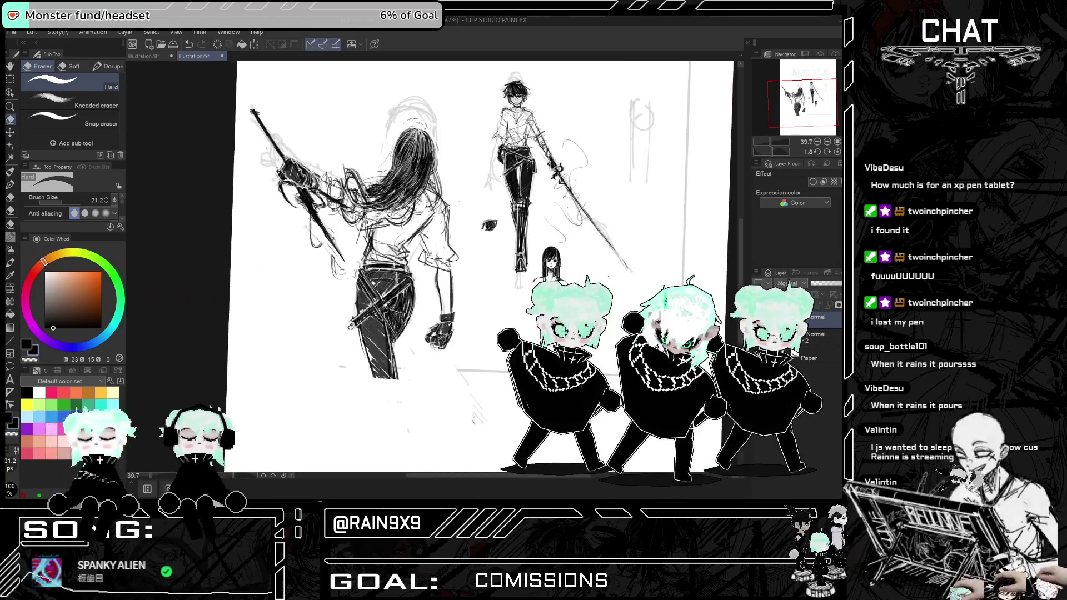
{"action": "key", "text": "h"}
{"action": "key", "text": "h"}
{"action": "key", "text": "h"}
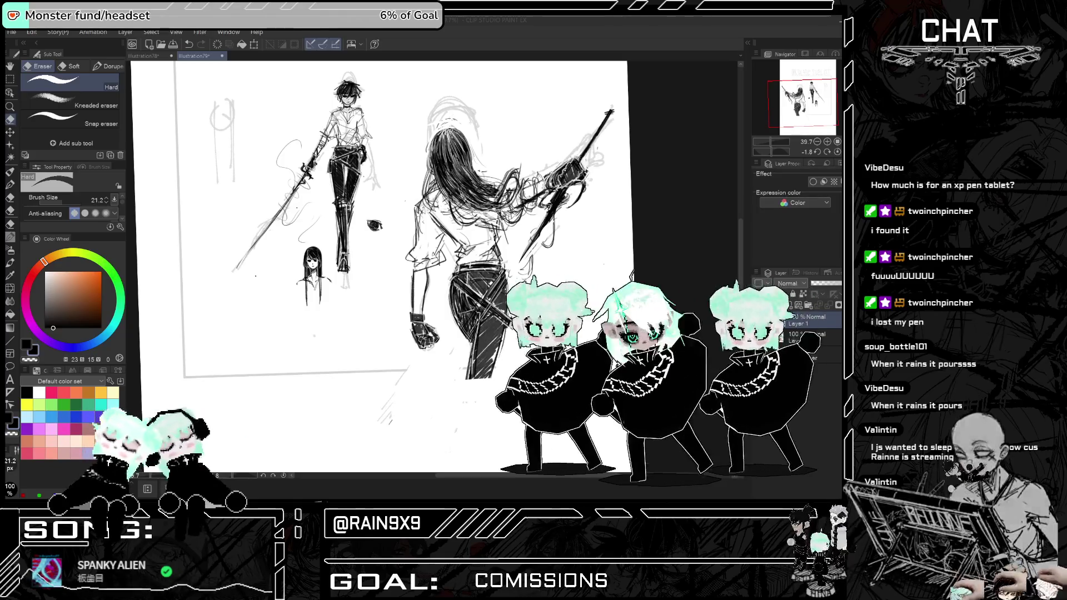
- Switch to the Pen tool with pure black ink and zoom in on the two figures
{"action": "left_click", "coordinate": [10, 184]}
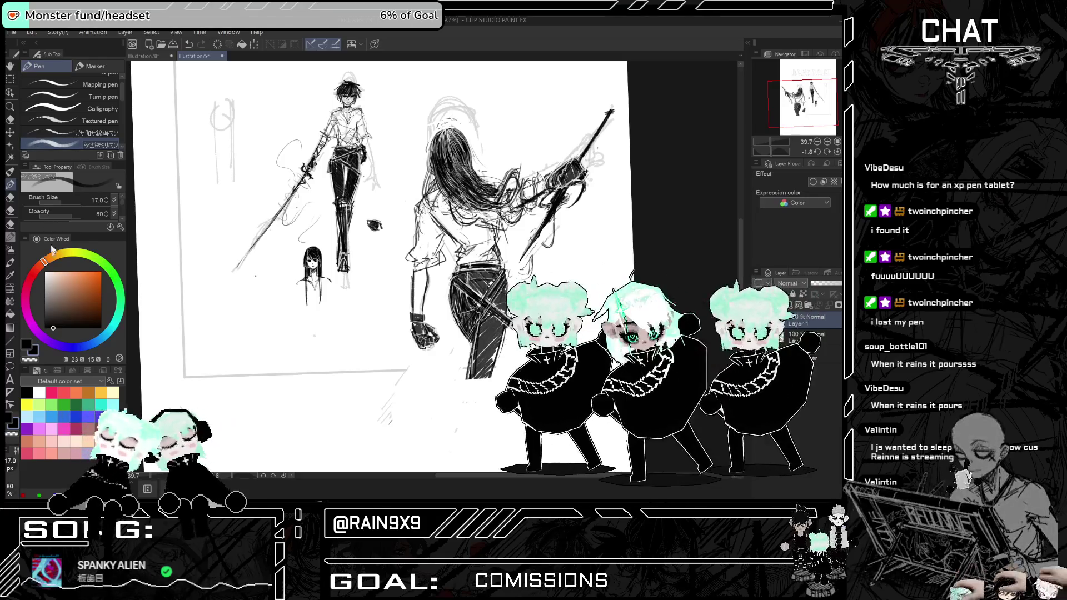
{"action": "left_click", "coordinate": [45, 328]}
{"action": "key", "text": "ctrl+plus"}
{"action": "key", "text": "ctrl+plus"}
{"action": "key", "text": "ctrl+plus"}
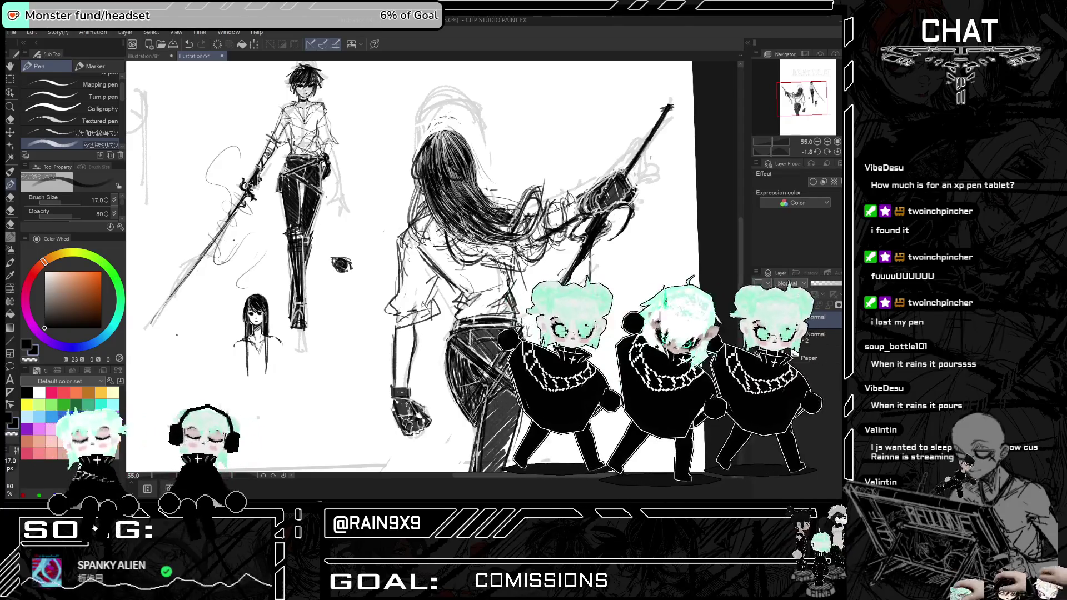
{"action": "key", "text": "h"}
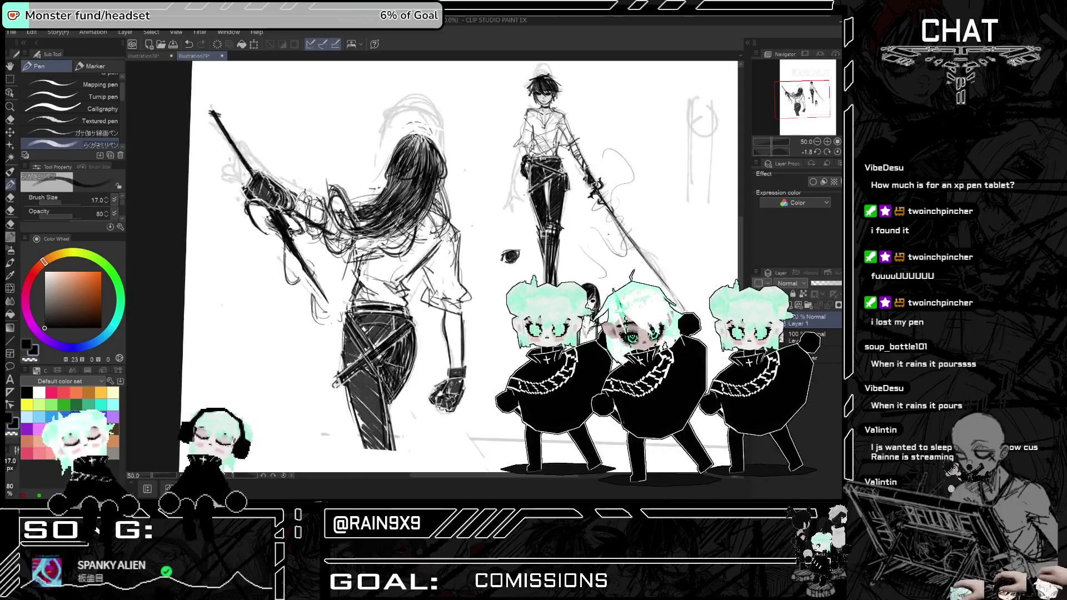
{"action": "key", "text": "ctrl+minus"}
{"action": "key", "text": "ctrl+minus"}
{"action": "key", "text": "ctrl+minus"}
{"action": "key", "text": "h"}
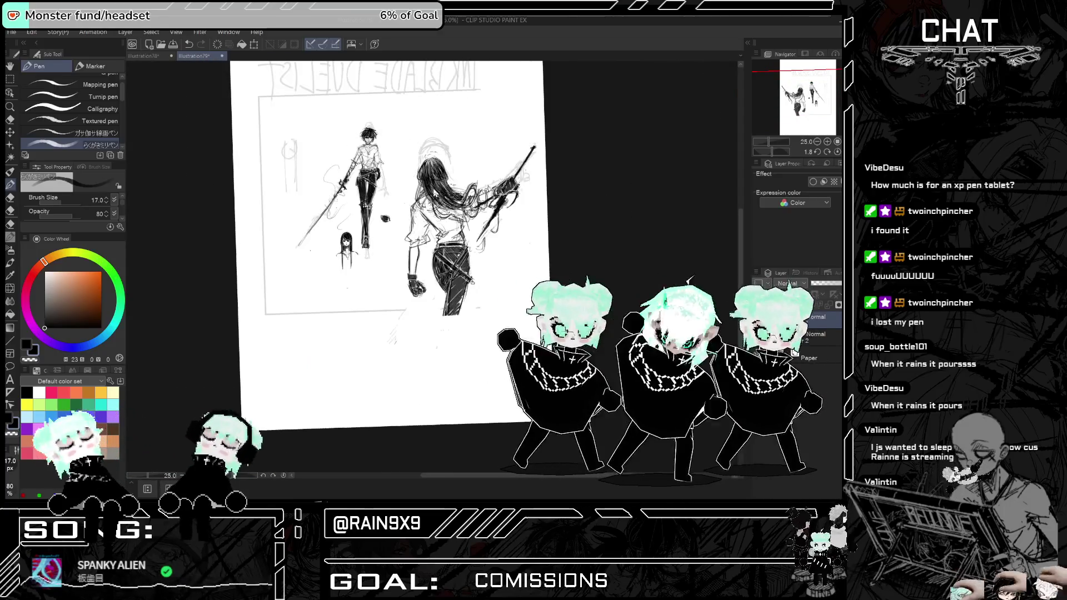
{"action": "scroll", "coordinate": [389, 250], "scroll_direction": "up", "scroll_amount": 3}
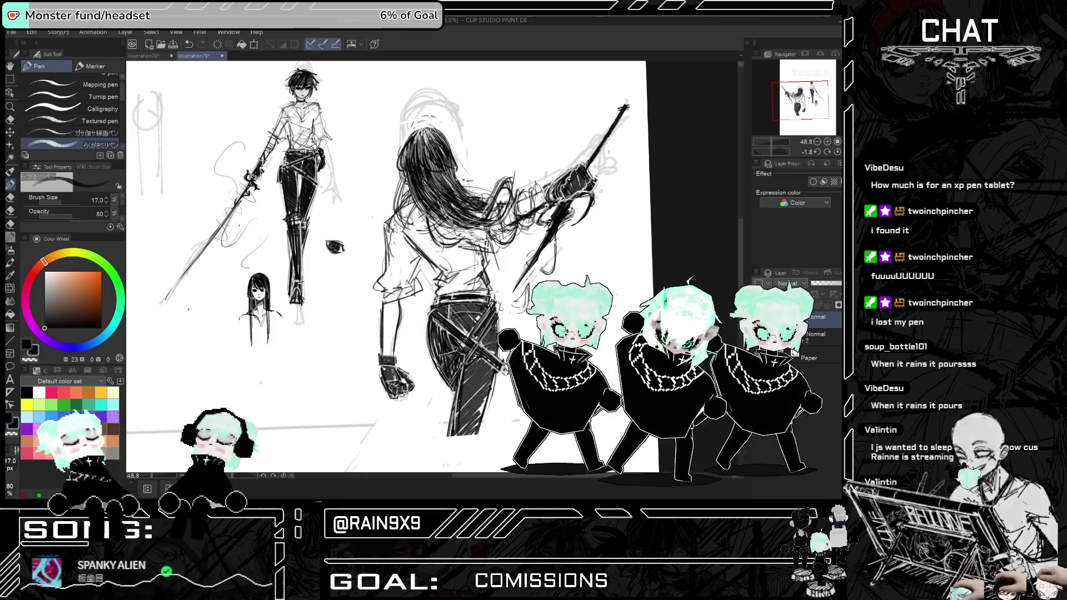
{"action": "key", "text": "ctrl+minus"}
{"action": "key", "text": "ctrl+minus"}
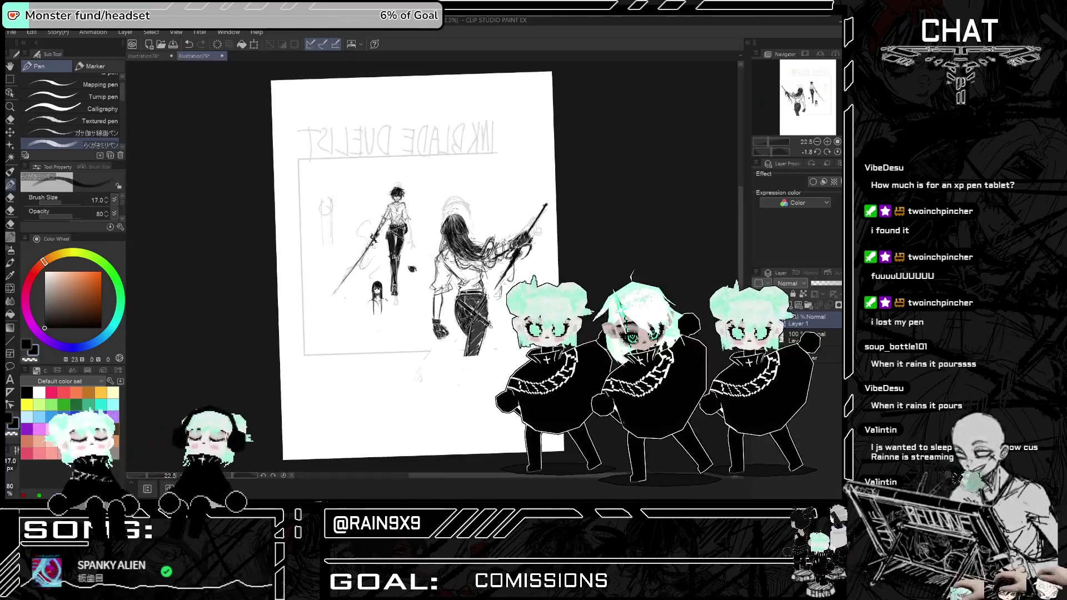
{"action": "key", "text": "ctrl+plus"}
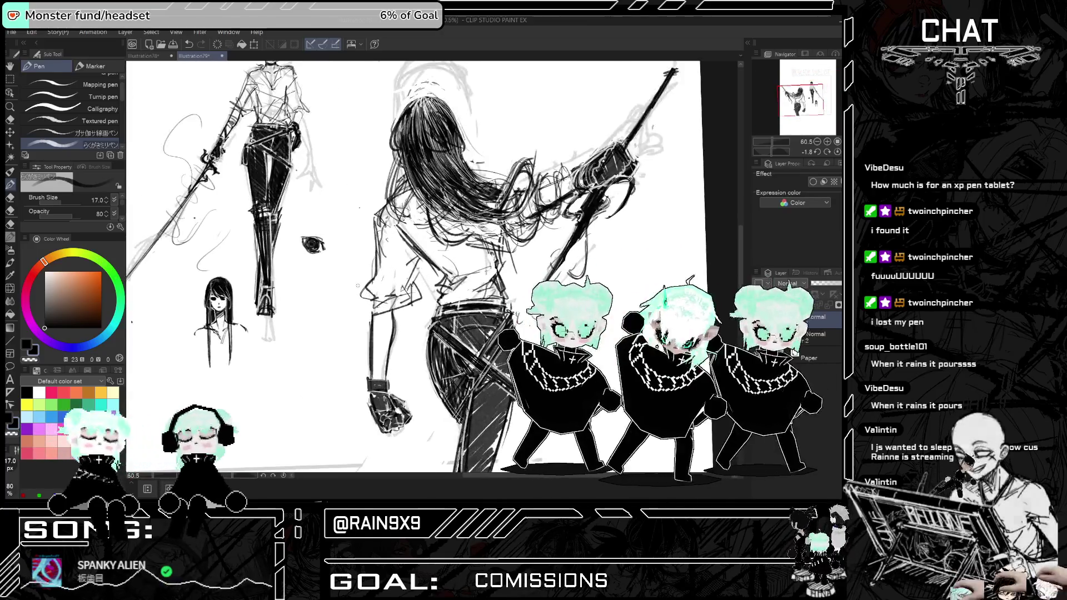
- Ink extra black strokes on the swordswoman's shirt back and sword arm, checking them mirrored
{"action": "mouse_move", "coordinate": [401, 260]}
{"action": "left_mouse_down"}
{"action": "mouse_move", "coordinate": [417, 277]}
{"action": "mouse_move", "coordinate": [405, 303]}
{"action": "left_mouse_up"}
{"action": "key", "text": "h"}
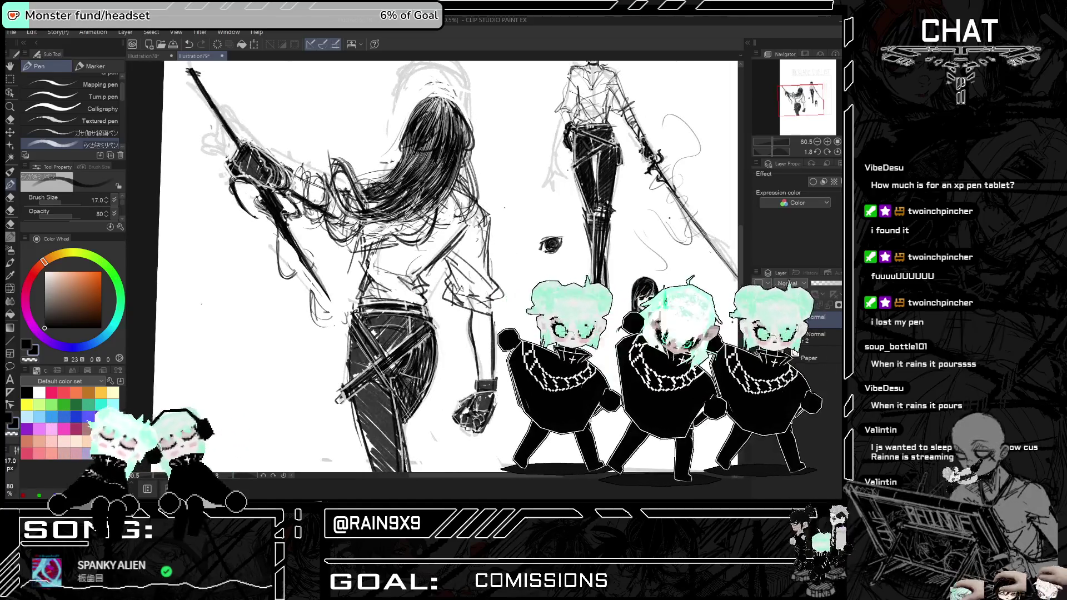
{"action": "key", "text": "h"}
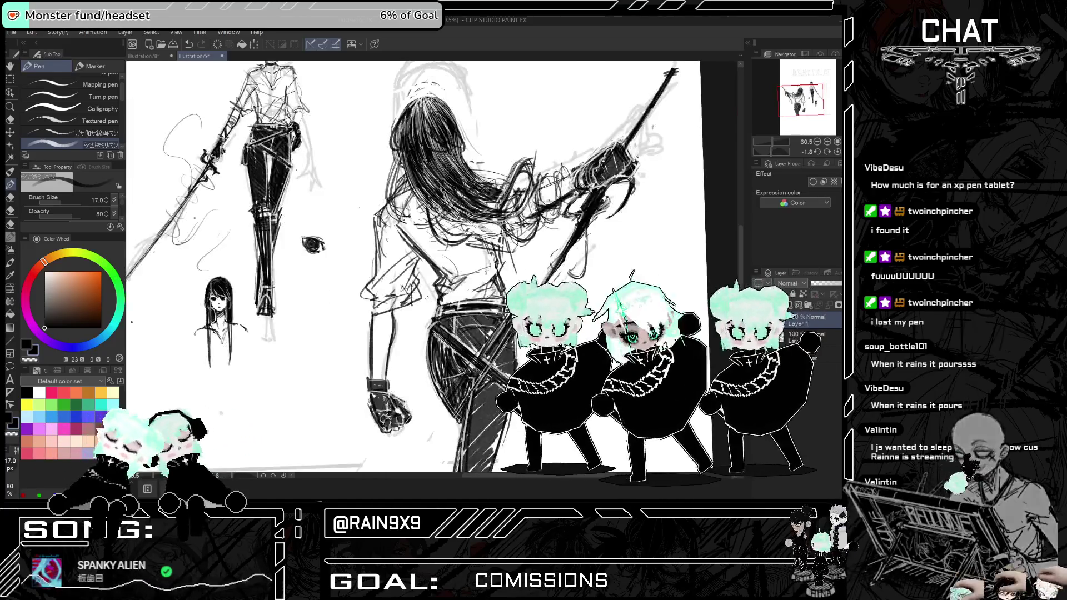
{"action": "left_click_drag", "start_coordinate": [400, 188], "coordinate": [405, 244]}
{"action": "key", "text": "h"}
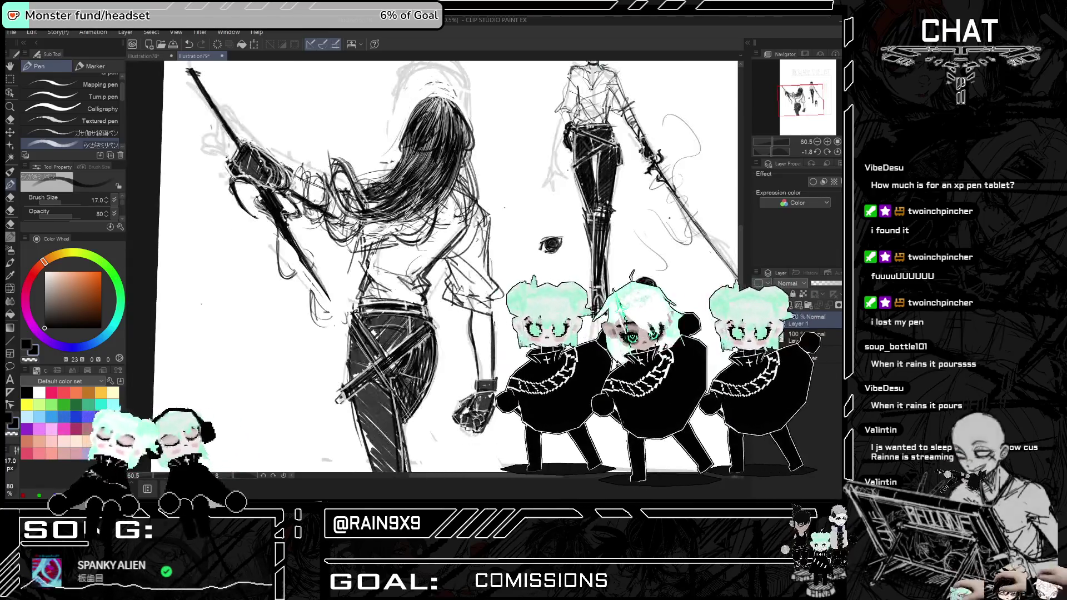
{"action": "key", "text": "ctrl+minus"}
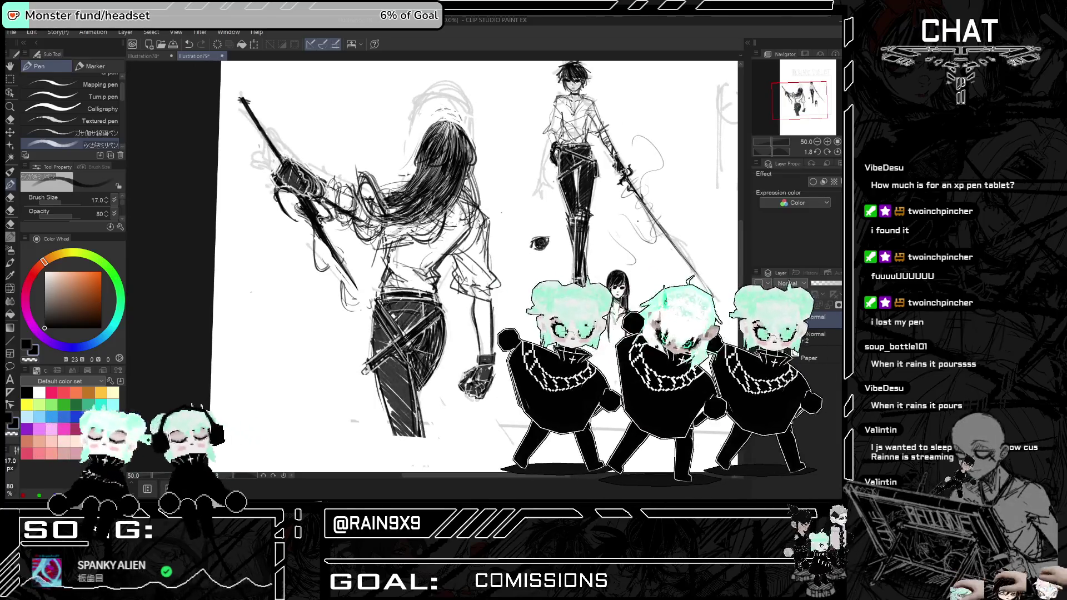
{"action": "key", "text": "h"}
{"action": "left_click_drag", "start_coordinate": [384, 218], "coordinate": [379, 254]}
{"action": "key", "text": "h"}
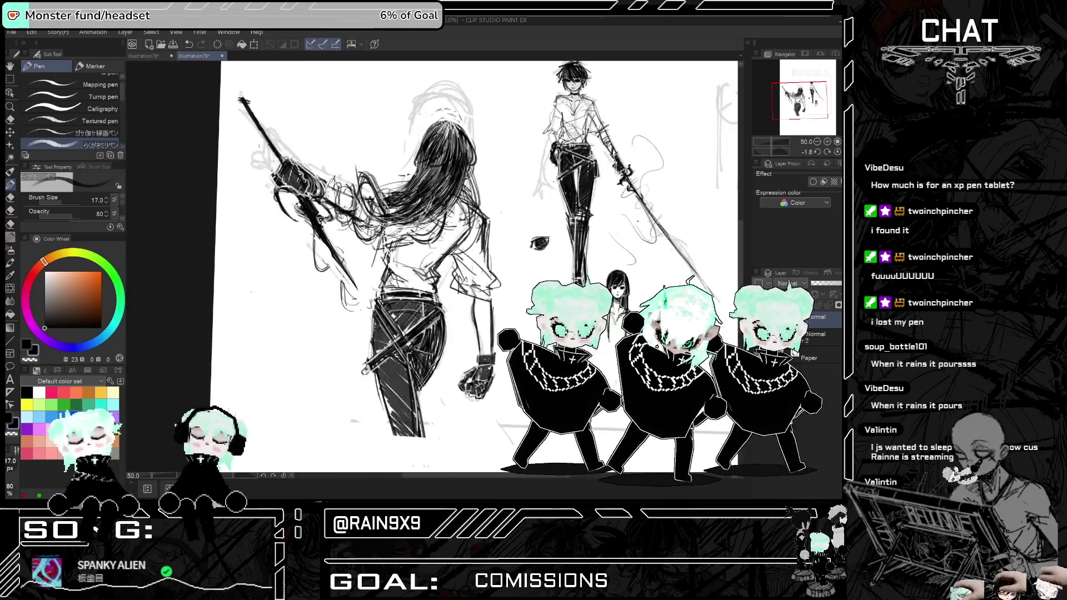
- Fit the whole page in view and compare the composition mirrored and unmirrored
{"action": "key", "text": "ctrl+0"}
{"action": "key", "text": "h"}
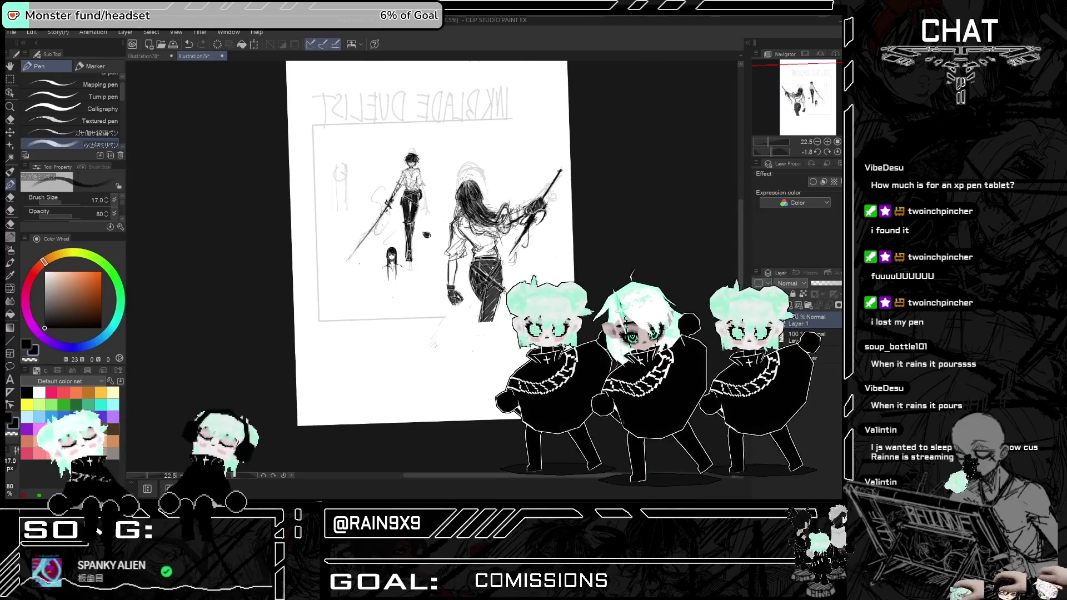
{"action": "key", "text": "ctrl+plus"}
{"action": "scroll", "coordinate": [518, 206], "scroll_direction": "up", "scroll_amount": 5}
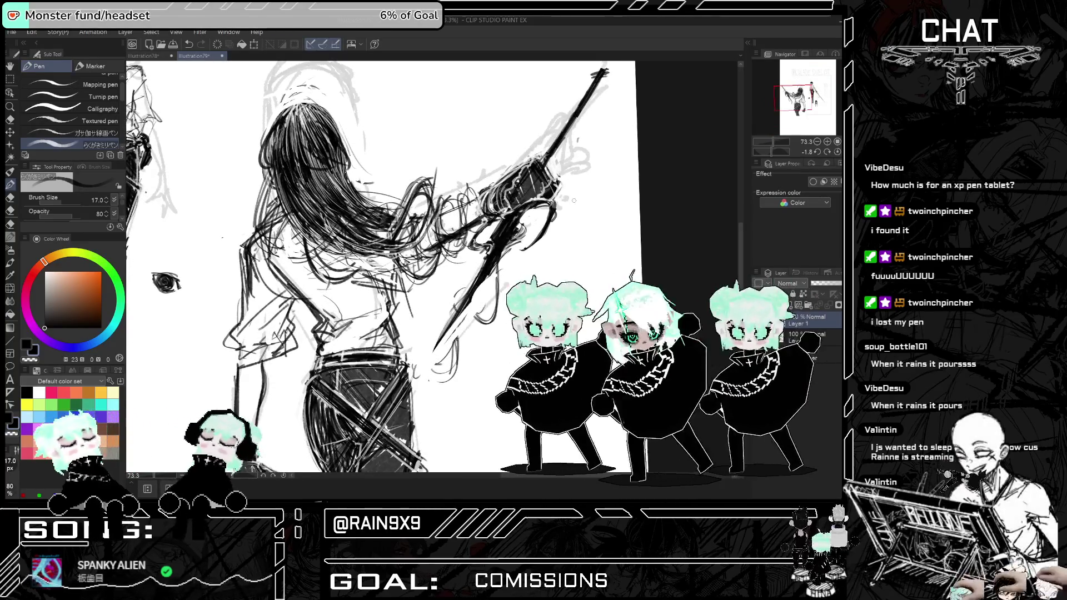
{"action": "key", "text": "ctrl+0"}
{"action": "key", "text": "h"}
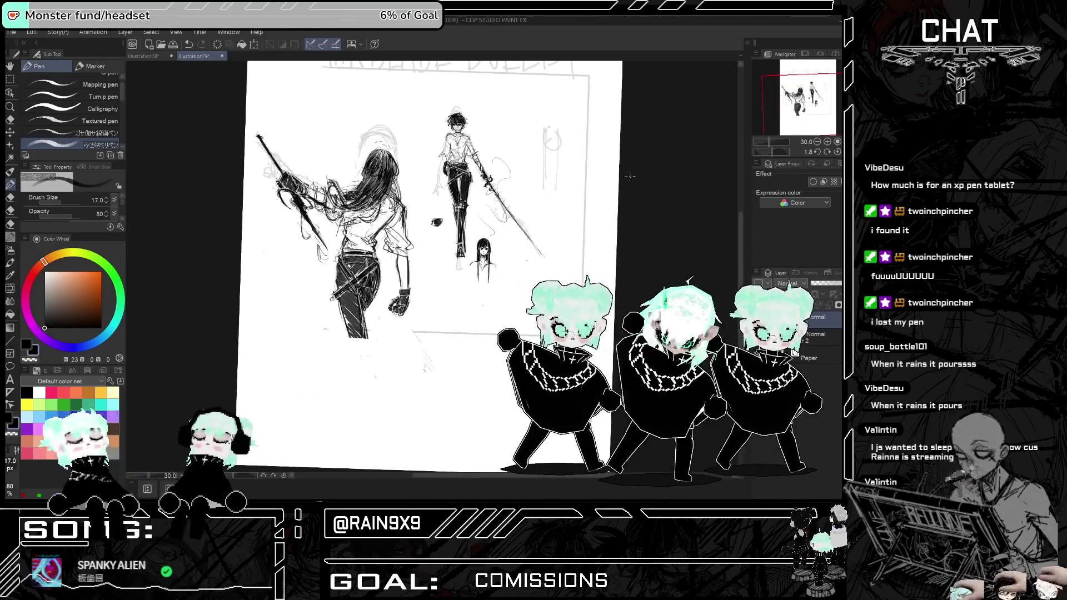
{"action": "key", "text": "h"}
{"action": "scroll", "coordinate": [344, 185], "scroll_direction": "up", "scroll_amount": 2}
{"action": "scroll", "coordinate": [344, 185], "scroll_direction": "down", "scroll_amount": 2}
{"action": "key", "text": "h"}
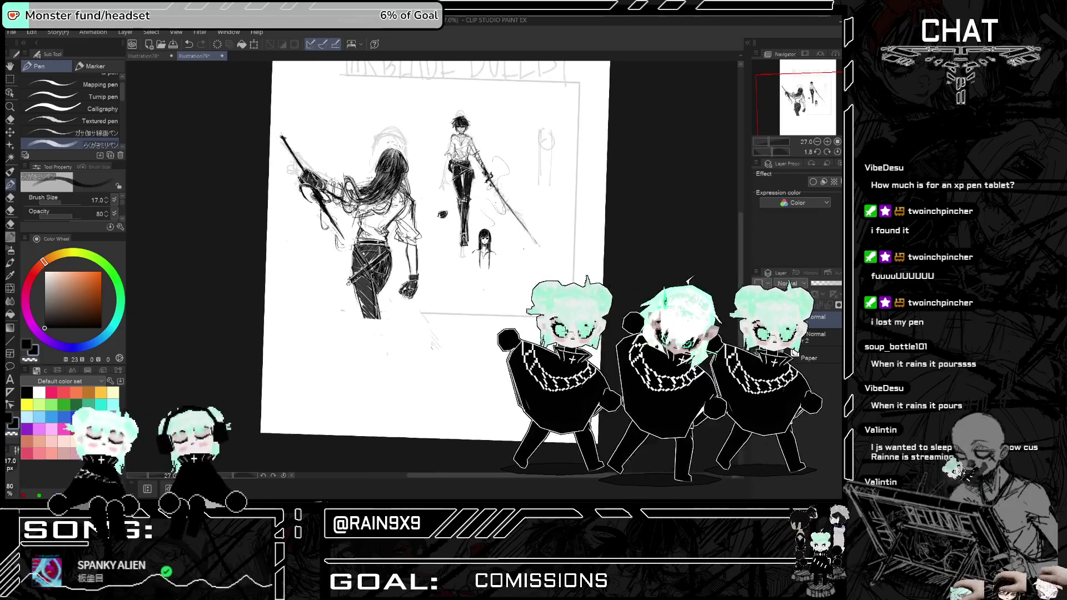
{"action": "key", "text": "h"}
{"action": "scroll", "coordinate": [282, 58], "scroll_direction": "up", "scroll_amount": 2}
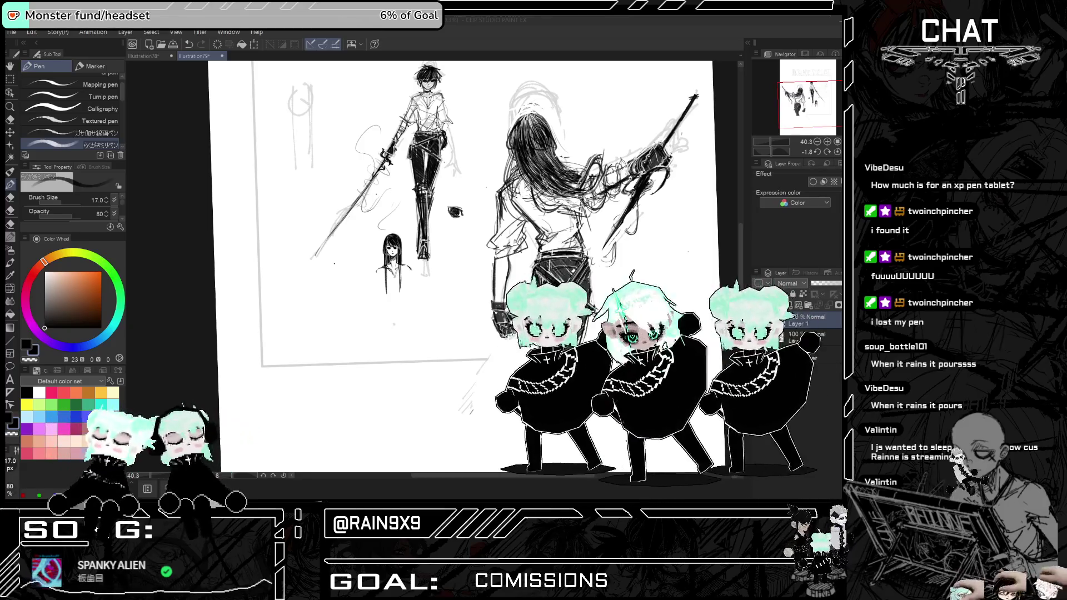
{"action": "scroll", "coordinate": [301, 232], "scroll_direction": "down", "scroll_amount": 3}
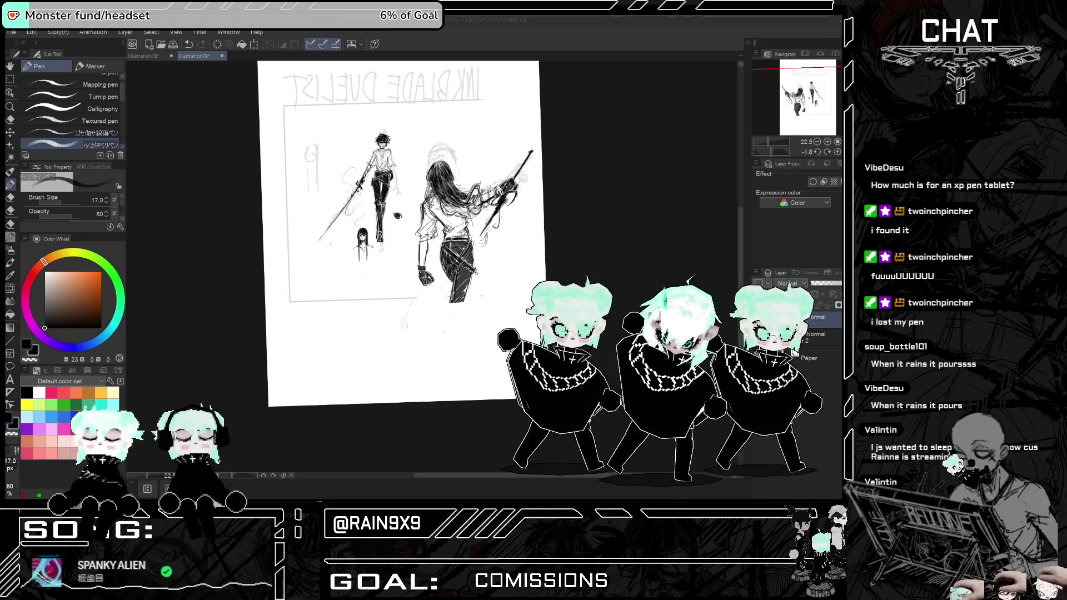
{"action": "scroll", "coordinate": [502, 181], "scroll_direction": "up", "scroll_amount": 2}
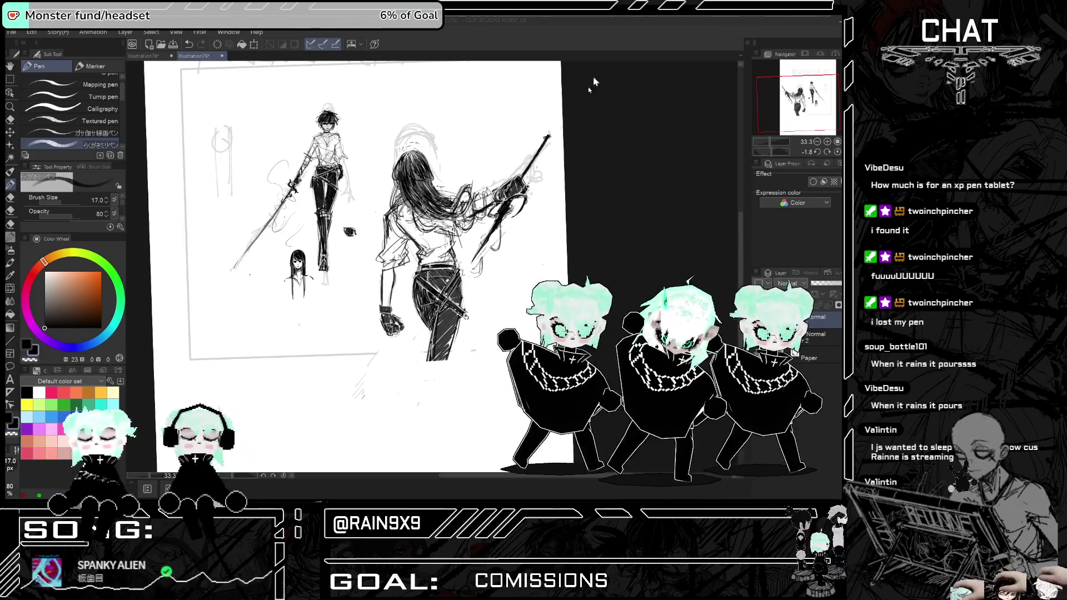
{"action": "scroll", "coordinate": [486, 232], "scroll_direction": "up", "scroll_amount": 2}
{"action": "scroll", "coordinate": [487, 233], "scroll_direction": "down", "scroll_amount": 4}
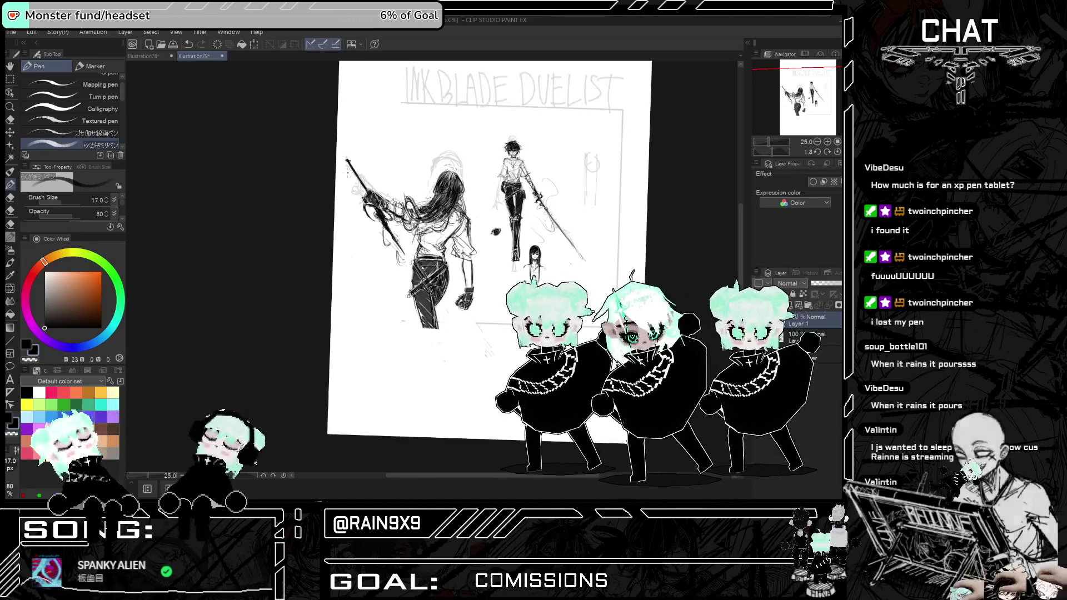
{"action": "key", "text": "h"}
{"action": "key", "text": "h"}
{"action": "scroll", "coordinate": [434, 250], "scroll_direction": "up", "scroll_amount": 4}
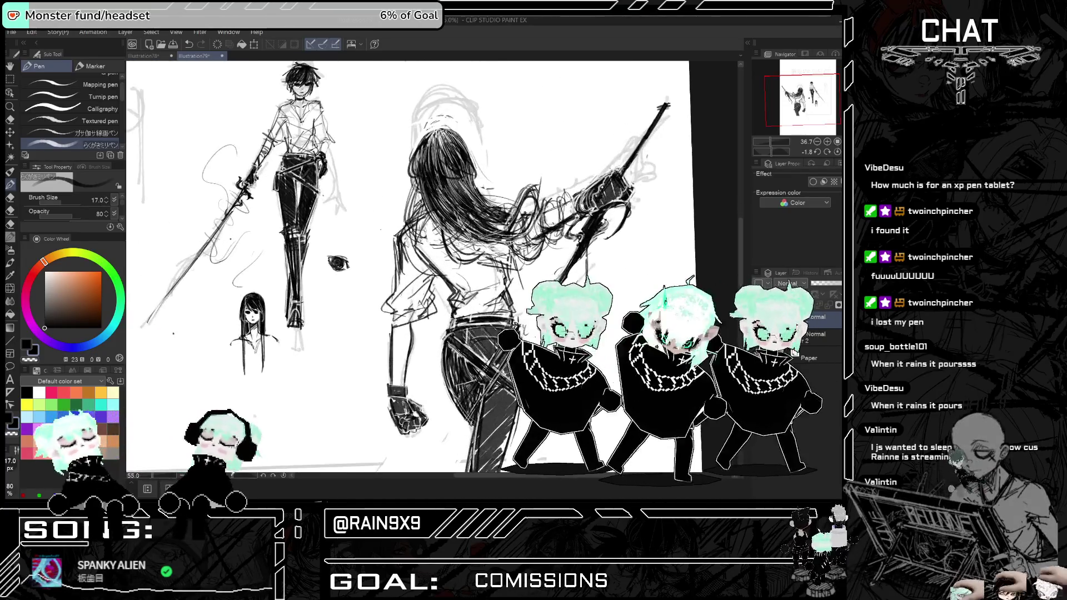
{"action": "scroll", "coordinate": [376, 151], "scroll_direction": "down", "scroll_amount": 2}
{"action": "scroll", "coordinate": [377, 152], "scroll_direction": "up", "scroll_amount": 4}
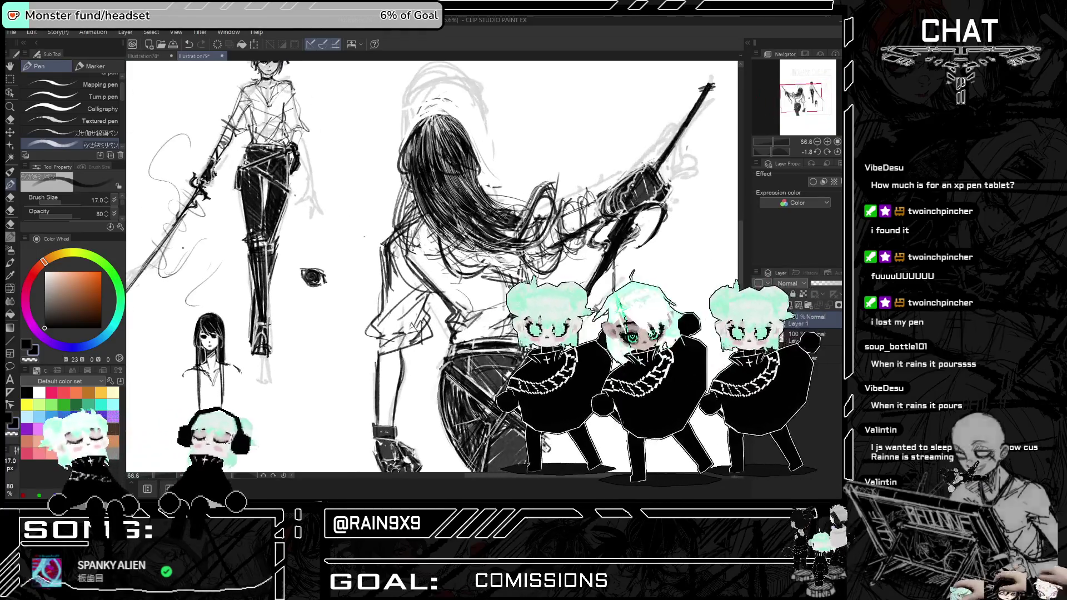
{"action": "scroll", "coordinate": [372, 144], "scroll_direction": "down", "scroll_amount": 2}
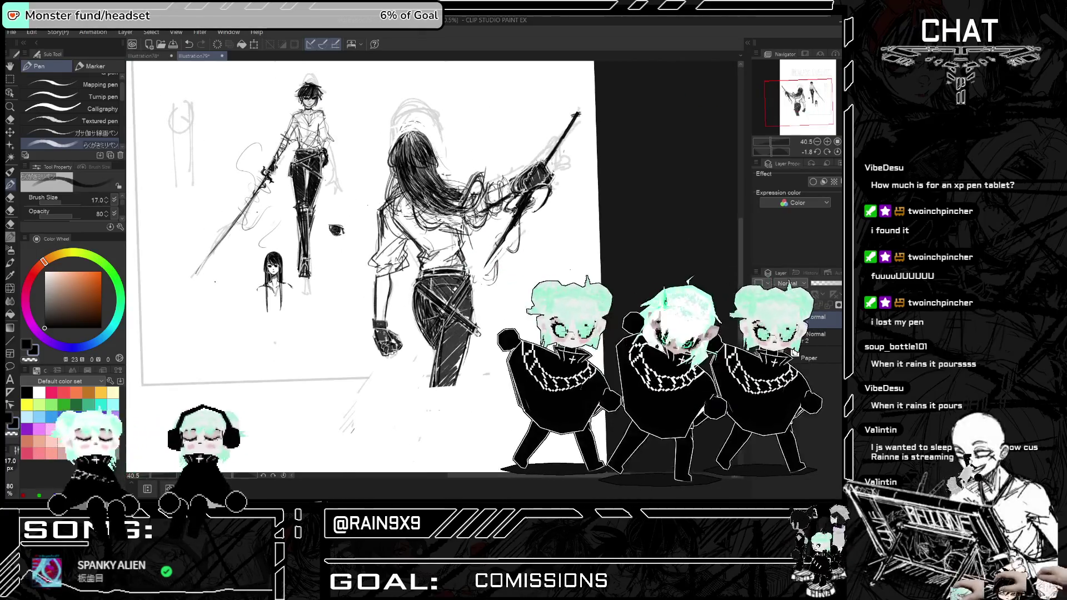
{"action": "scroll", "coordinate": [452, 150], "scroll_direction": "down", "scroll_amount": 1}
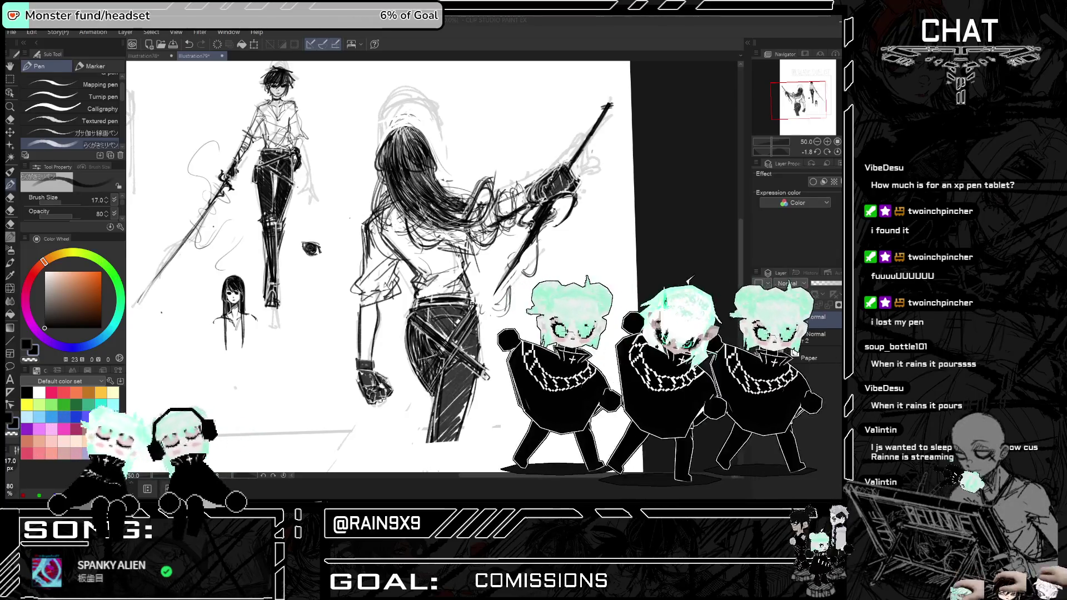
{"action": "scroll", "coordinate": [466, 317], "scroll_direction": "down", "scroll_amount": 3}
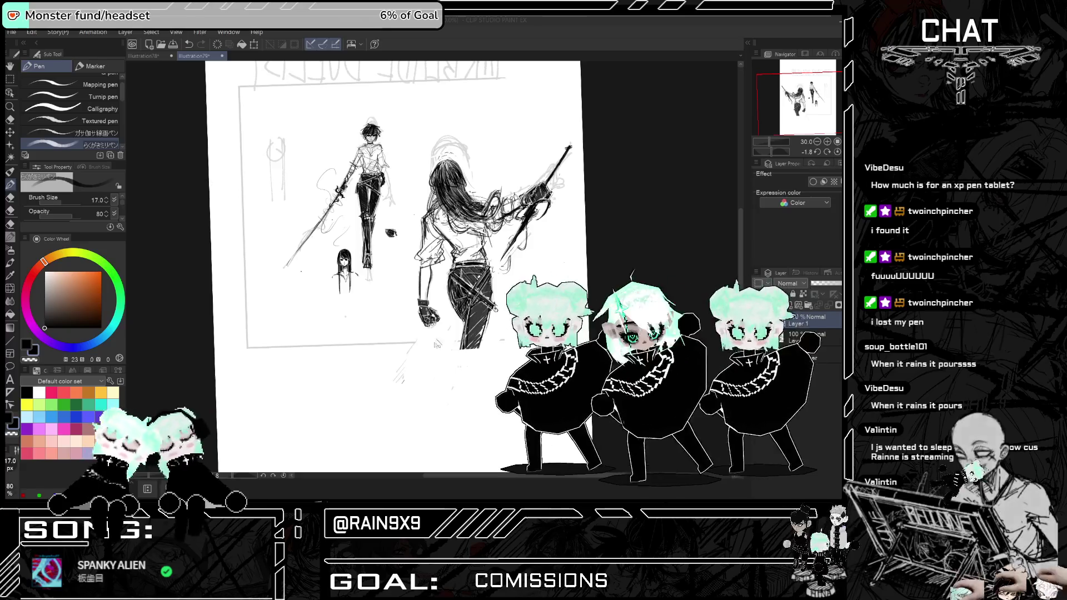
{"action": "scroll", "coordinate": [466, 317], "scroll_direction": "up", "scroll_amount": 2}
{"action": "scroll", "coordinate": [549, 211], "scroll_direction": "up", "scroll_amount": 1}
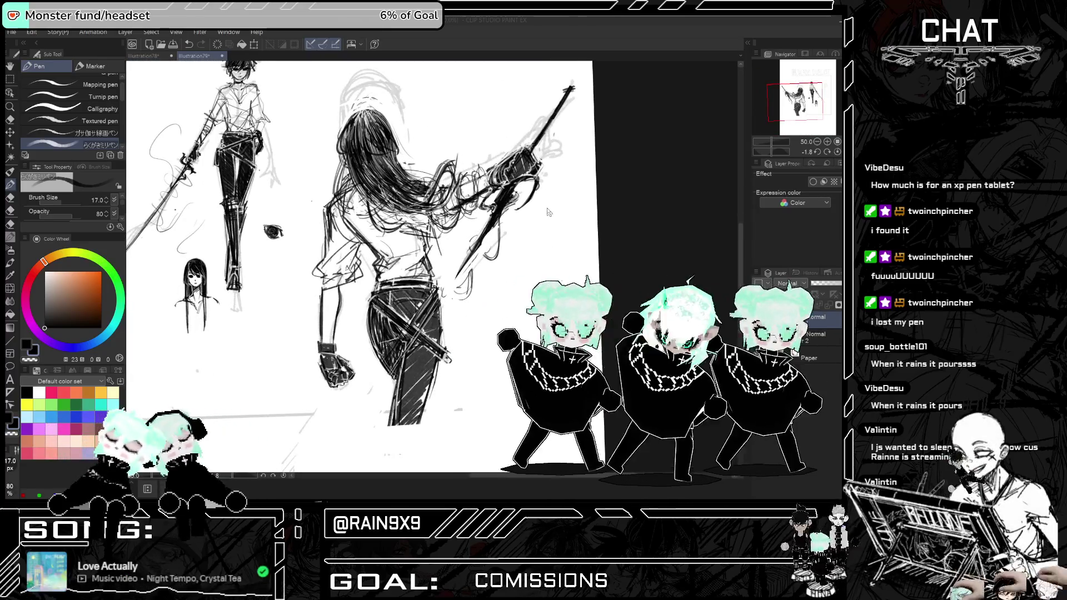
{"action": "key", "text": "e"}
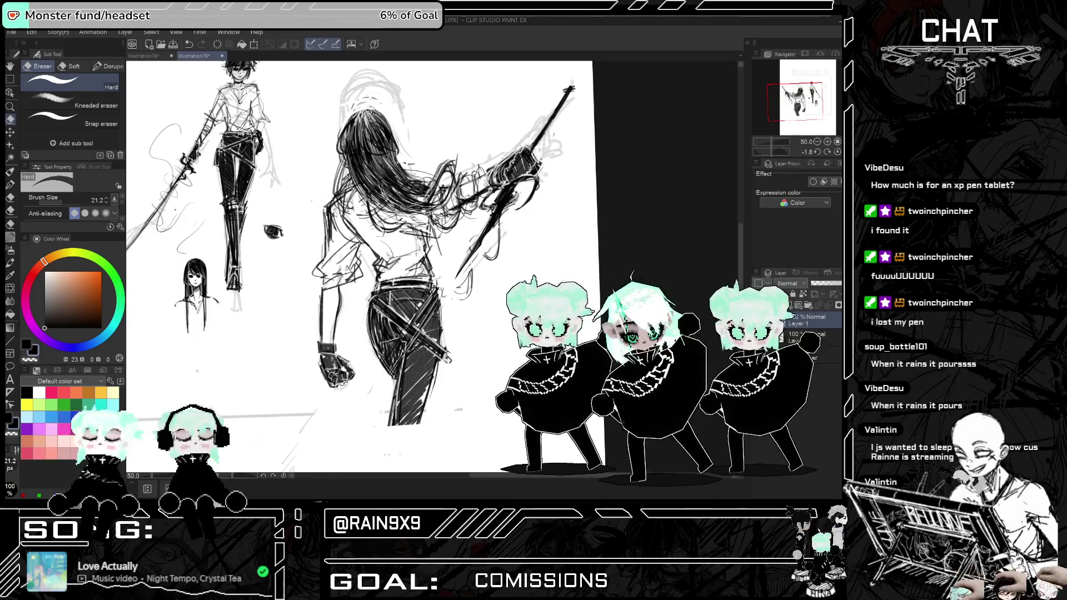
- Erase a small patch of stray strokes and check the drawing mirrored
{"action": "left_click_drag", "start_coordinate": [423, 255], "coordinate": [428, 271]}
{"action": "key", "text": "h"}
{"action": "key", "text": "h"}
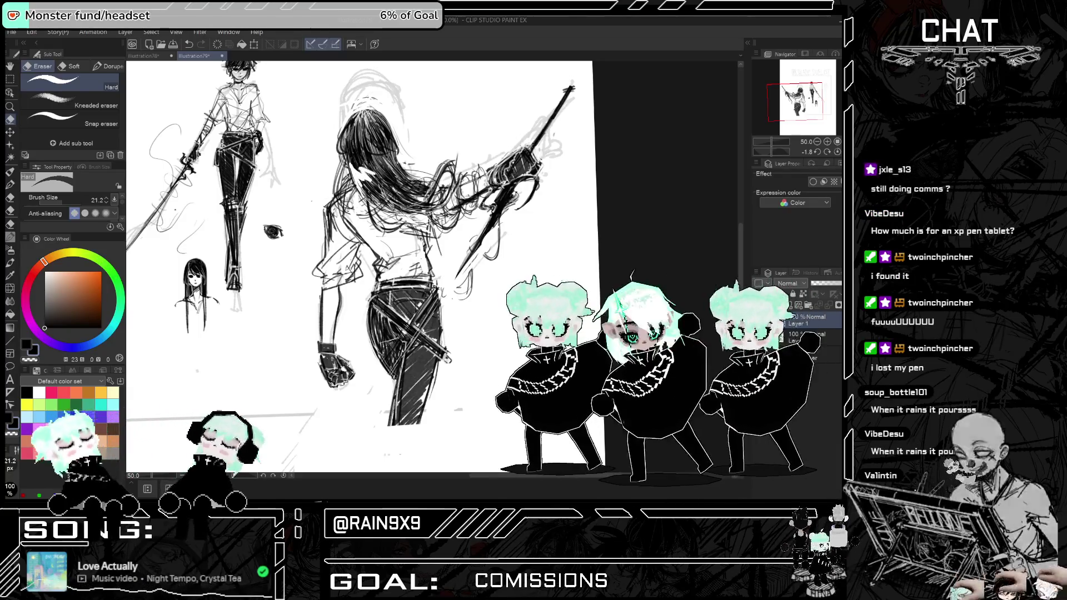
{"action": "key", "text": "h"}
{"action": "key", "text": "h"}
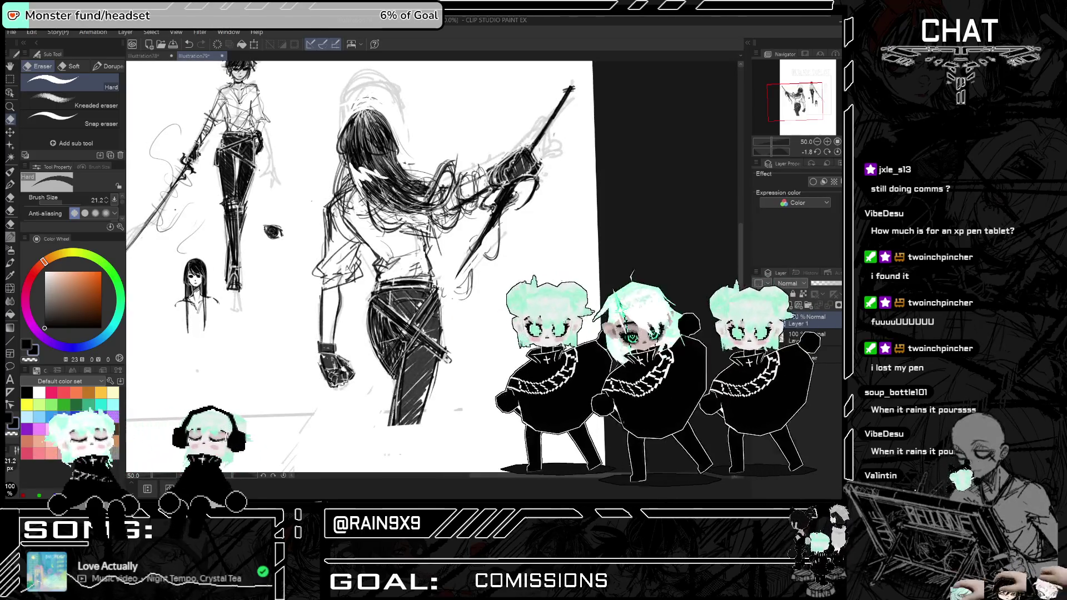
- Erase a light highlight streak through the swordswoman's hair and check it flipped
{"action": "left_click_drag", "start_coordinate": [385, 172], "coordinate": [411, 162]}
{"action": "scroll", "coordinate": [449, 64], "scroll_direction": "down", "scroll_amount": 1}
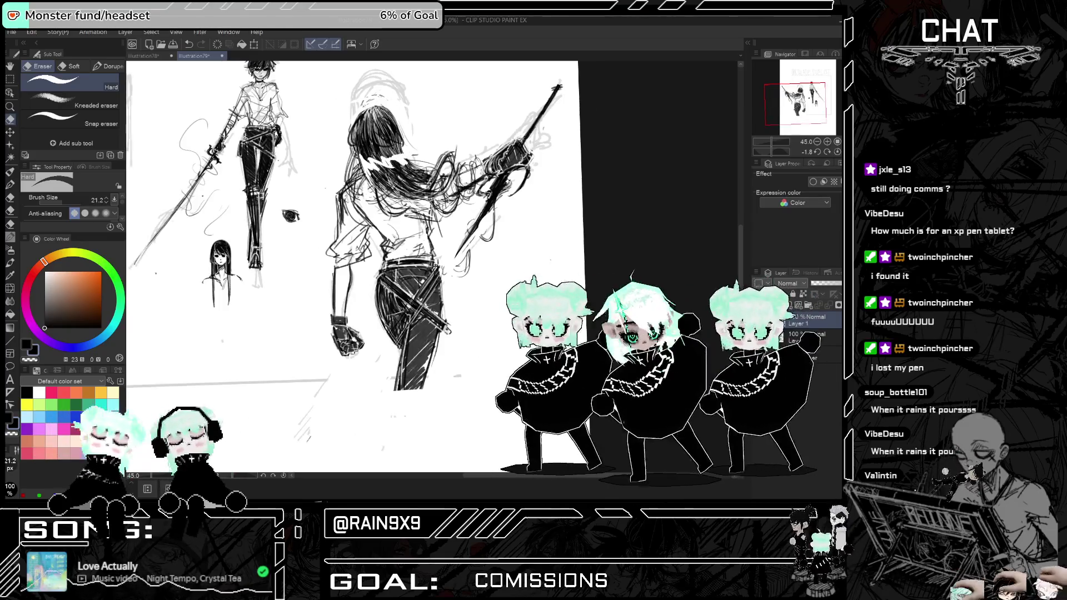
{"action": "scroll", "coordinate": [420, 80], "scroll_direction": "down", "scroll_amount": 1}
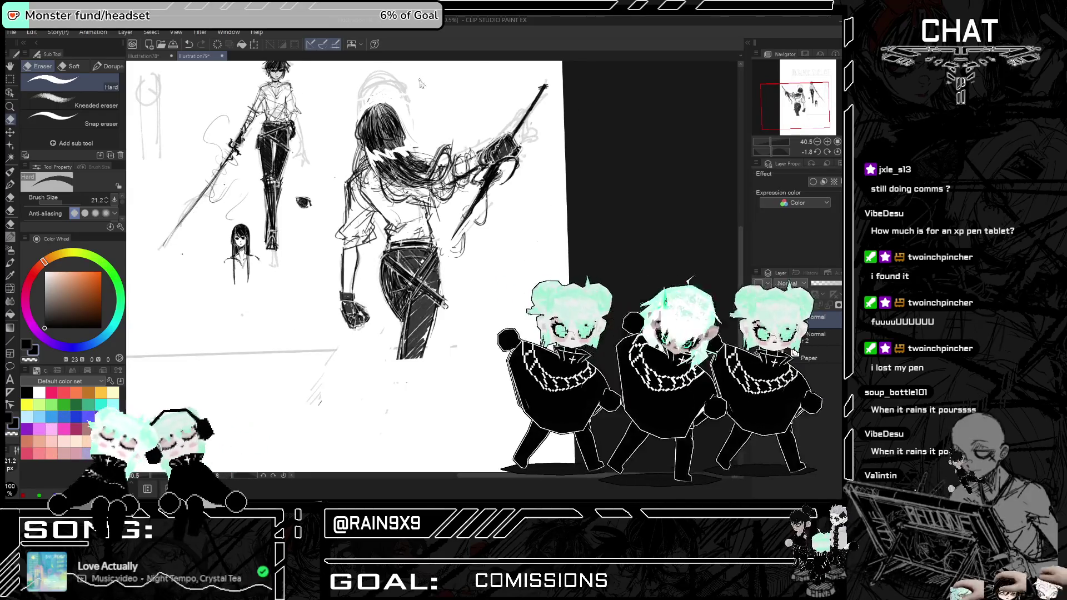
{"action": "scroll", "coordinate": [420, 80], "scroll_direction": "up", "scroll_amount": 2}
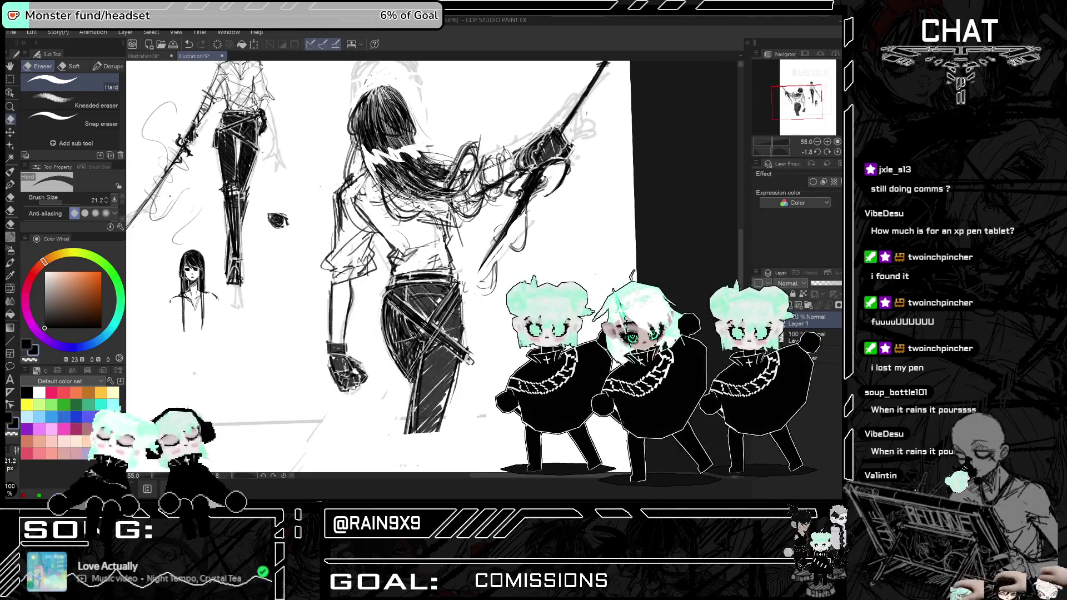
{"action": "key", "text": "h"}
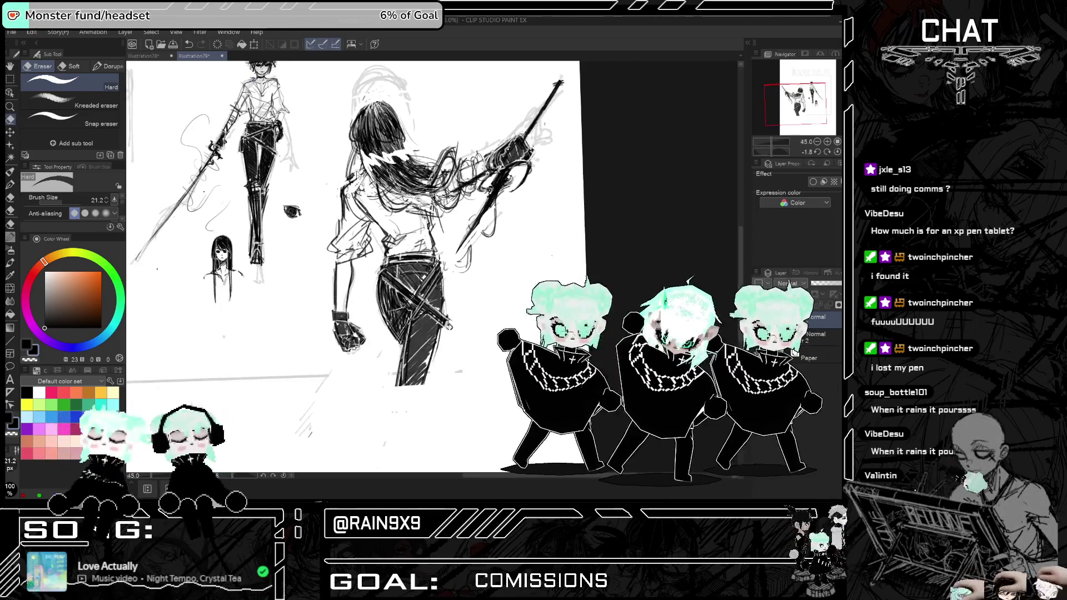
{"action": "key", "text": "ctrl+minus"}
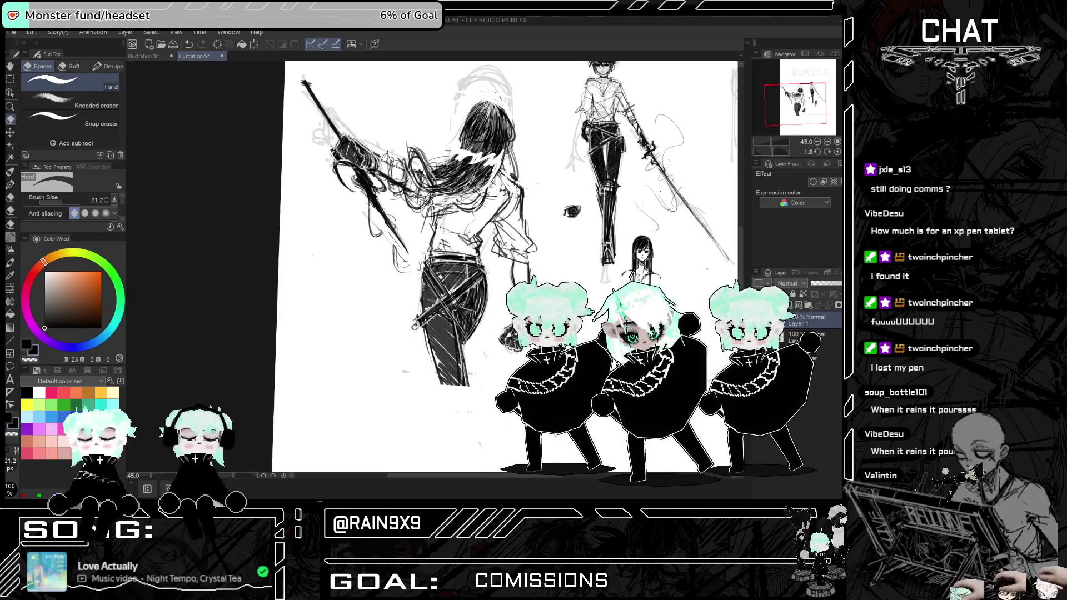
{"action": "key", "text": "h"}
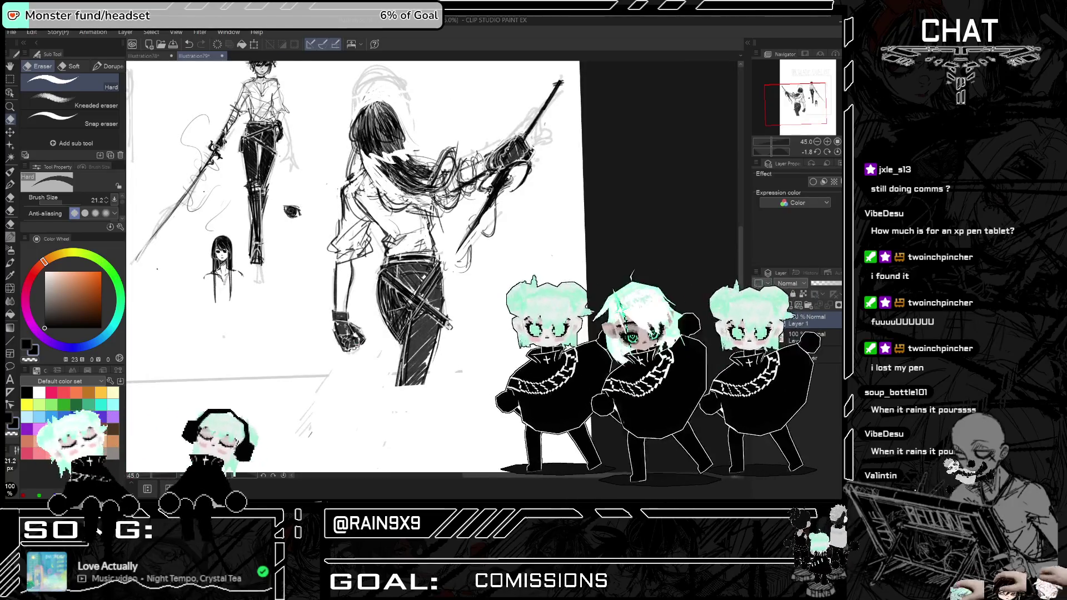
{"action": "left_click", "coordinate": [10, 171]}
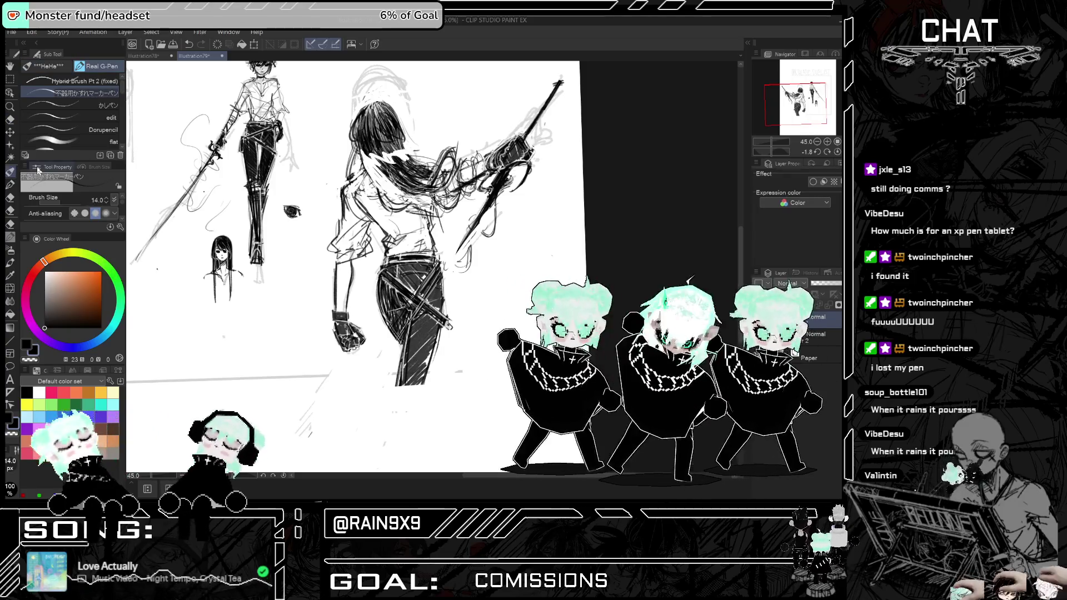
- Ink darker hair strands with the Pen, then erase a highlight through the hair lines
{"action": "left_click", "coordinate": [10, 185]}
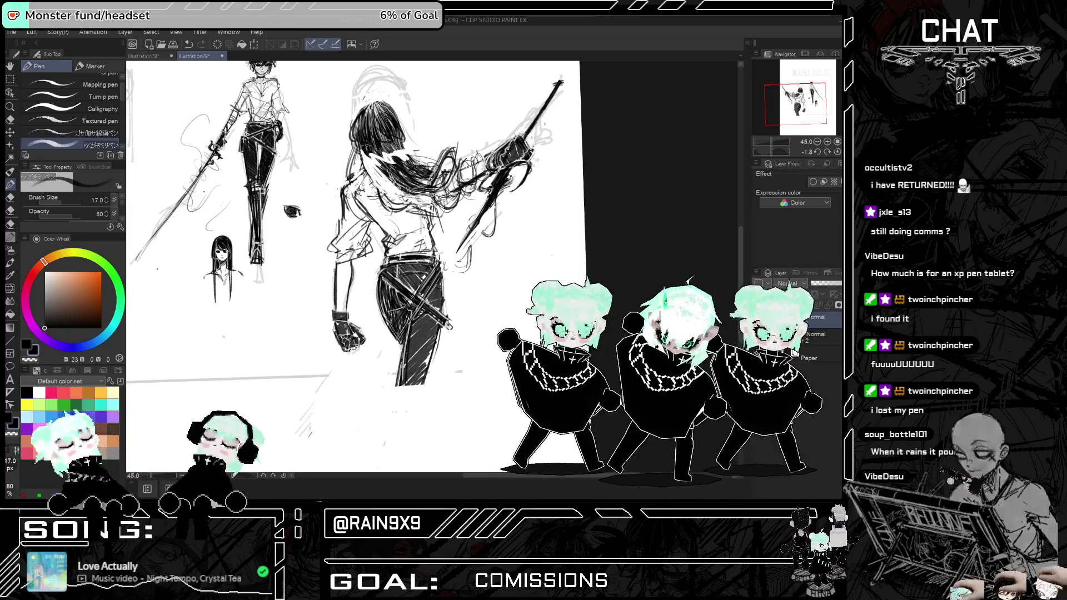
{"action": "scroll", "coordinate": [357, 144], "scroll_direction": "up", "scroll_amount": 1}
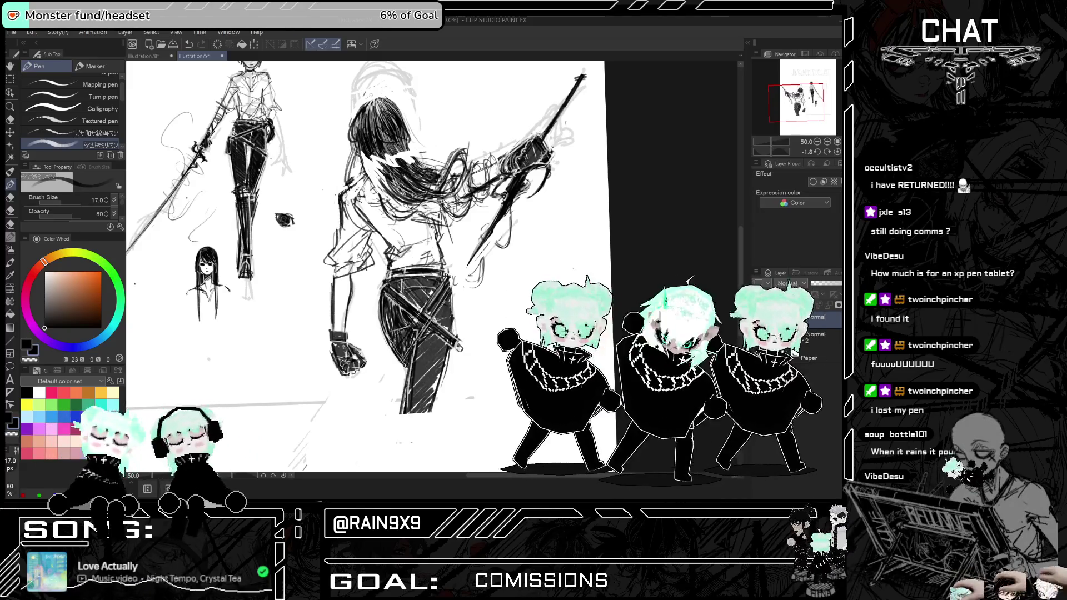
{"action": "key", "text": "h"}
{"action": "key", "text": "e"}
{"action": "left_click_drag", "start_coordinate": [428, 167], "coordinate": [451, 162]}
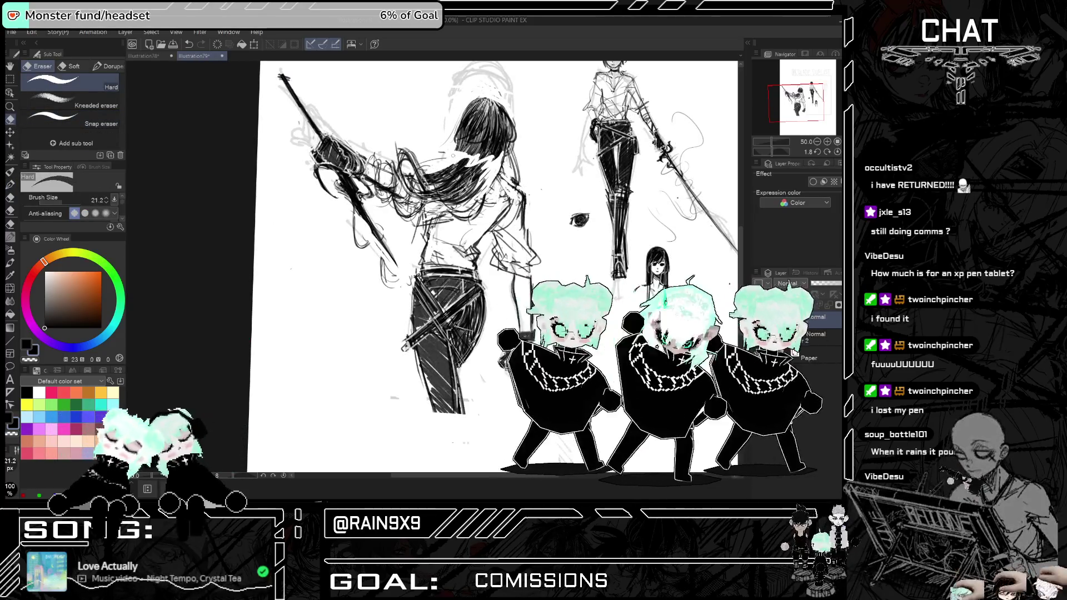
{"action": "key", "text": "h"}
{"action": "key", "text": "p"}
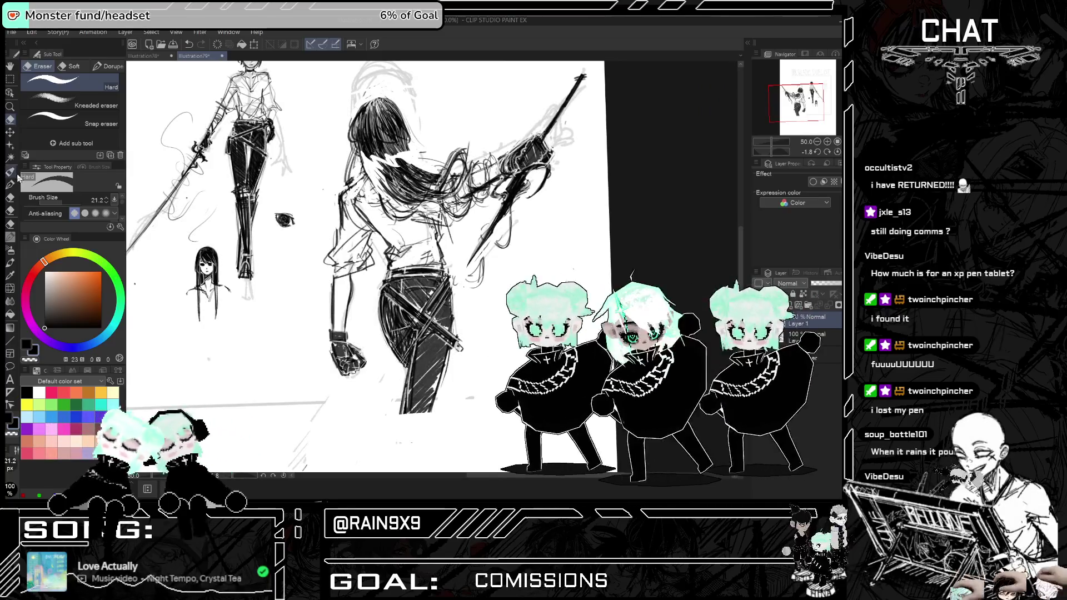
{"action": "scroll", "coordinate": [405, 140], "scroll_direction": "up", "scroll_amount": 3}
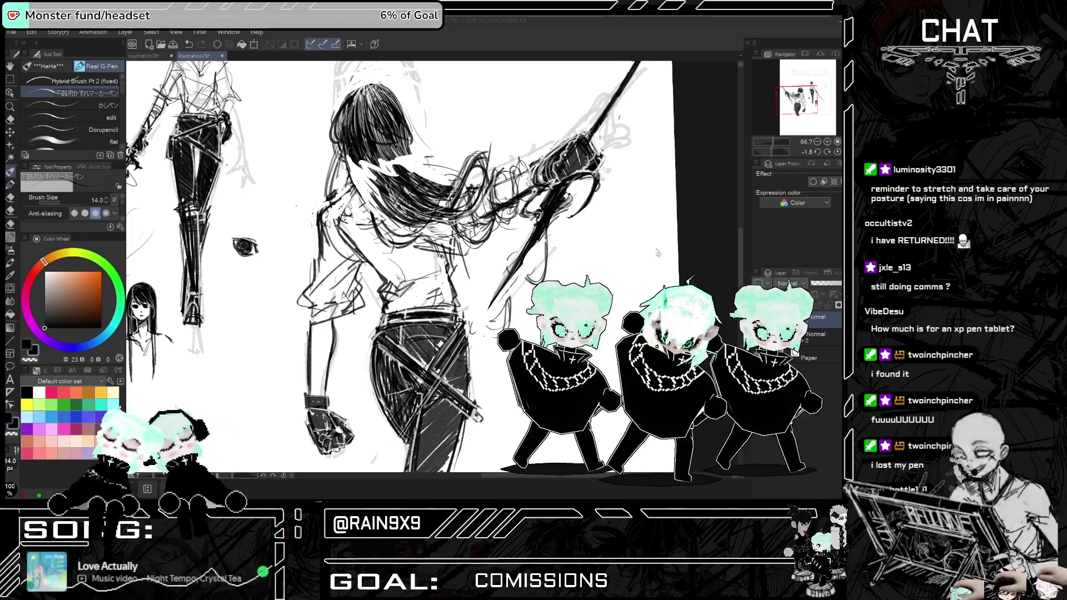
{"action": "scroll", "coordinate": [492, 266], "scroll_direction": "down", "scroll_amount": 1}
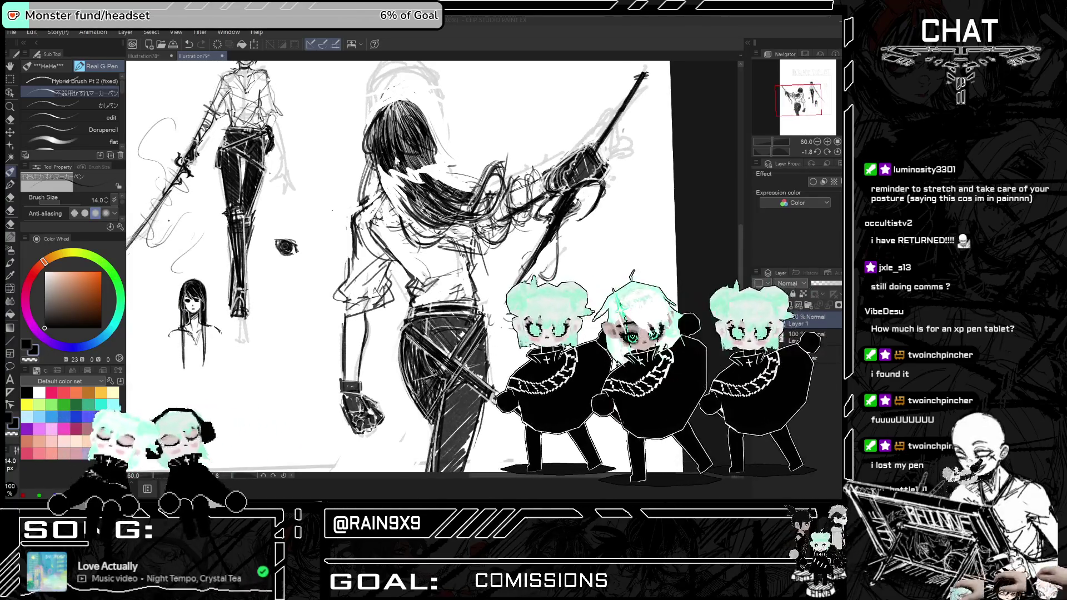
{"action": "key", "text": "h"}
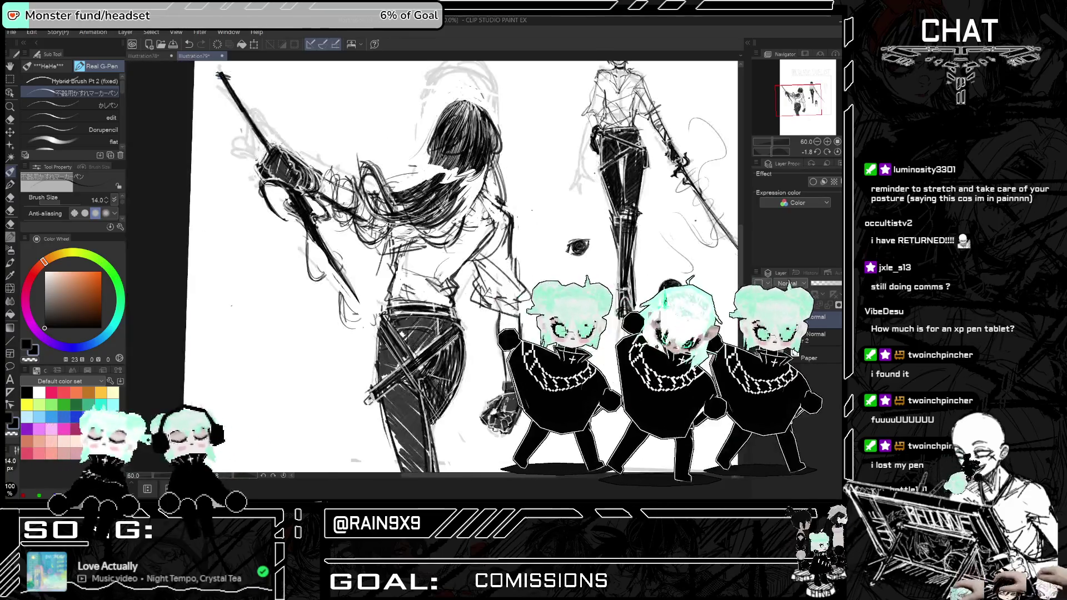
{"action": "scroll", "coordinate": [461, 266], "scroll_direction": "down", "scroll_amount": 2}
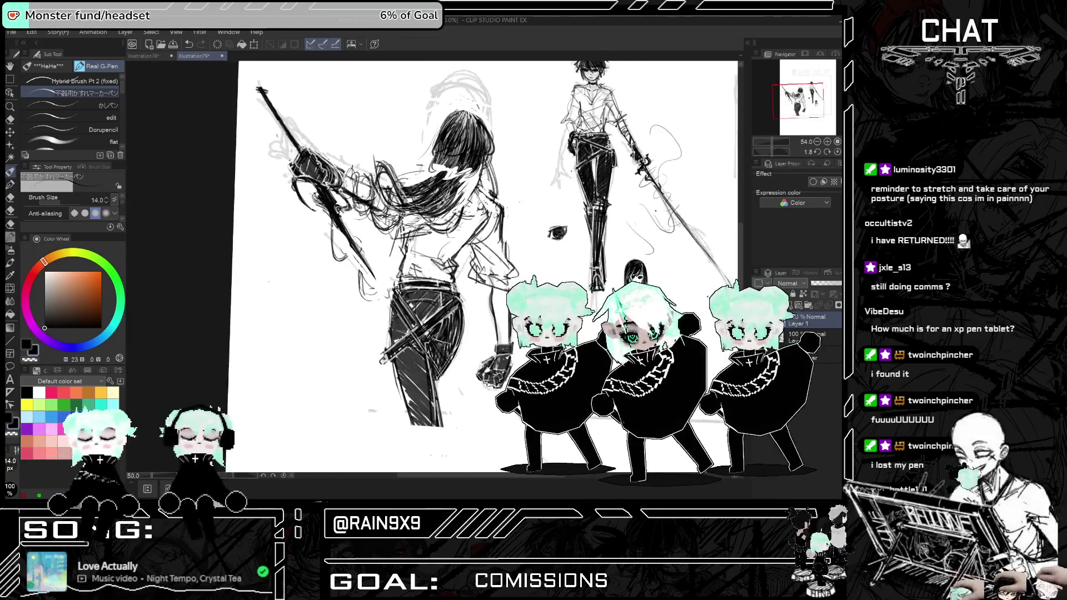
{"action": "key", "text": "h"}
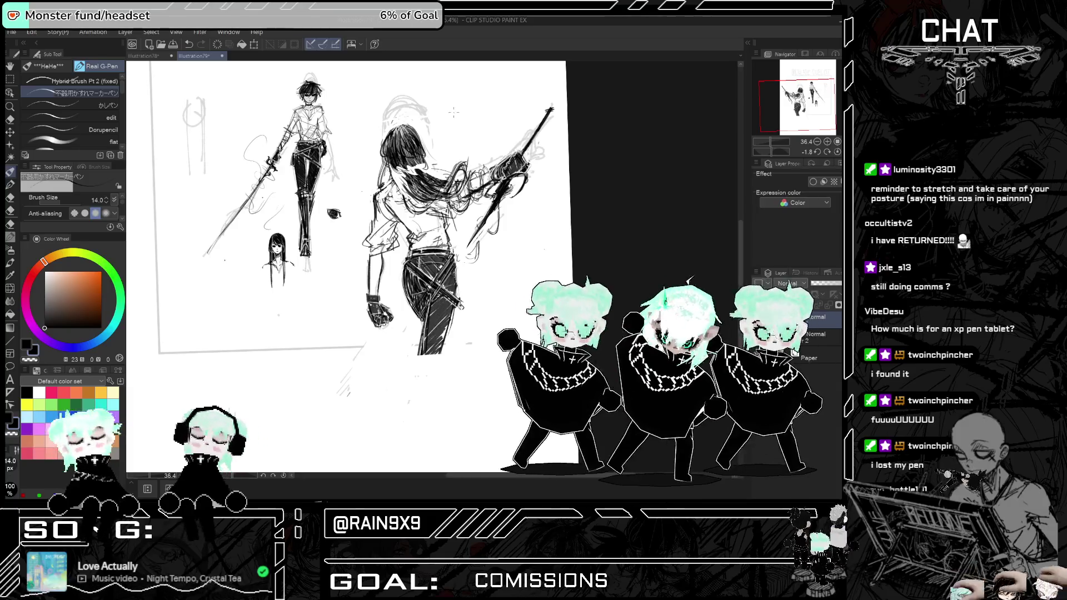
{"action": "key", "text": "h"}
{"action": "key", "text": "h"}
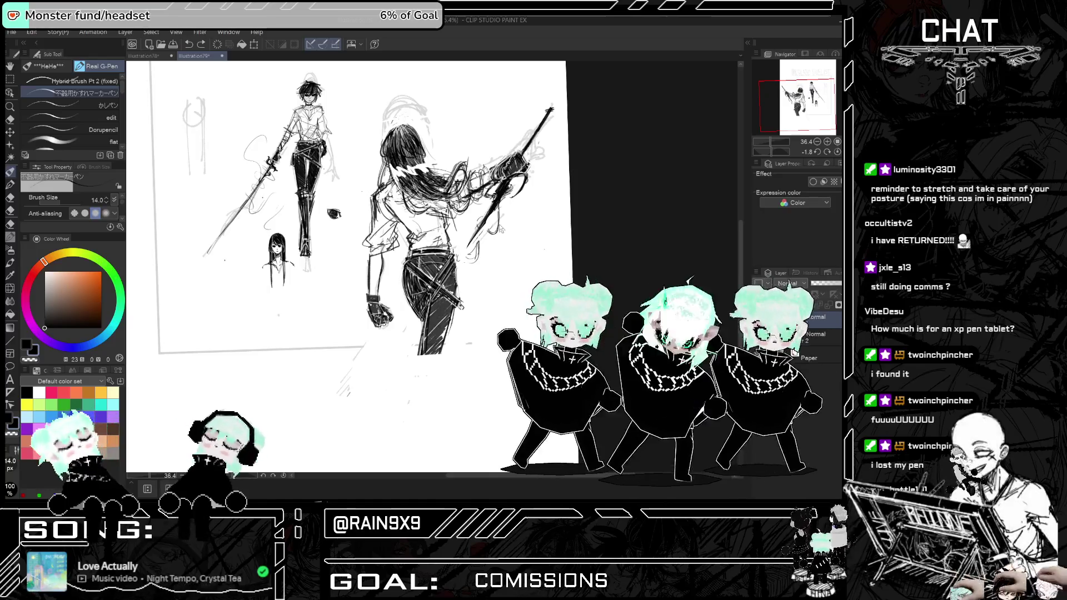
{"action": "scroll", "coordinate": [516, 233], "scroll_direction": "down", "scroll_amount": 5}
{"action": "scroll", "coordinate": [405, 203], "scroll_direction": "up", "scroll_amount": 5}
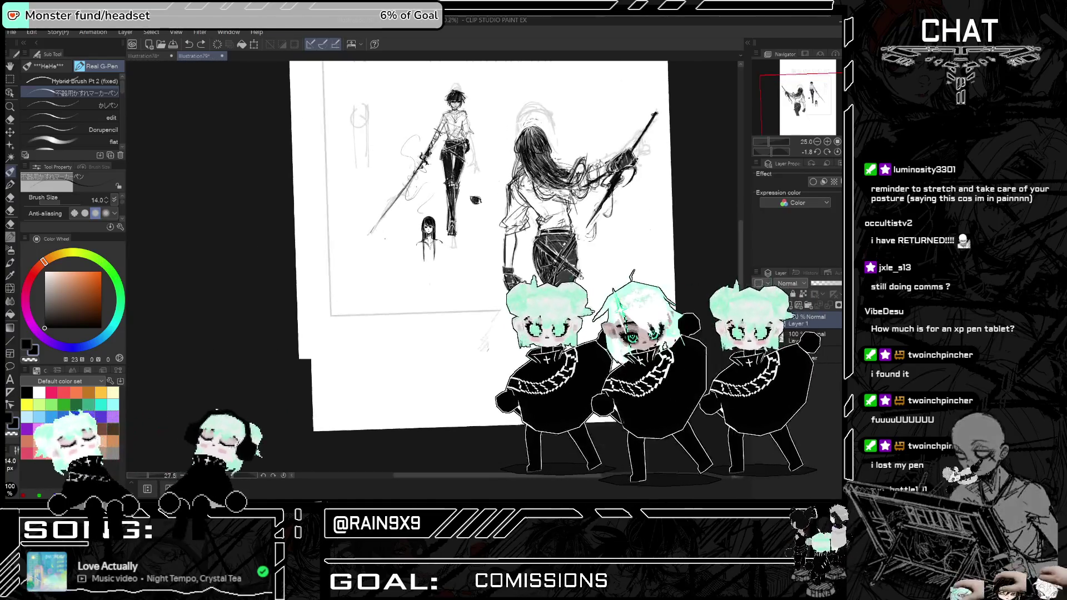
{"action": "scroll", "coordinate": [324, 216], "scroll_direction": "down", "scroll_amount": 5}
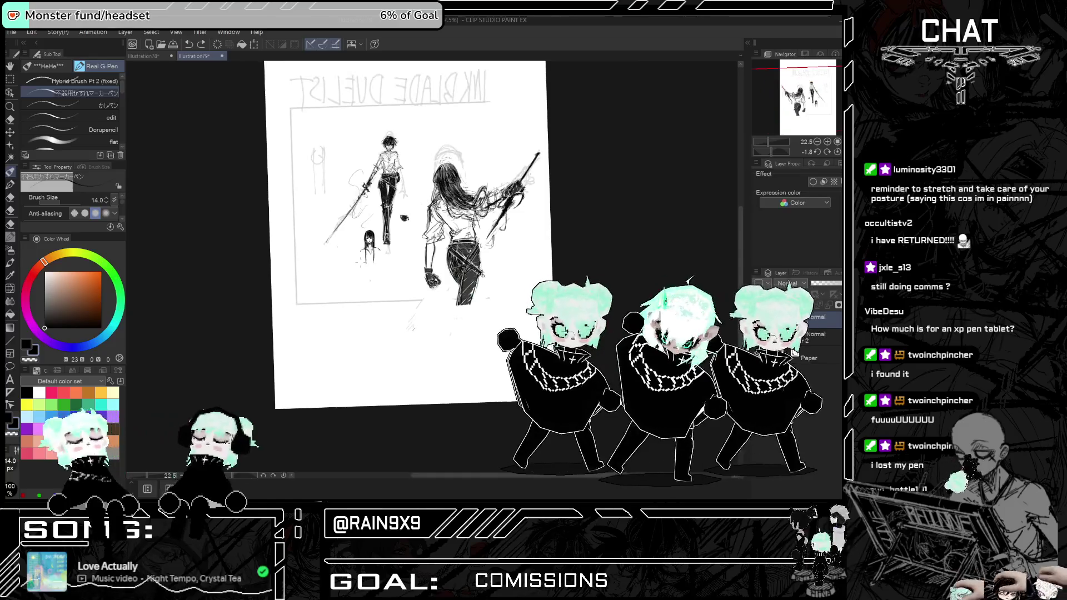
{"action": "scroll", "coordinate": [325, 216], "scroll_direction": "up", "scroll_amount": 3}
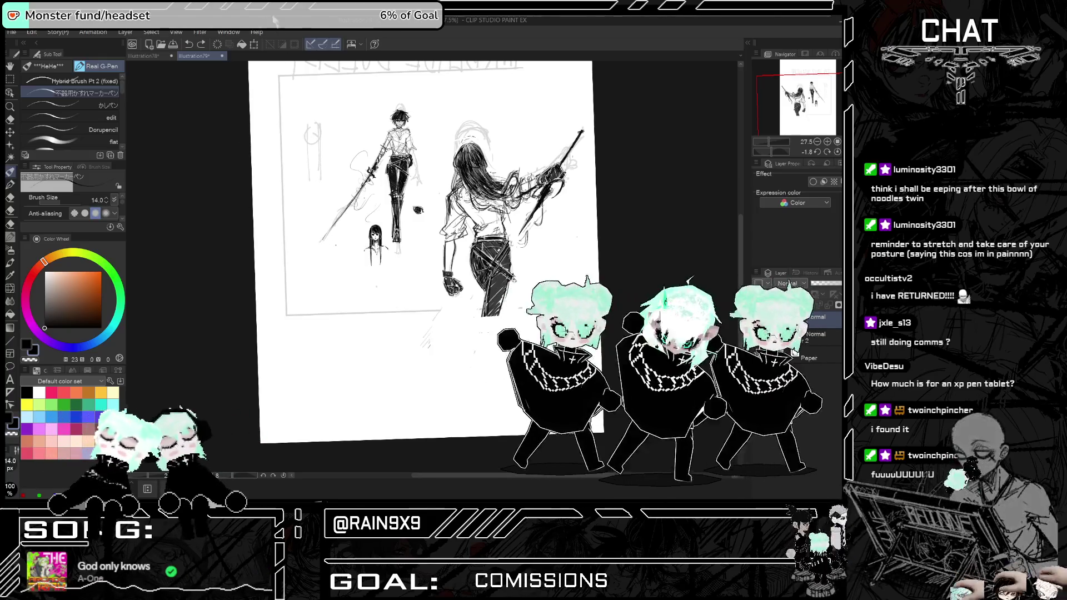
{"action": "scroll", "coordinate": [342, 174], "scroll_direction": "up", "scroll_amount": 4}
{"action": "scroll", "coordinate": [445, 402], "scroll_direction": "down", "scroll_amount": 2}
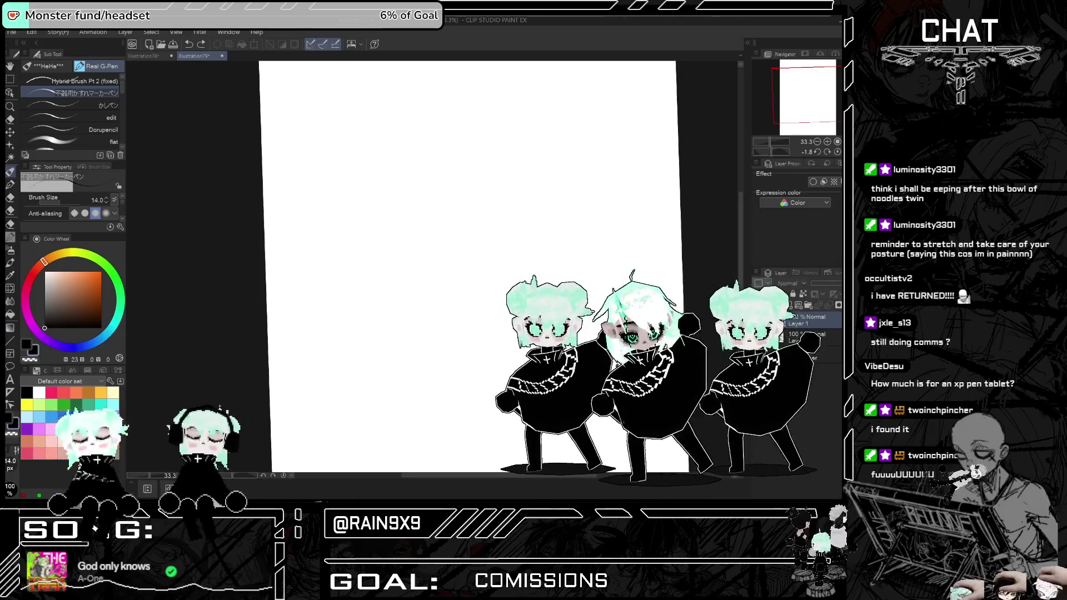
- Flip the canvas to check it, then return to the Ink Blade Duelist document and zoom in
{"action": "key", "text": "h"}
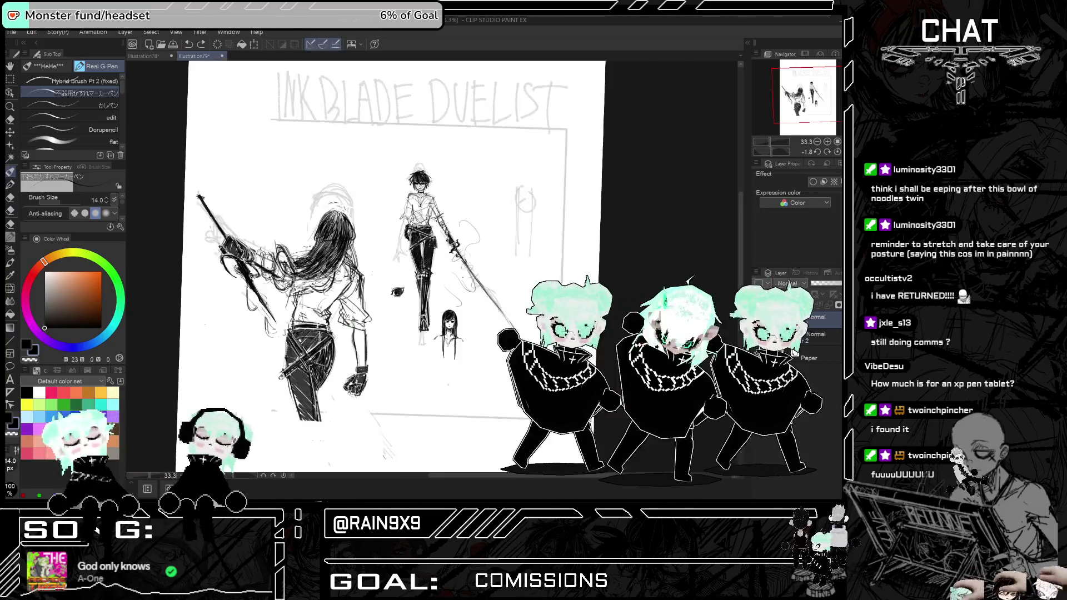
{"action": "key", "text": "h"}
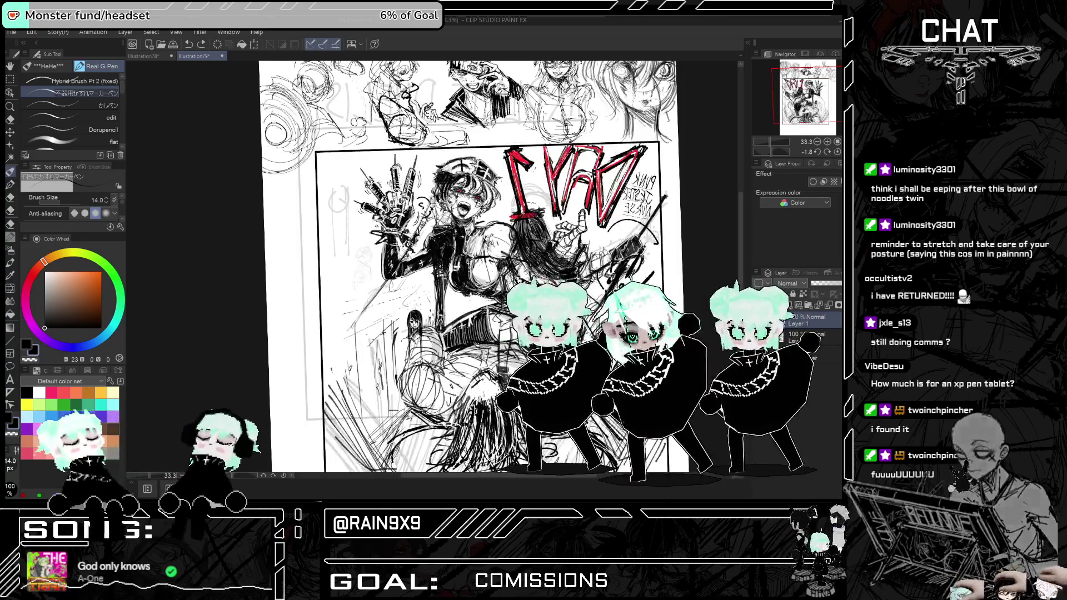
{"action": "key", "text": "ctrl+Tab"}
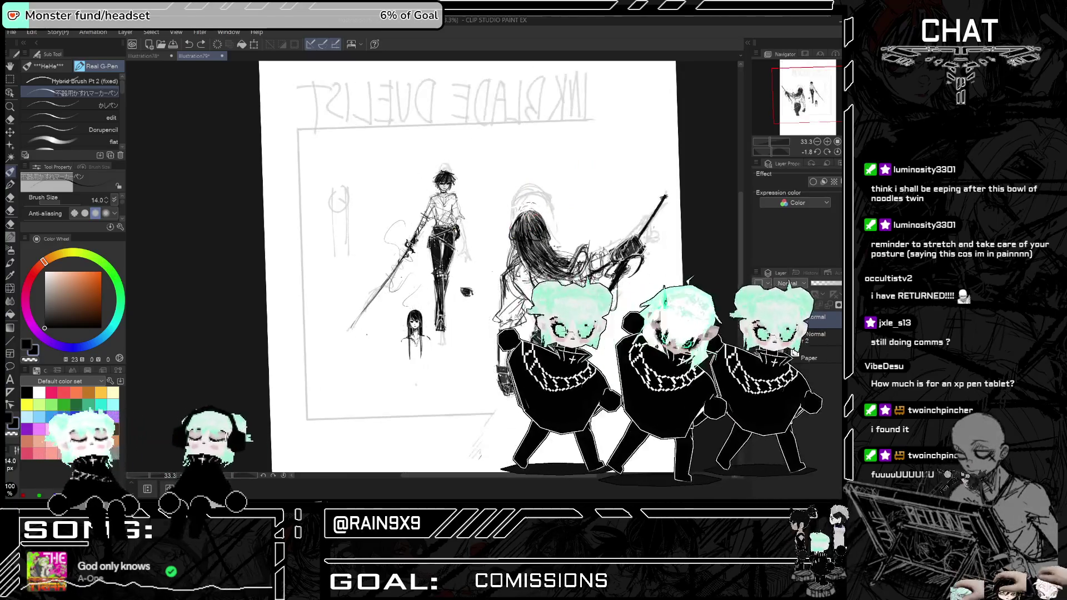
{"action": "scroll", "coordinate": [533, 267], "scroll_direction": "up", "scroll_amount": 1}
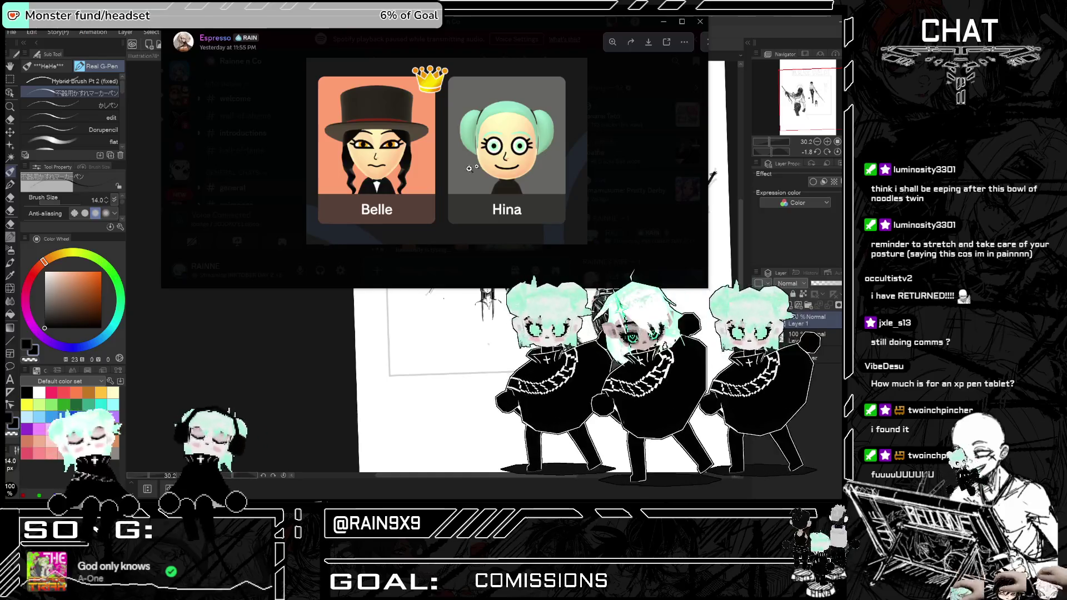
- Close the enlarged Belle and Hina image in Discord and switch back to the sketch
{"action": "key", "text": "Escape"}
{"action": "right_click", "coordinate": [448, 179]}
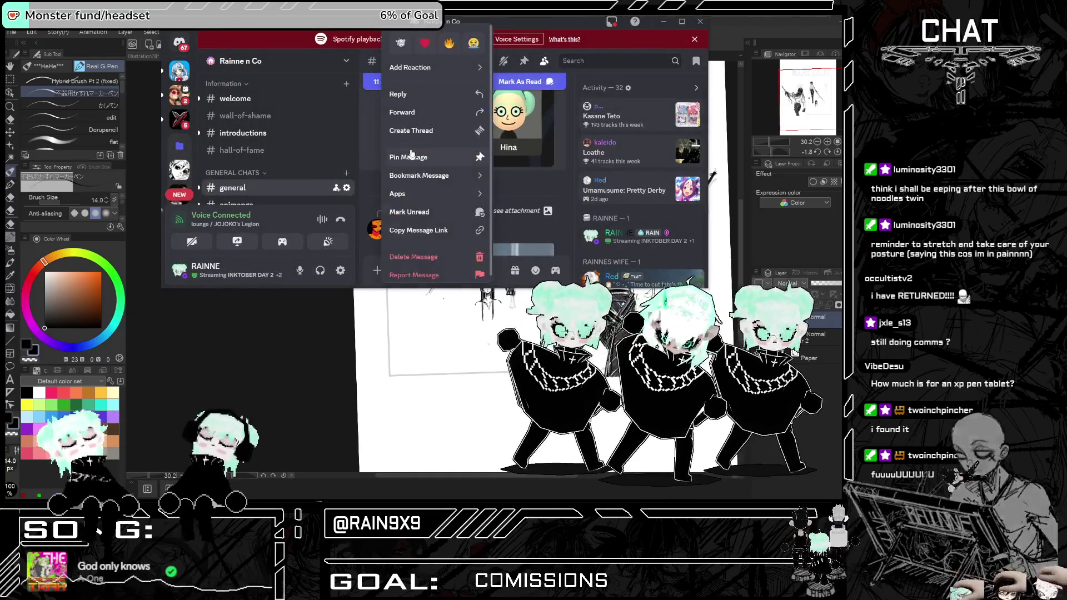
{"action": "key", "text": "Escape"}
{"action": "left_click", "coordinate": [473, 128]}
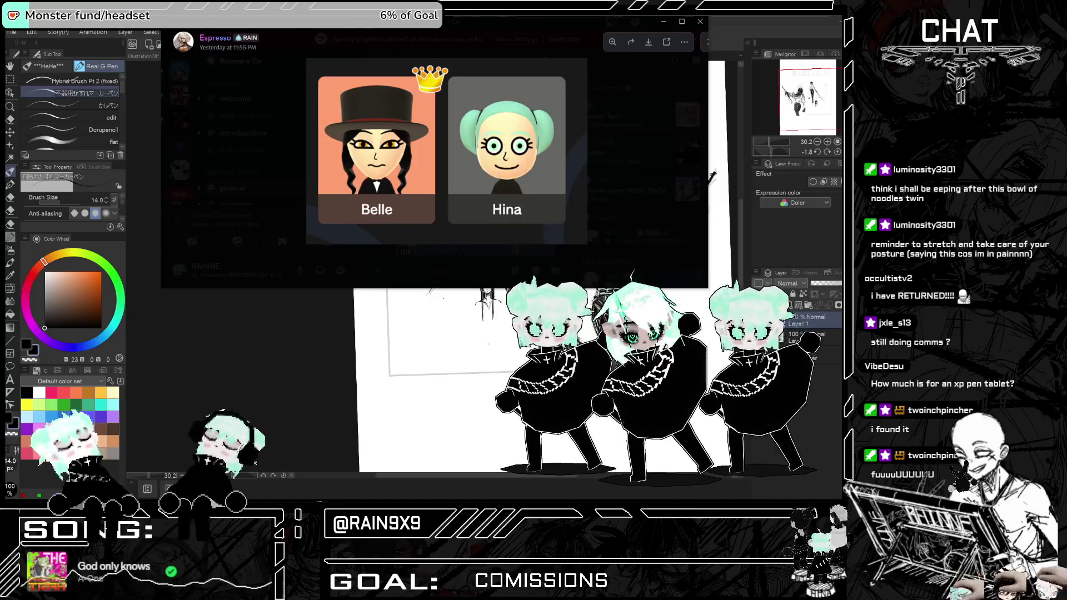
{"action": "key", "text": "alt+Tab"}
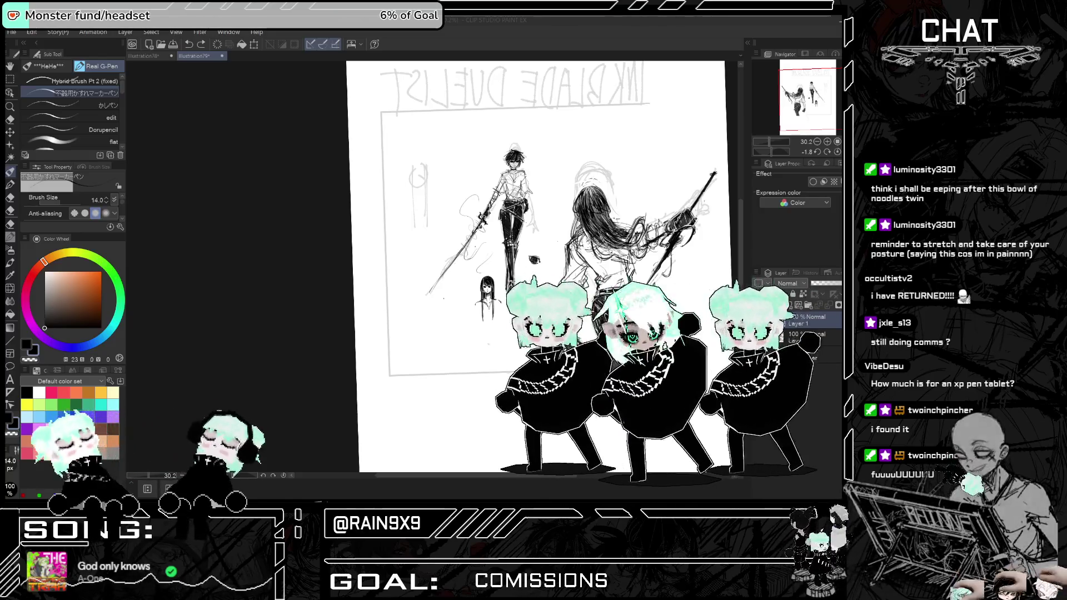
- Erase stray strokes at the left edge of the swordswoman's hair, checking the result mirrored
{"action": "scroll", "coordinate": [697, 314], "scroll_direction": "down", "scroll_amount": 3}
{"action": "scroll", "coordinate": [697, 314], "scroll_direction": "up", "scroll_amount": 2}
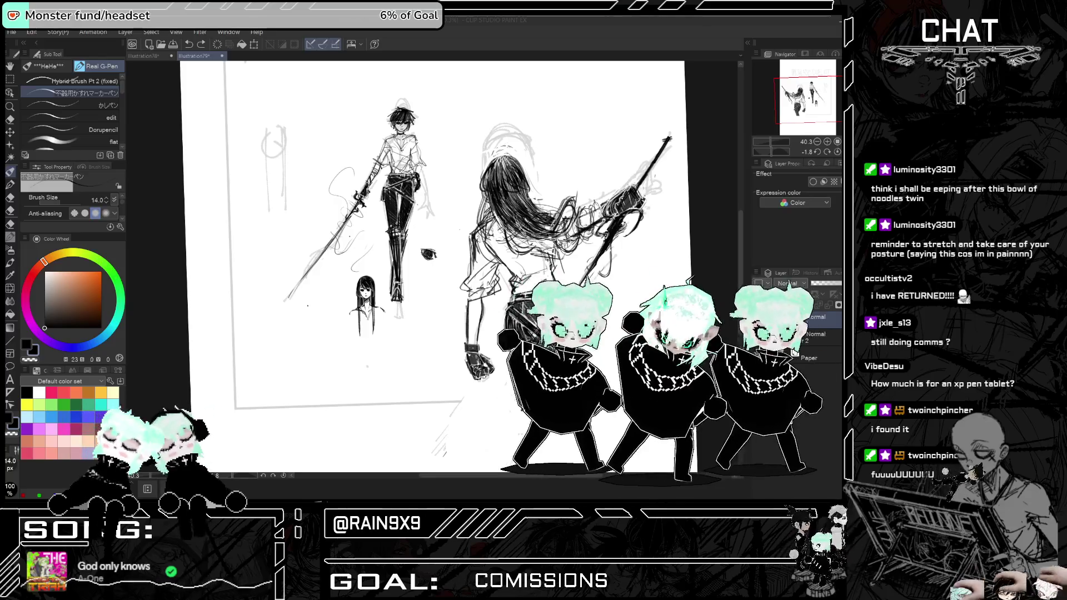
{"action": "scroll", "coordinate": [575, 193], "scroll_direction": "up", "scroll_amount": 2}
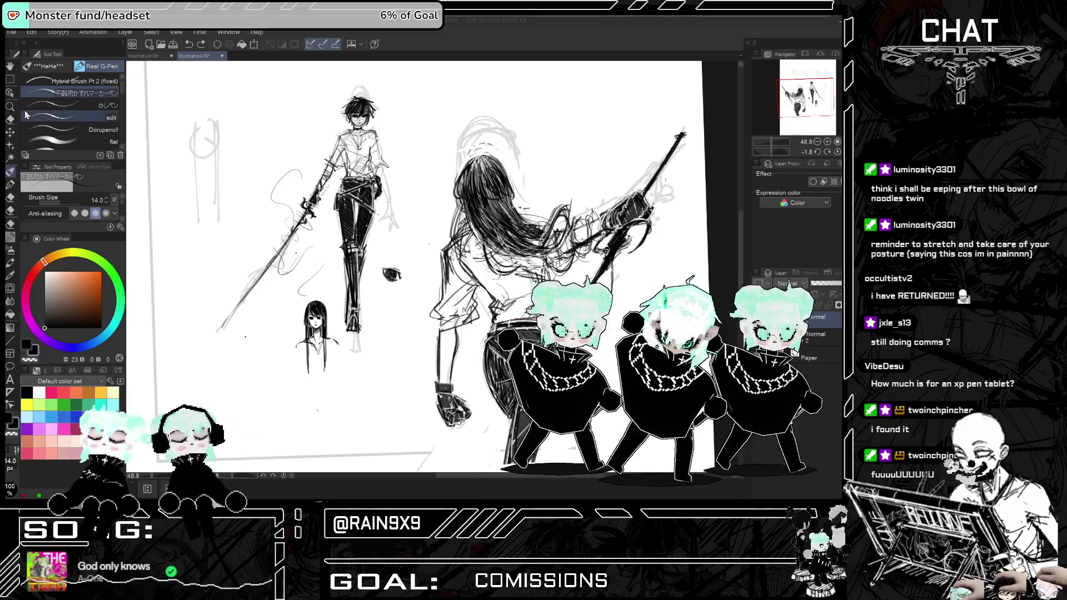
{"action": "key", "text": "e"}
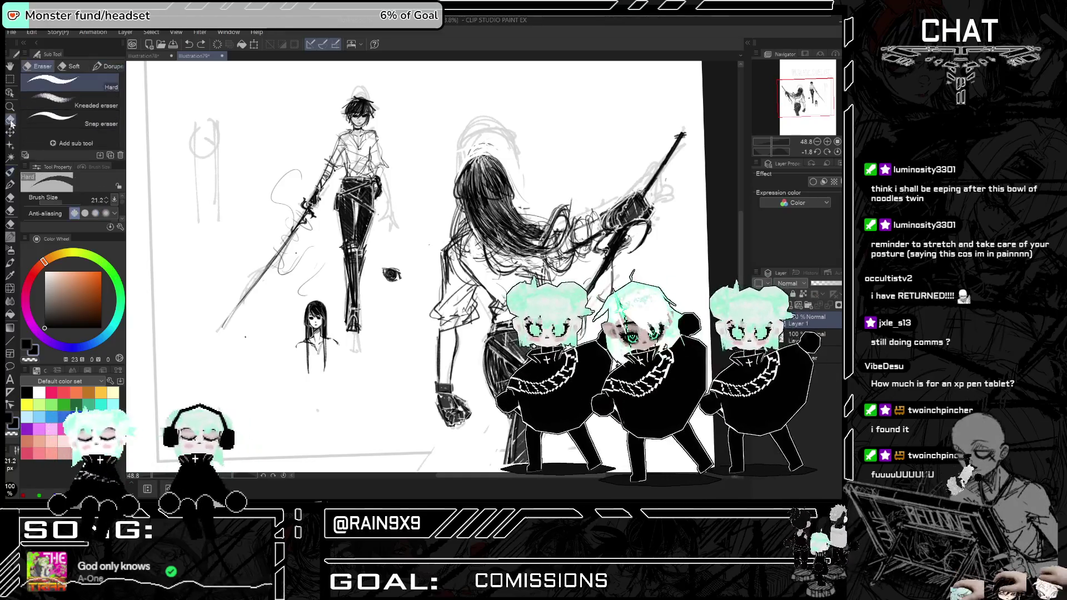
{"action": "mouse_move", "coordinate": [456, 195]}
{"action": "left_mouse_down"}
{"action": "mouse_move", "coordinate": [468, 151]}
{"action": "mouse_move", "coordinate": [456, 200]}
{"action": "left_mouse_up"}
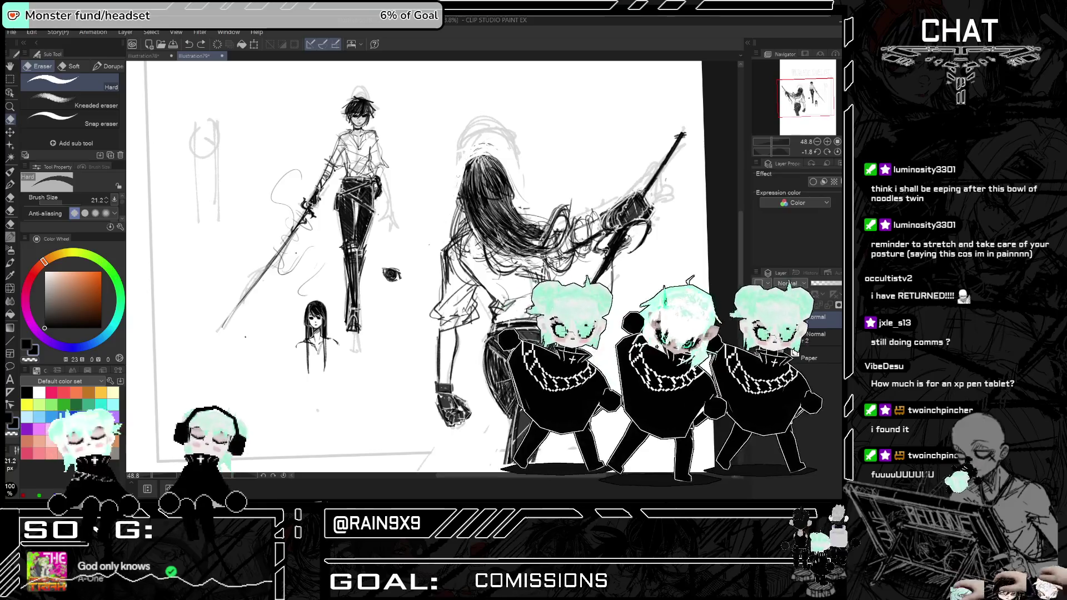
{"action": "key", "text": "h"}
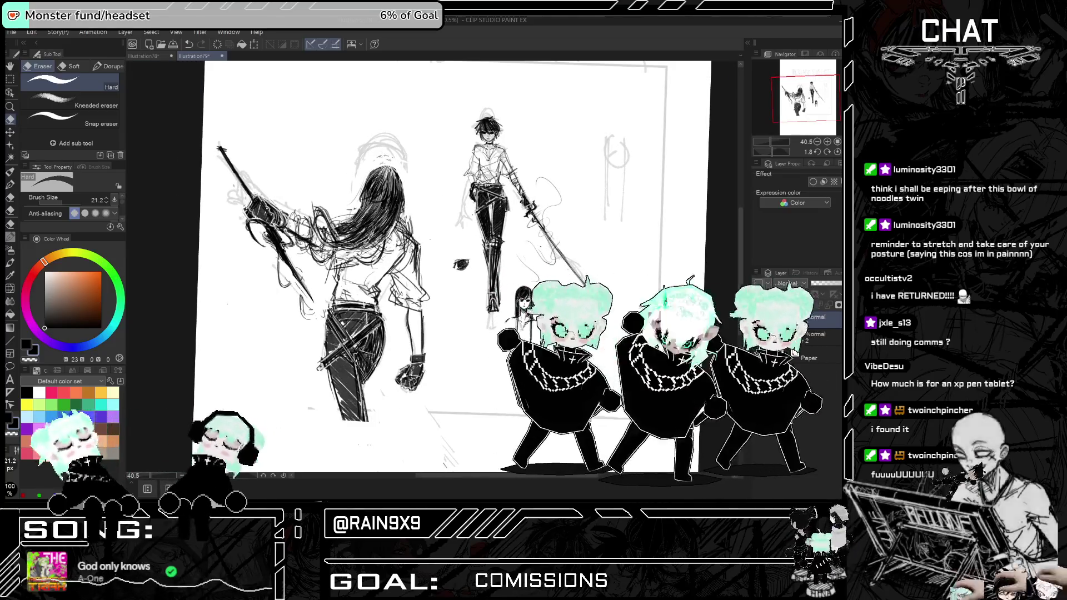
{"action": "scroll", "coordinate": [429, 157], "scroll_direction": "down", "scroll_amount": 2}
{"action": "key", "text": "h"}
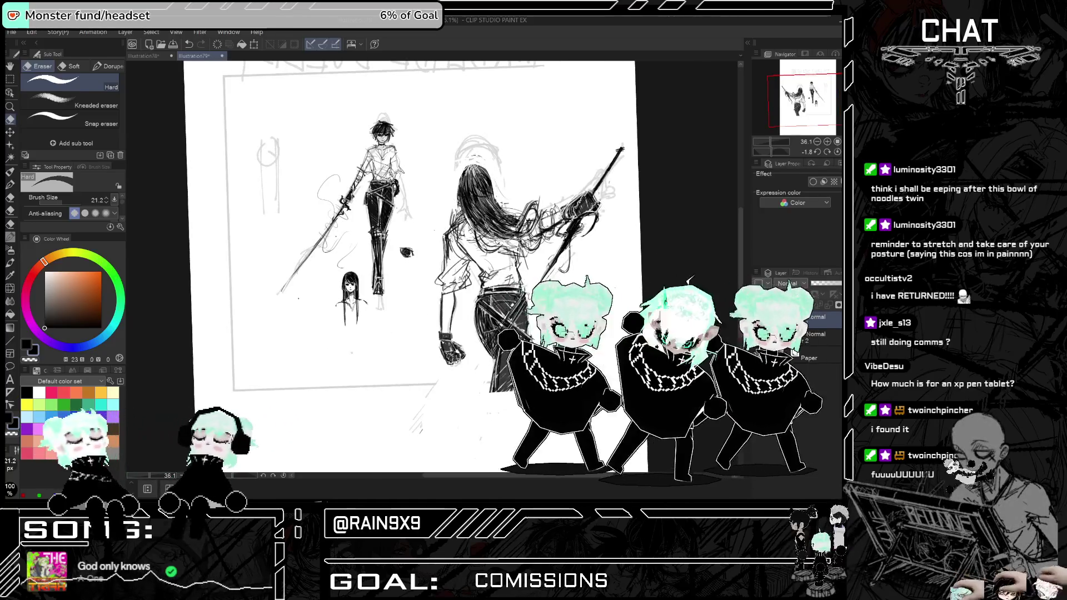
{"action": "left_click", "coordinate": [10, 184]}
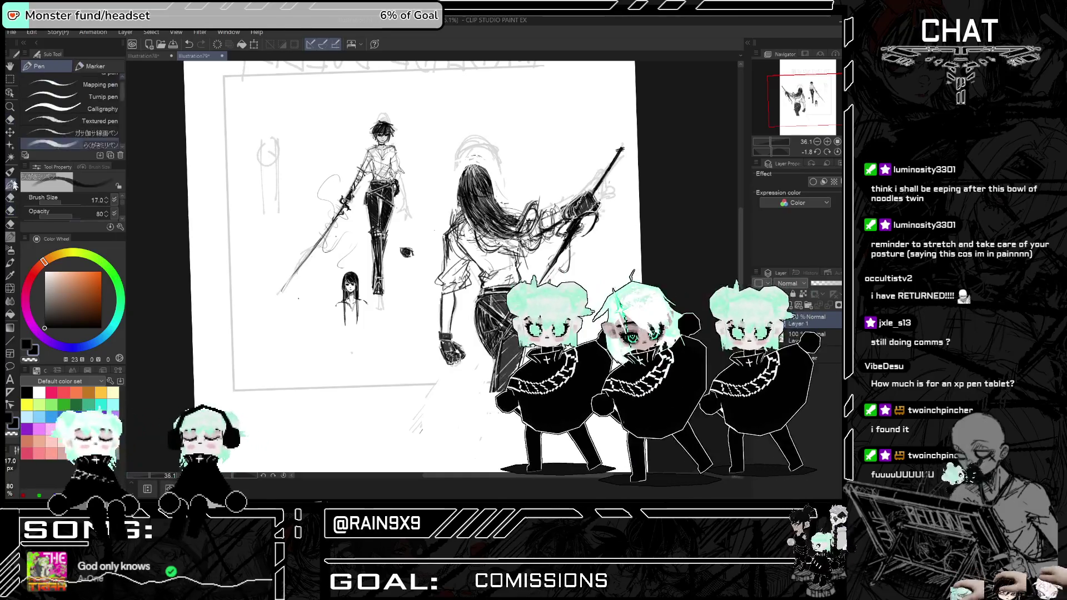
- Zoom out to see the whole page, checking proportions mirrored
{"action": "scroll", "coordinate": [440, 183], "scroll_direction": "up", "scroll_amount": 2}
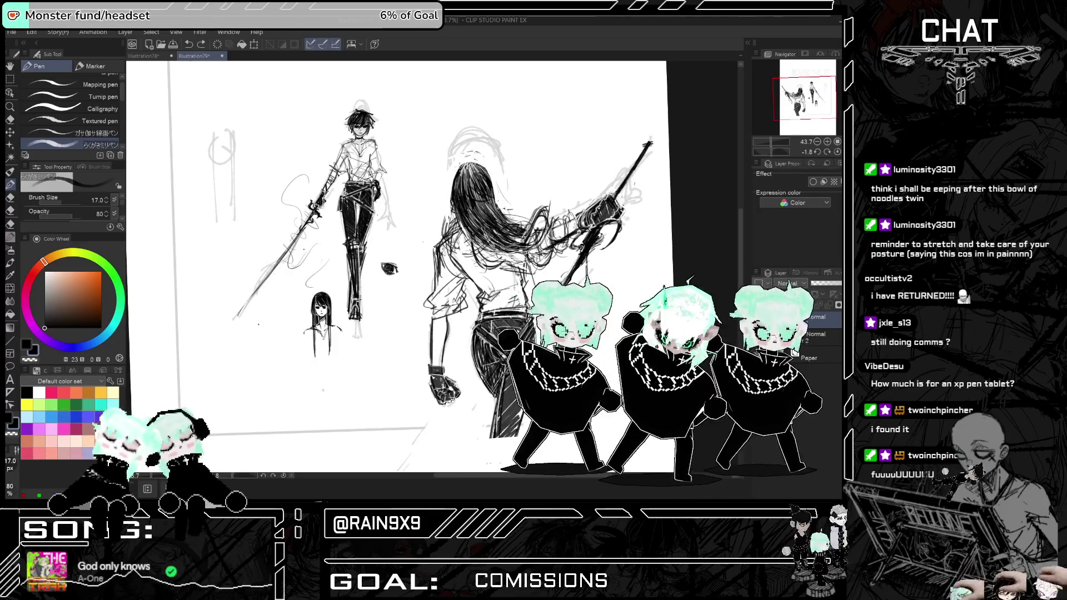
{"action": "key", "text": "ctrl+minus"}
{"action": "key", "text": "h"}
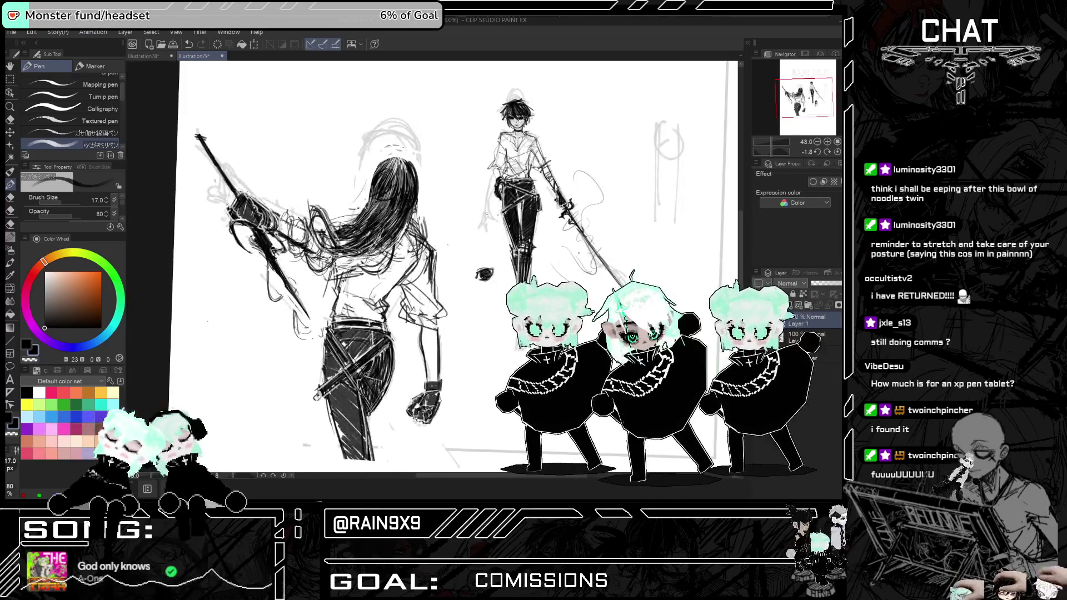
{"action": "key", "text": "ctrl+minus"}
{"action": "key", "text": "h"}
{"action": "key", "text": "ctrl+minus"}
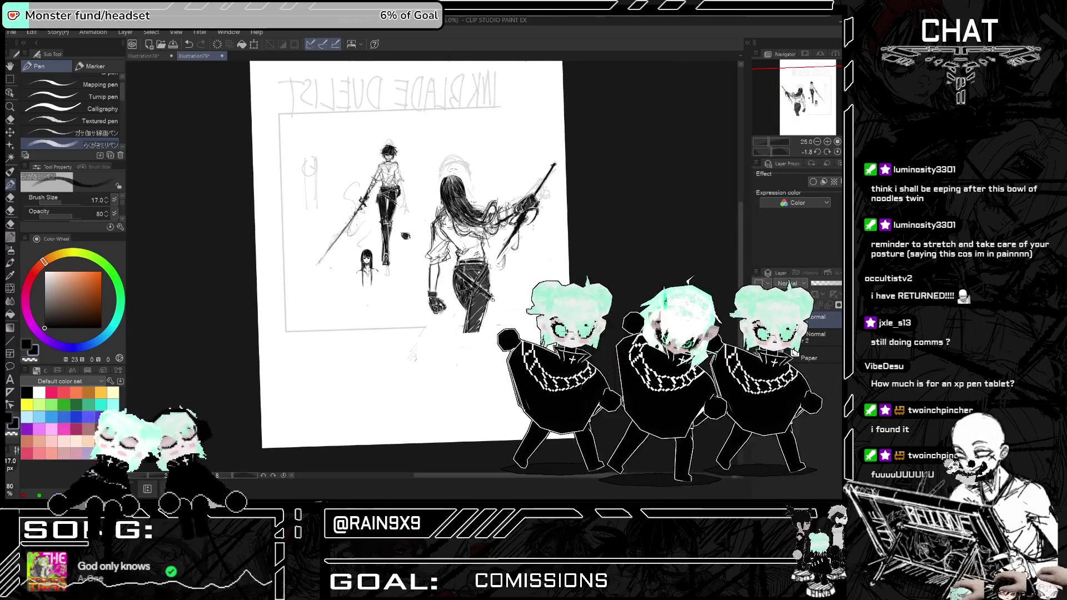
{"action": "scroll", "coordinate": [535, 225], "scroll_direction": "up", "scroll_amount": 3}
- Ink dark strands through the swordswoman's long hair and compare it mirrored
{"action": "mouse_move", "coordinate": [364, 207]}
{"action": "left_mouse_down"}
{"action": "mouse_move", "coordinate": [409, 239]}
{"action": "mouse_move", "coordinate": [473, 245]}
{"action": "left_mouse_up"}
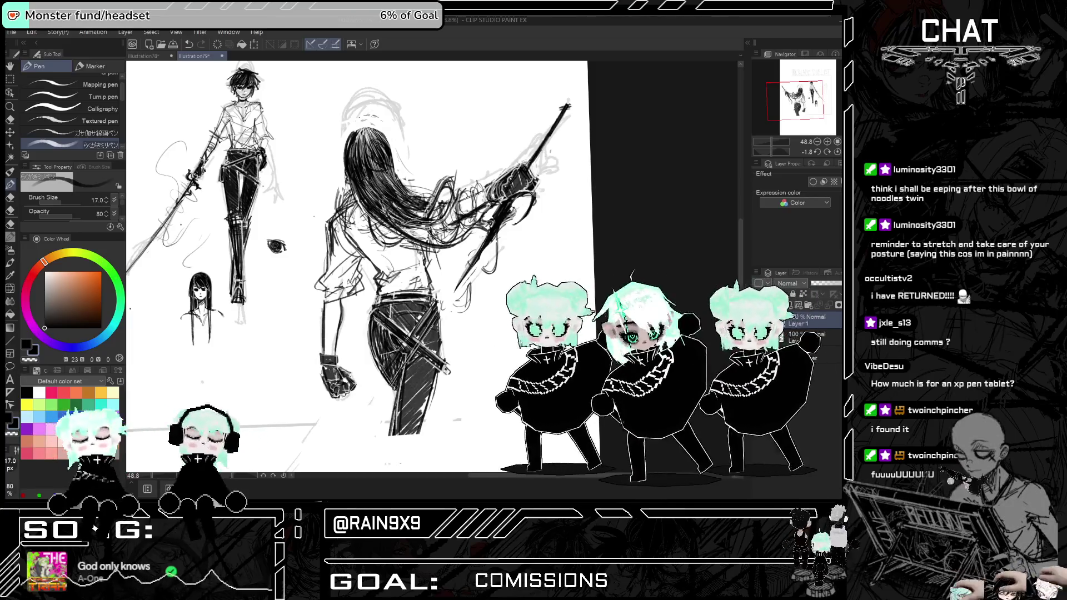
{"action": "scroll", "coordinate": [433, 267], "scroll_direction": "down", "scroll_amount": 2}
{"action": "key", "text": "h"}
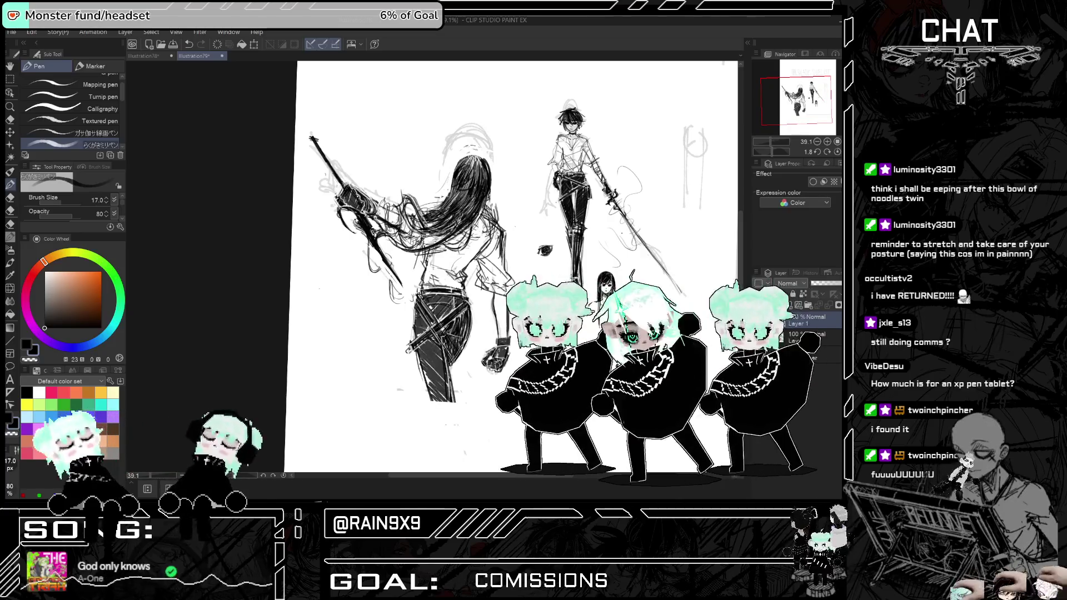
{"action": "key", "text": "h"}
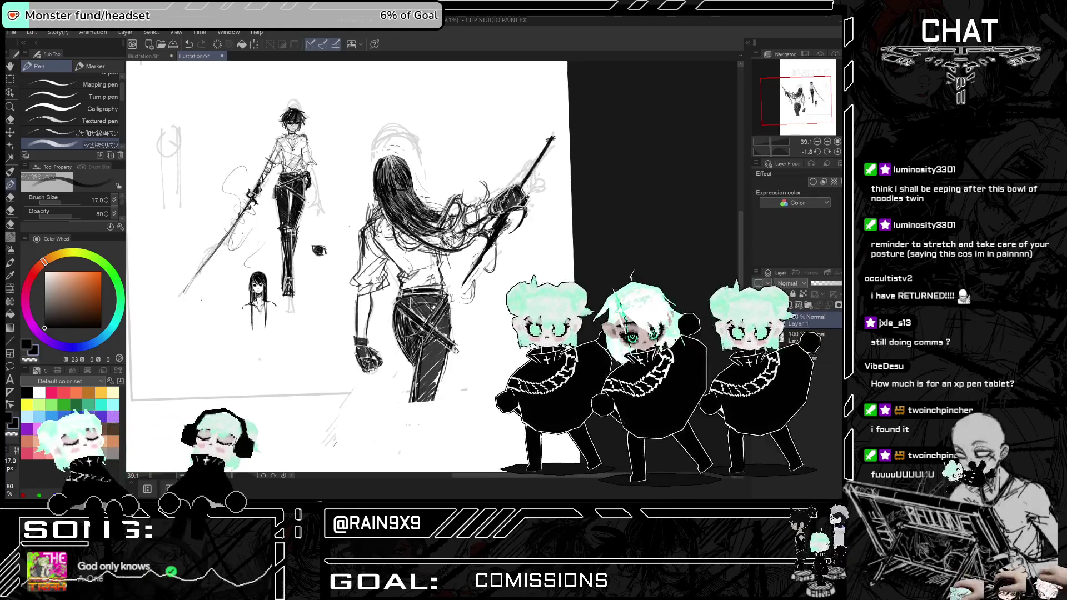
{"action": "key", "text": "h"}
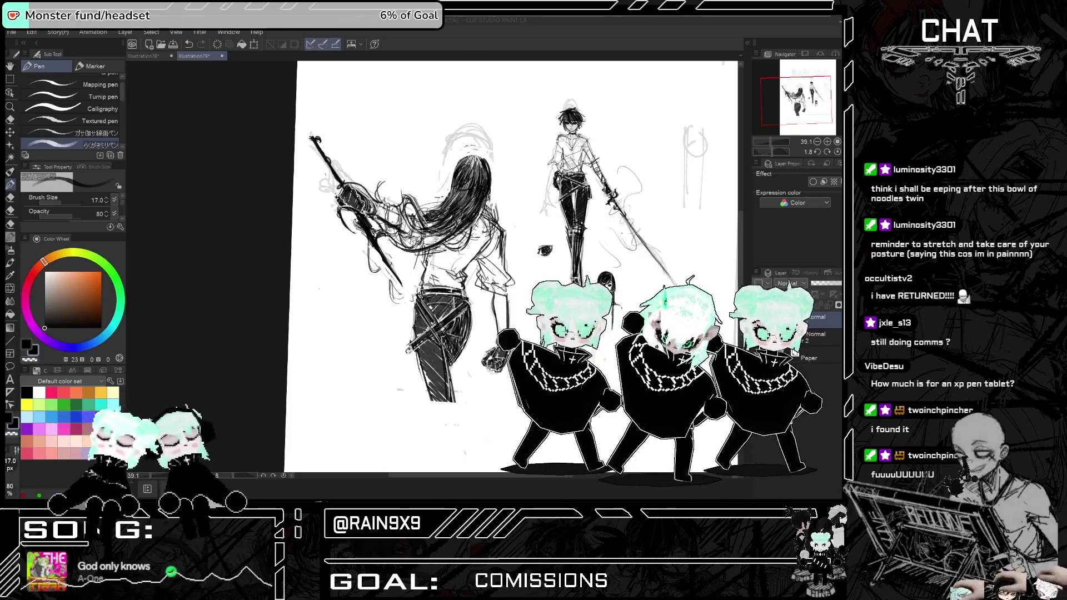
{"action": "key", "text": "h"}
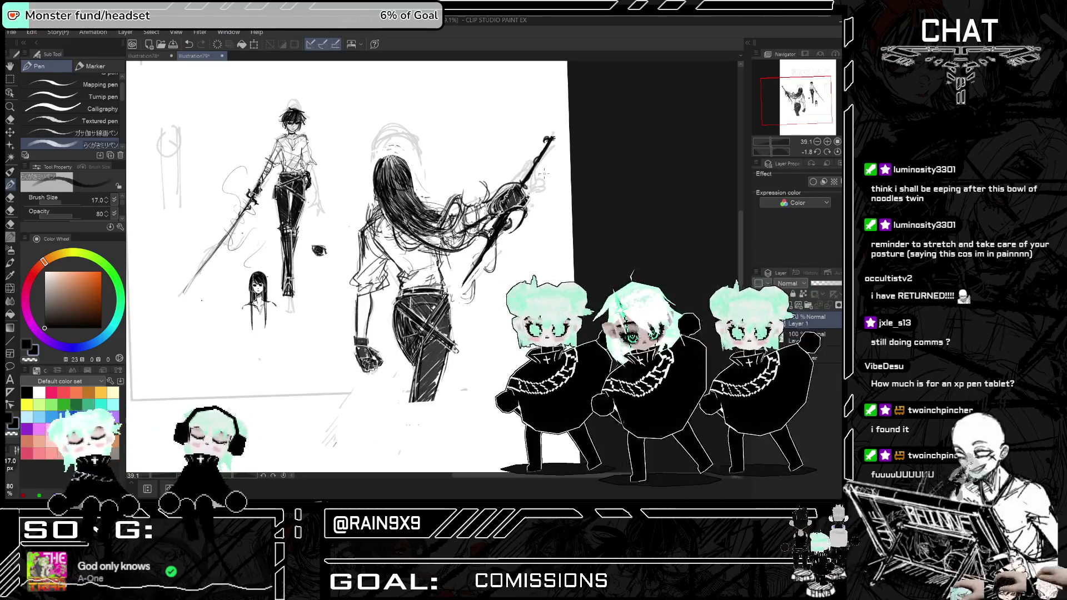
{"action": "left_click", "coordinate": [10, 120]}
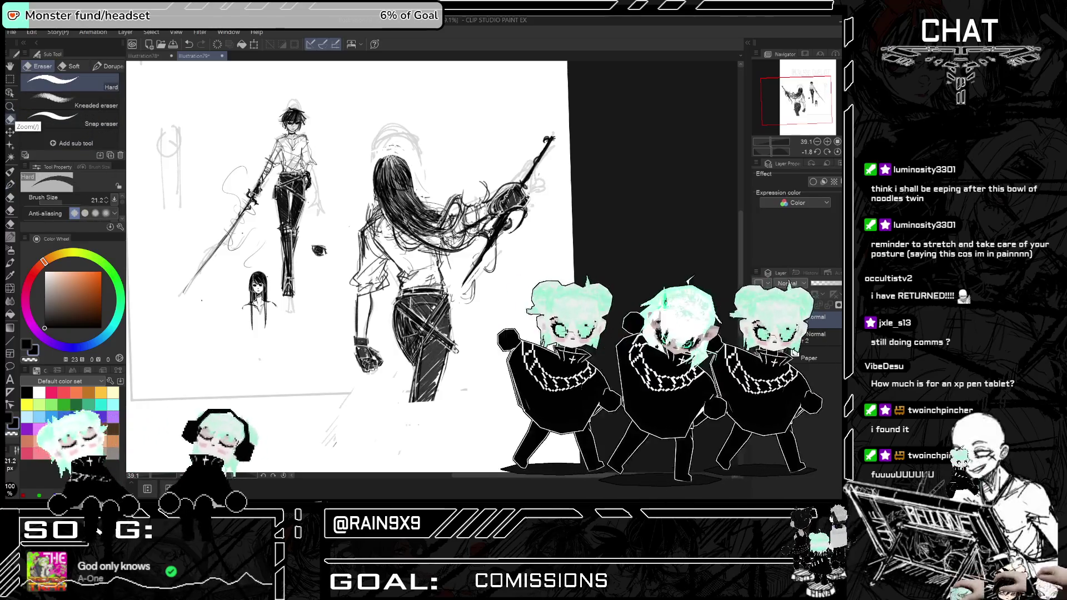
- Erase stray sketch lines on the swordswoman's back and check the result mirrored
{"action": "scroll", "coordinate": [501, 233], "scroll_direction": "up", "scroll_amount": 1}
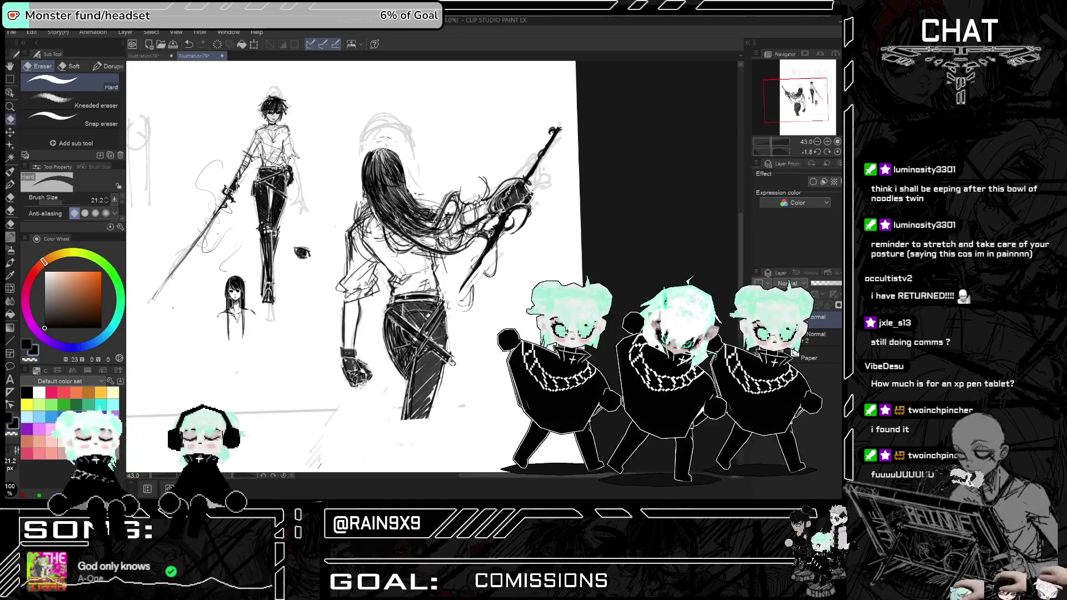
{"action": "scroll", "coordinate": [356, 267], "scroll_direction": "up", "scroll_amount": 1}
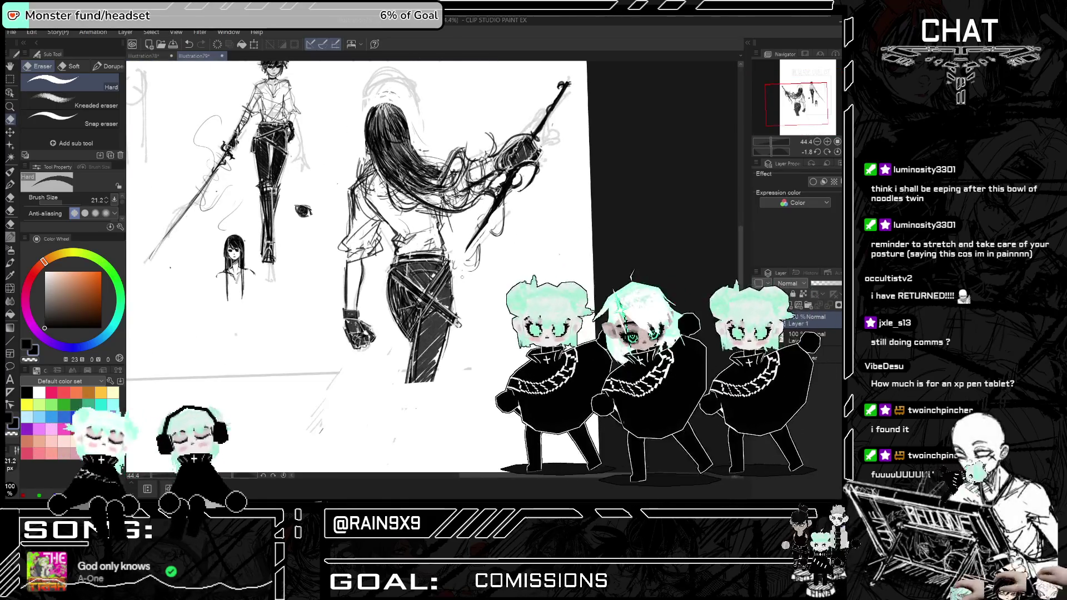
{"action": "left_click_drag", "start_coordinate": [468, 265], "coordinate": [472, 260]}
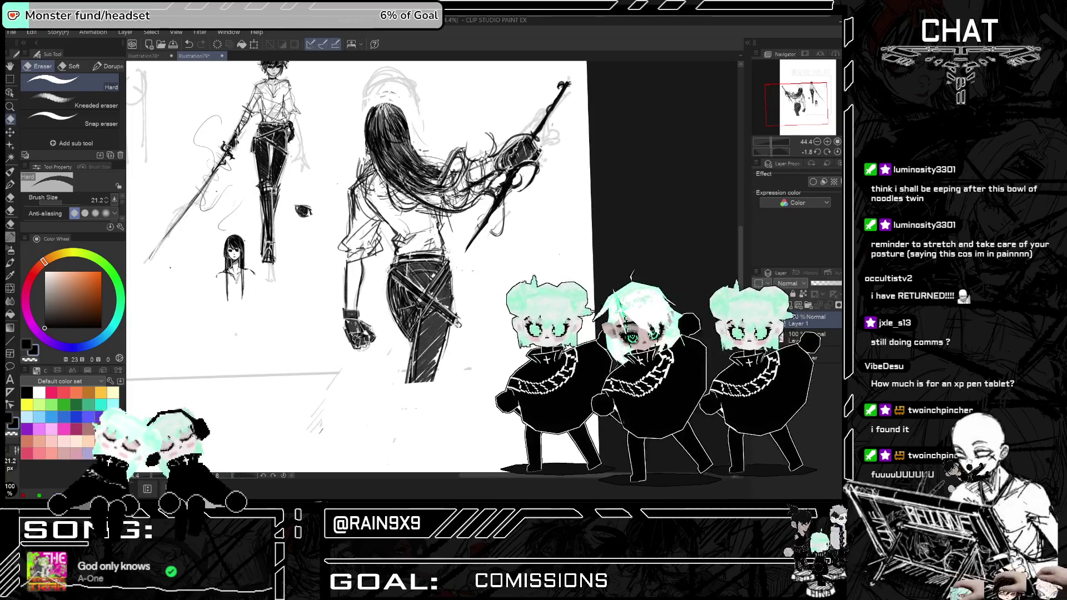
{"action": "key", "text": "h"}
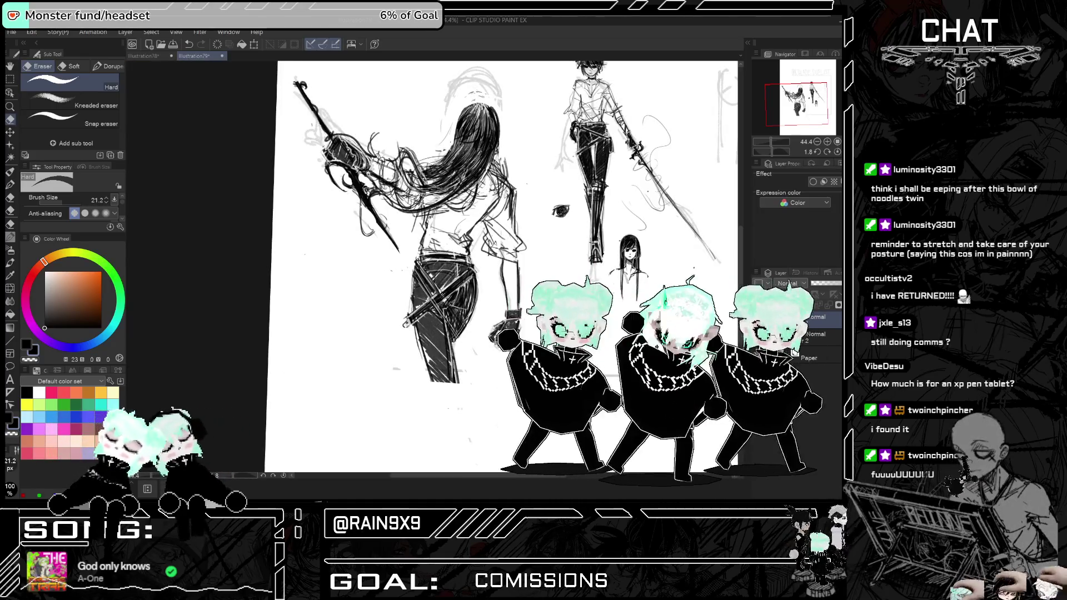
{"action": "key", "text": "h"}
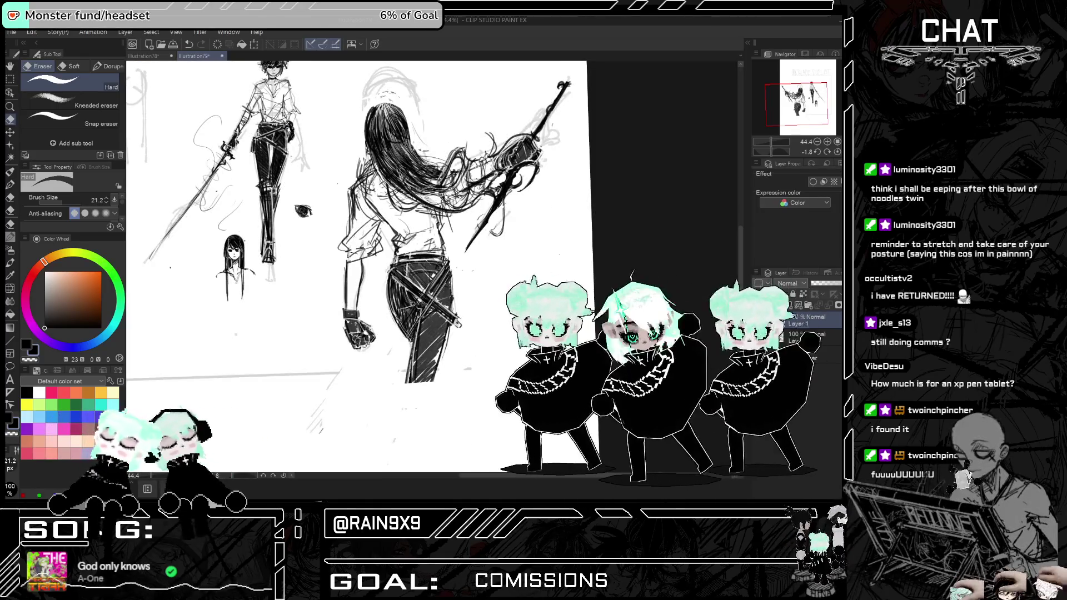
{"action": "key", "text": "ctrl+minus"}
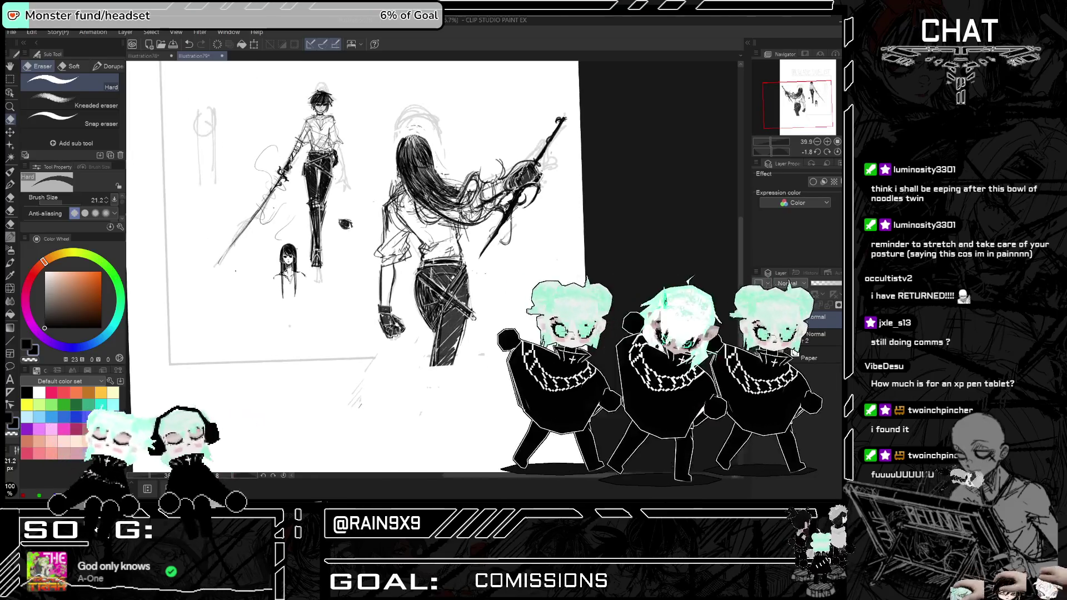
{"action": "key", "text": "h"}
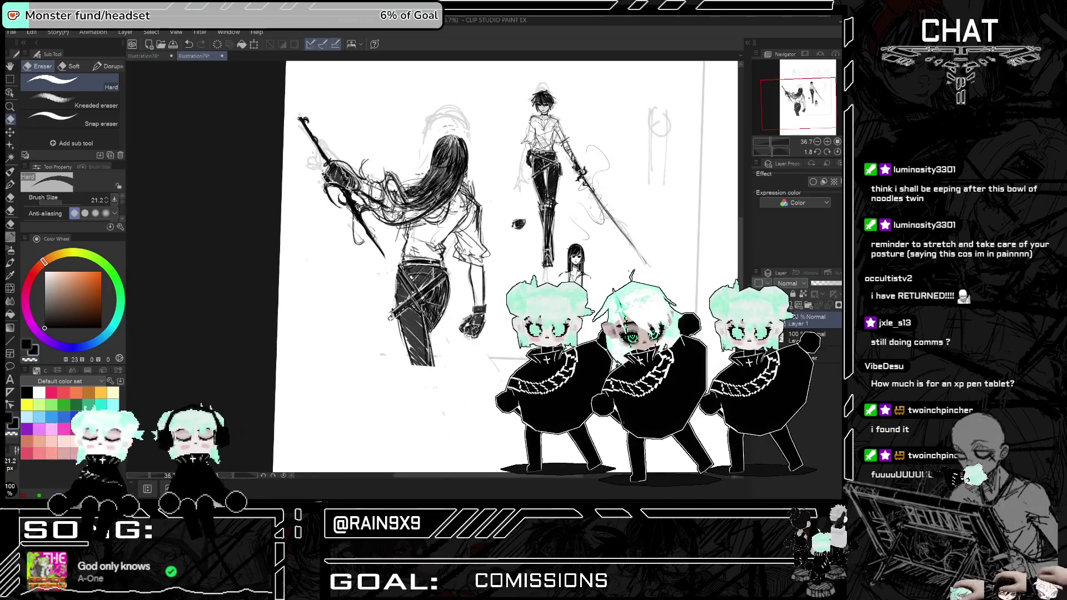
{"action": "key", "text": "h"}
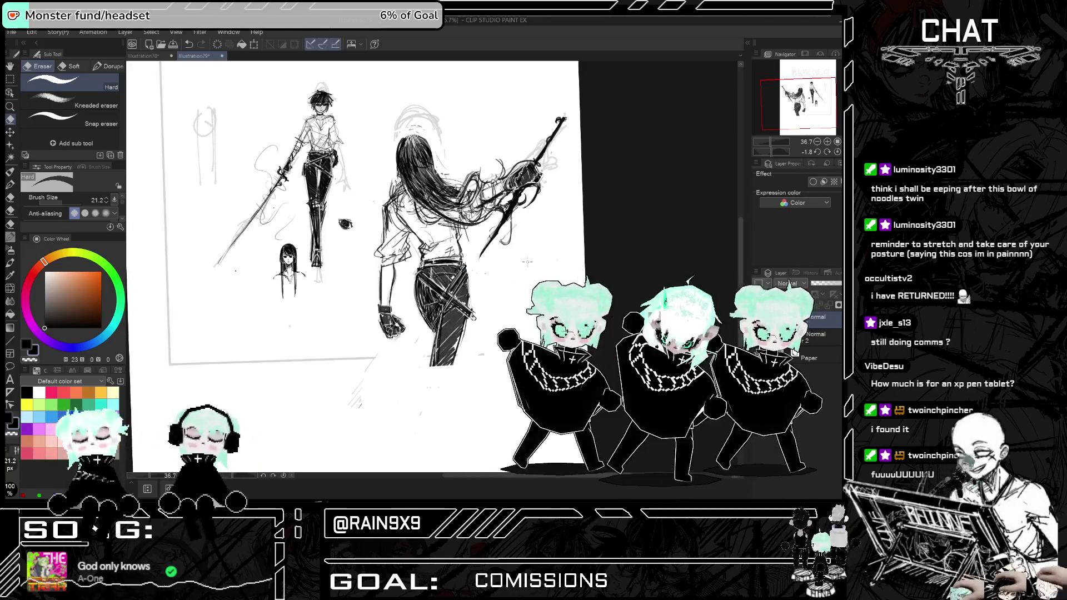
{"action": "left_click", "coordinate": [10, 186]}
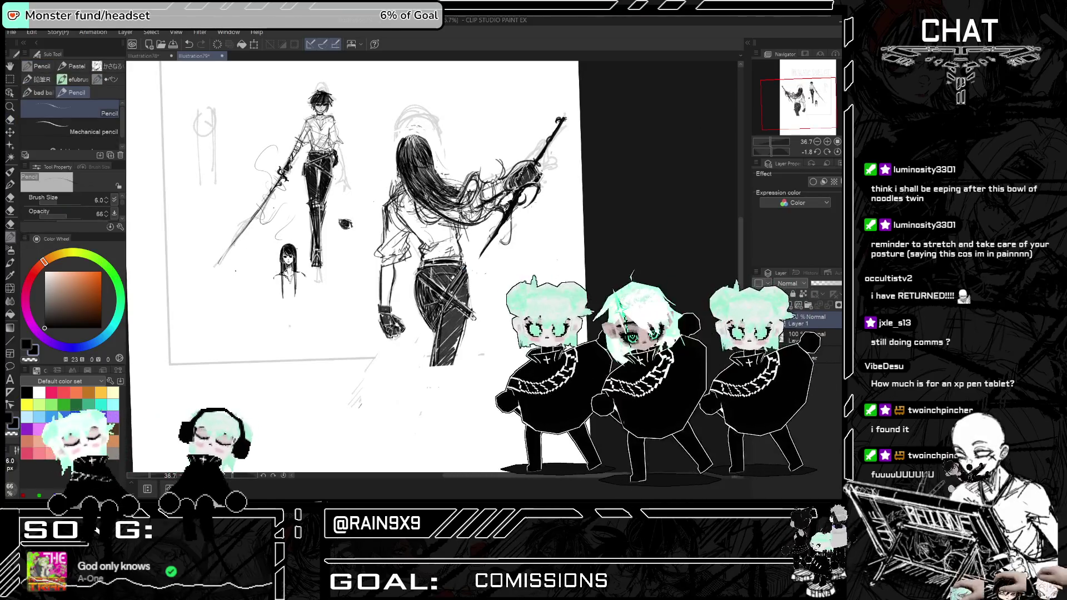
- Ink darker strands across the top of the swordswoman's hair with the Pen, checking mirrored
{"action": "left_click", "coordinate": [11, 171]}
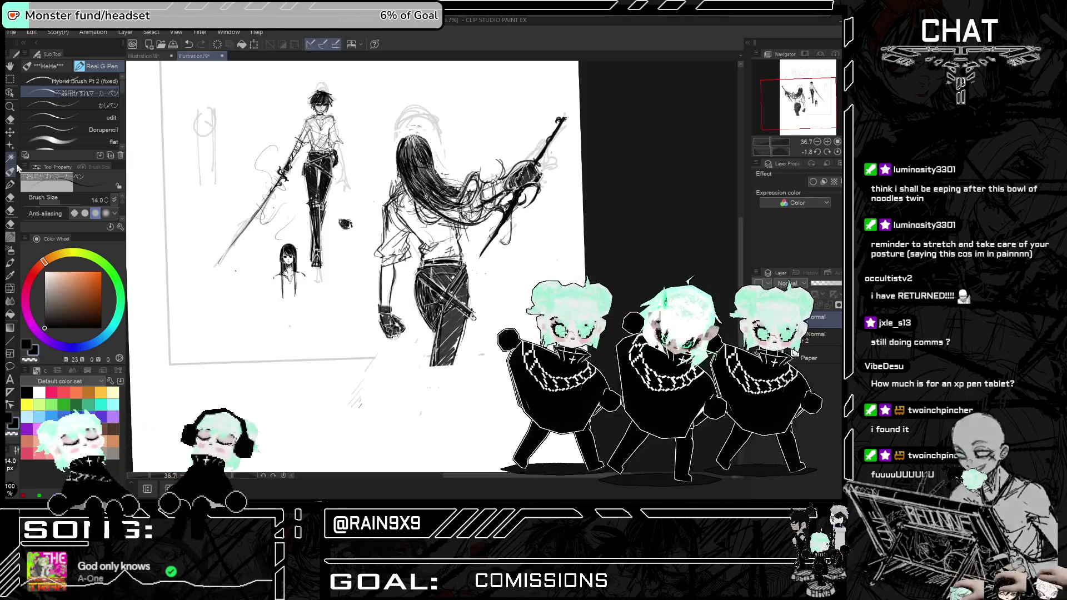
{"action": "left_click", "coordinate": [10, 184]}
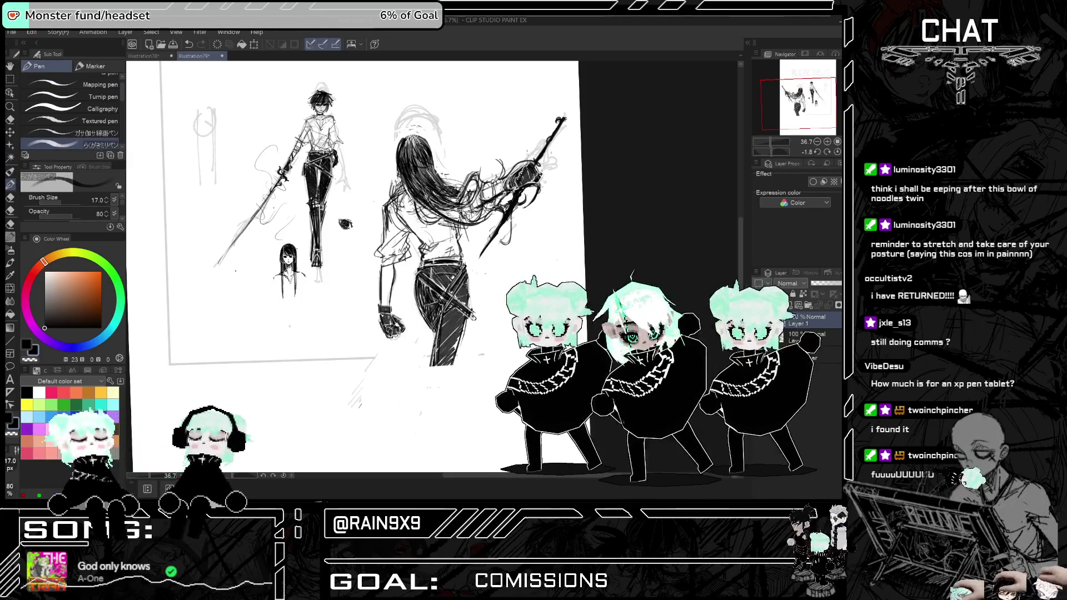
{"action": "scroll", "coordinate": [464, 165], "scroll_direction": "up", "scroll_amount": 2}
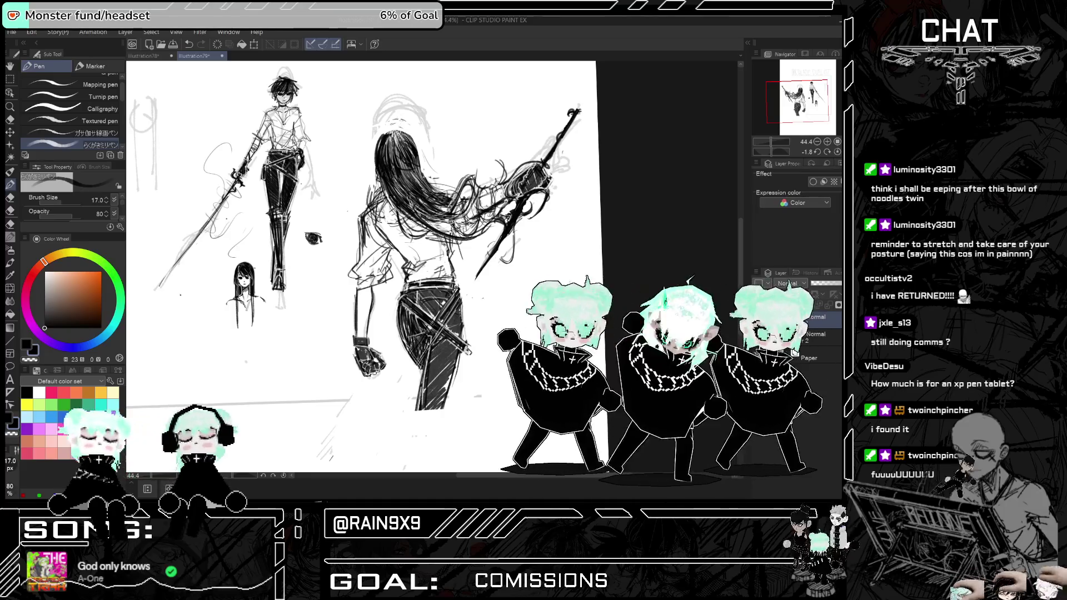
{"action": "left_click_drag", "start_coordinate": [382, 136], "coordinate": [392, 163]}
{"action": "left_click_drag", "start_coordinate": [401, 175], "coordinate": [415, 197]}
{"action": "mouse_move", "coordinate": [391, 143]}
{"action": "left_mouse_down"}
{"action": "mouse_move", "coordinate": [396, 163]}
{"action": "mouse_move", "coordinate": [405, 148]}
{"action": "mouse_move", "coordinate": [412, 154]}
{"action": "mouse_move", "coordinate": [402, 142]}
{"action": "left_mouse_up"}
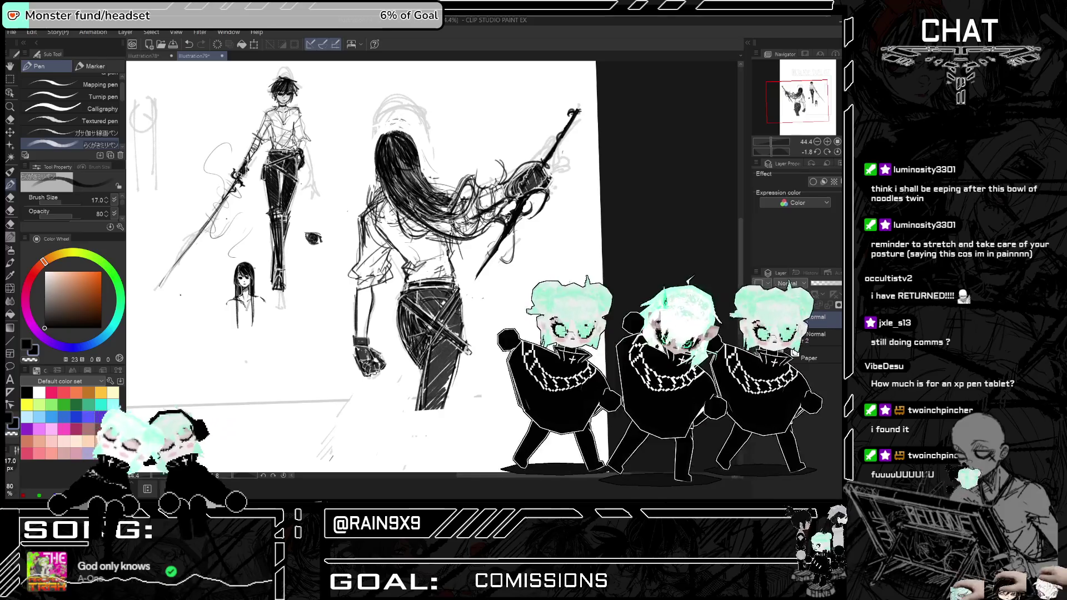
{"action": "key", "text": "h"}
{"action": "key", "text": "h"}
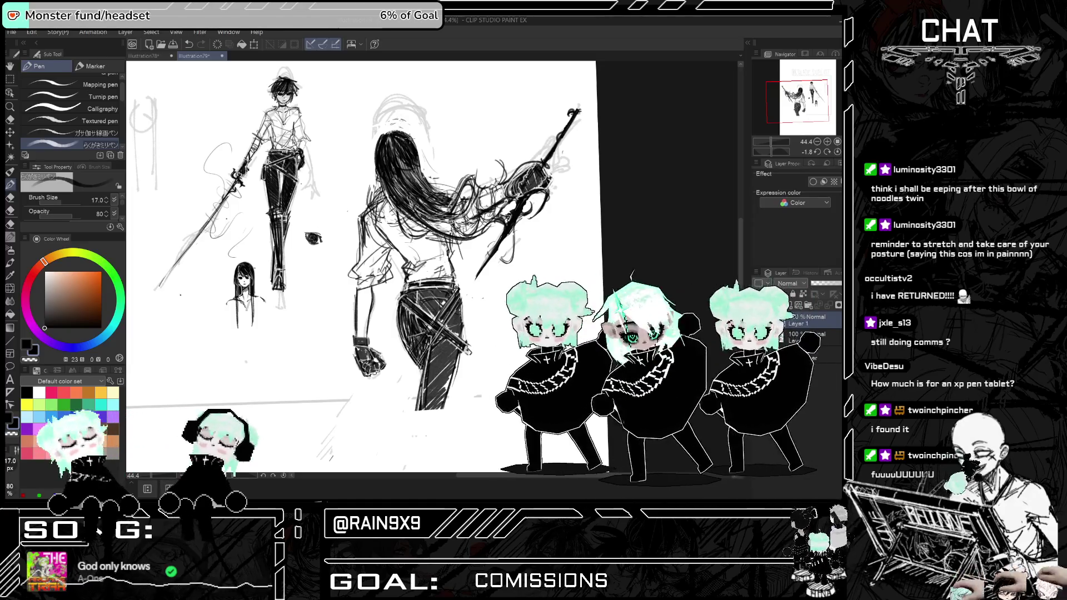
{"action": "left_click_drag", "start_coordinate": [477, 192], "coordinate": [504, 162]}
{"action": "left_click_drag", "start_coordinate": [508, 178], "coordinate": [497, 160]}
{"action": "key", "text": "h"}
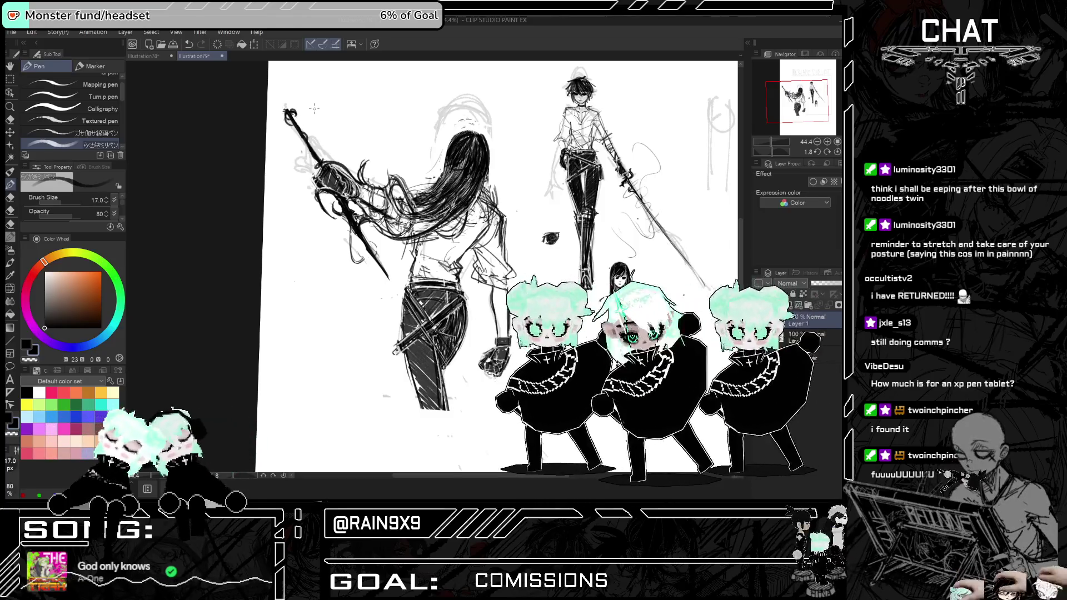
- Toggle the mirrored view several times to compare the two figures
{"action": "key", "text": "h"}
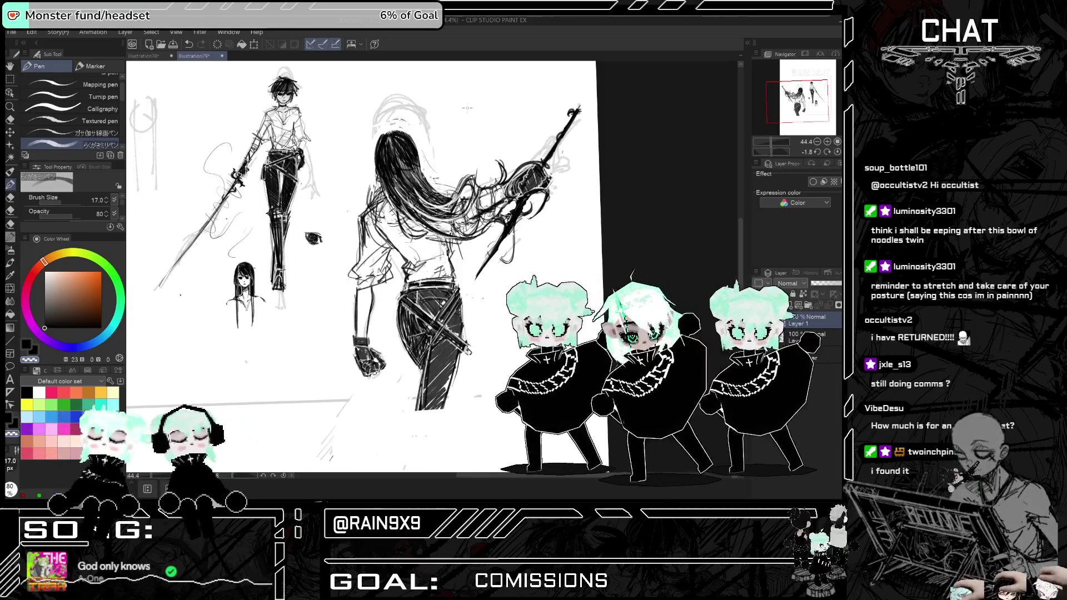
{"action": "key", "text": "h"}
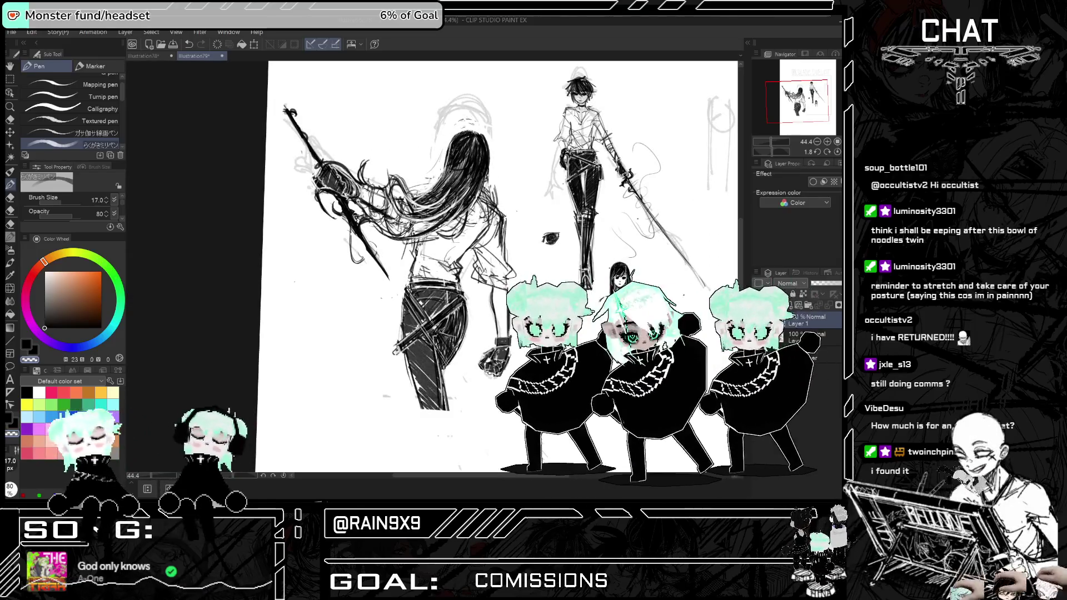
{"action": "key", "text": "h"}
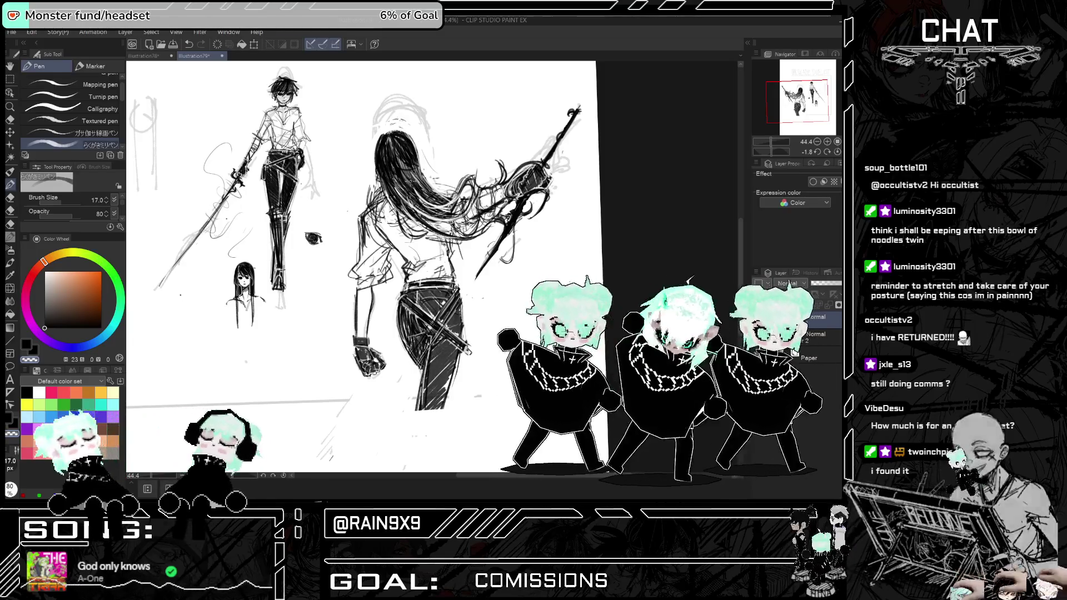
{"action": "key", "text": "h"}
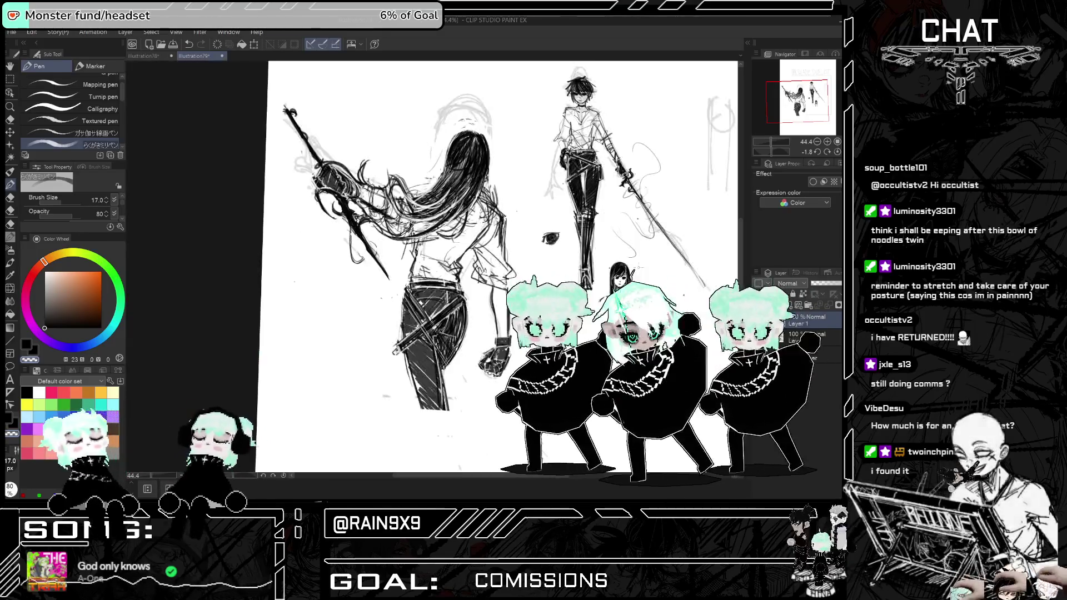
{"action": "key", "text": "h"}
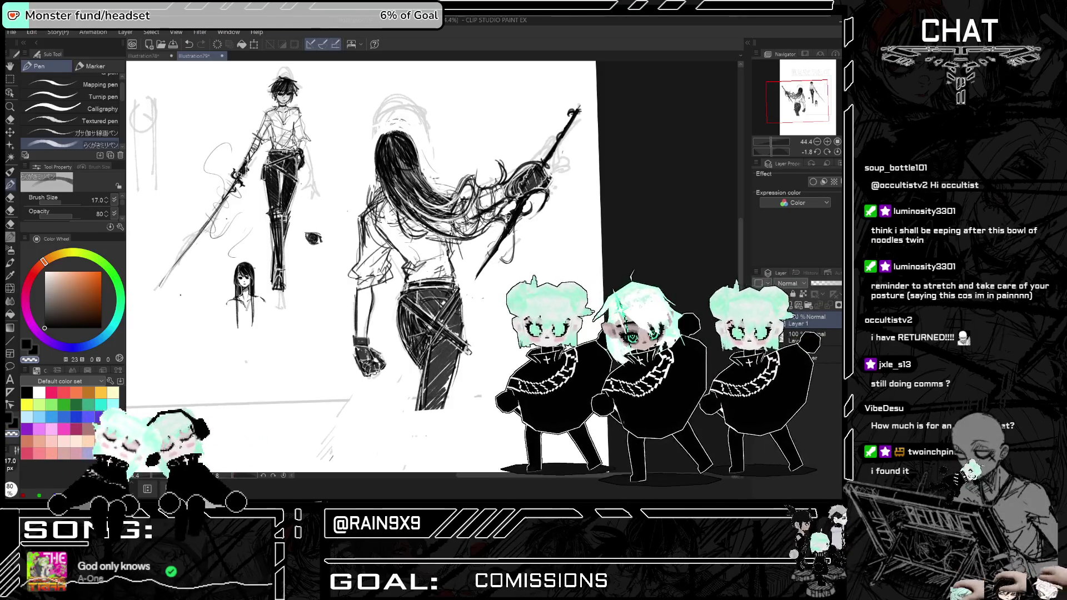
{"action": "key", "text": "h"}
{"action": "key", "text": "h"}
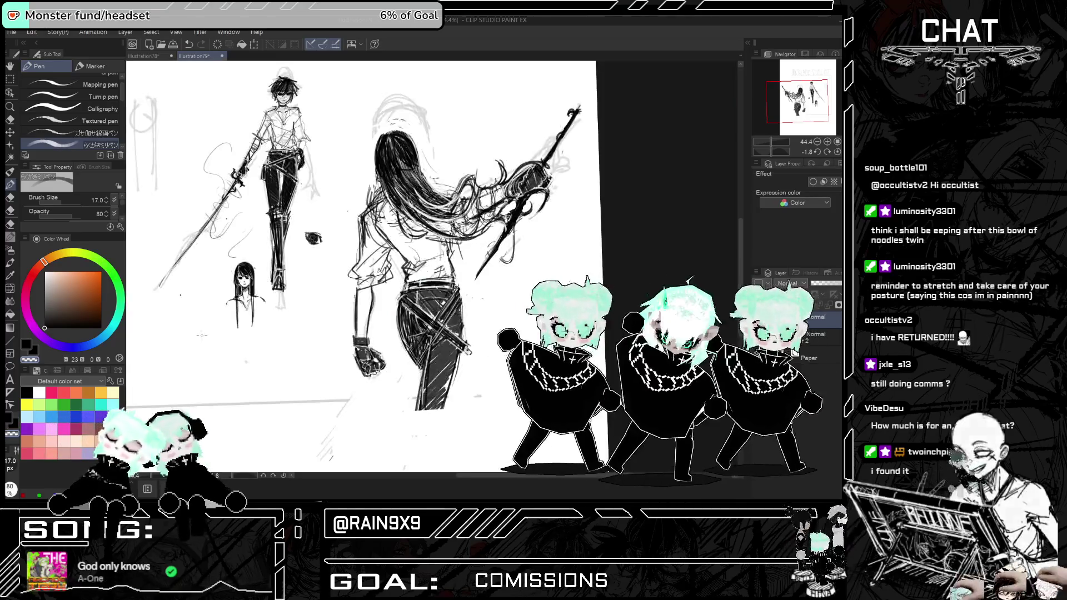
- Add four small dark strands through the swordswoman's flowing hair and check the composition mirrored
{"action": "mouse_move", "coordinate": [396, 146]}
{"action": "left_mouse_down"}
{"action": "mouse_move", "coordinate": [420, 192]}
{"action": "mouse_move", "coordinate": [397, 150]}
{"action": "left_mouse_up"}
{"action": "left_click_drag", "start_coordinate": [412, 196], "coordinate": [418, 207]}
{"action": "left_click_drag", "start_coordinate": [396, 161], "coordinate": [427, 216]}
{"action": "left_click_drag", "start_coordinate": [393, 185], "coordinate": [404, 196]}
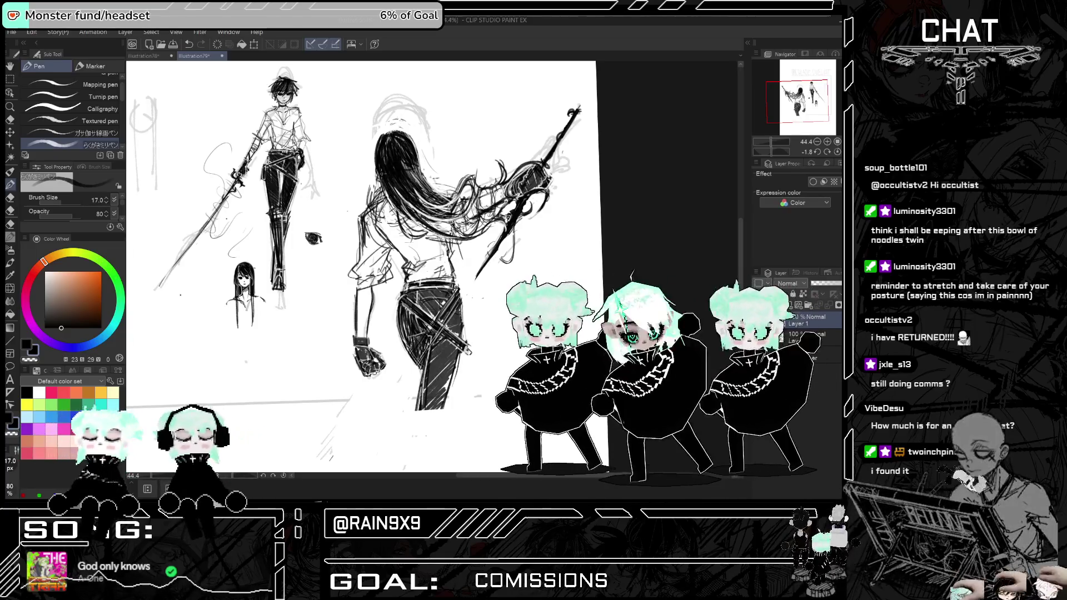
{"action": "scroll", "coordinate": [380, 171], "scroll_direction": "down", "scroll_amount": 3}
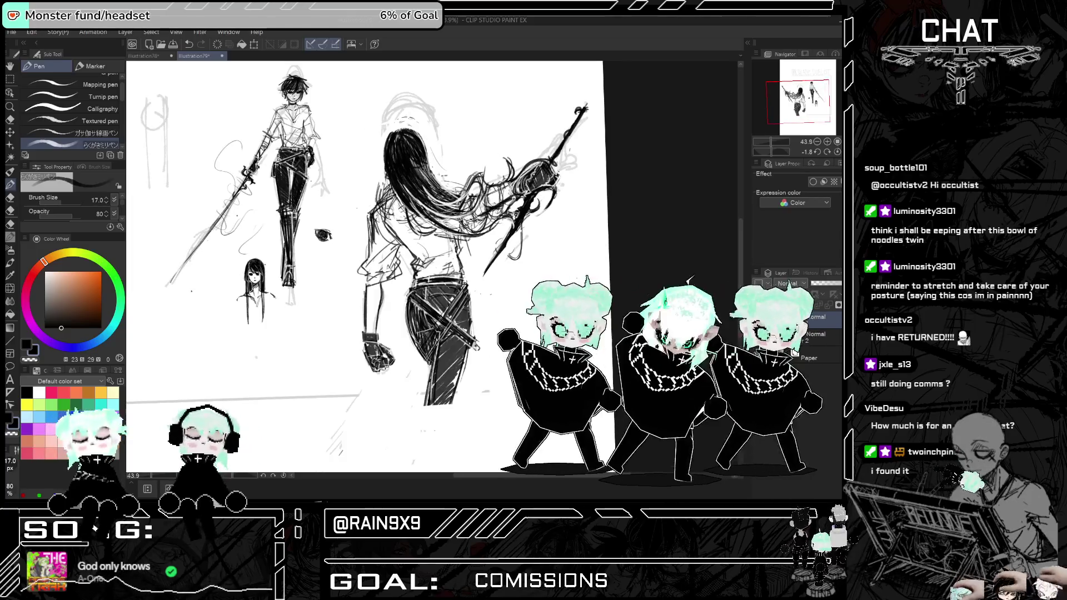
{"action": "key", "text": "h"}
{"action": "scroll", "coordinate": [422, 156], "scroll_direction": "up", "scroll_amount": 3}
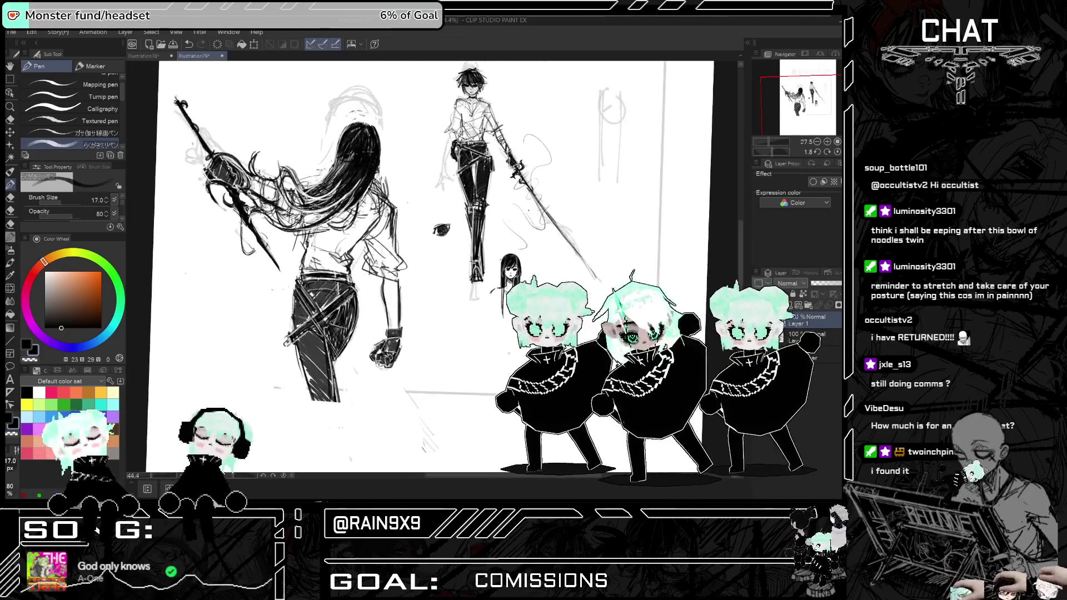
- Flip the canvas back to normal orientation and fit the whole page to review it
{"action": "key", "text": "h"}
{"action": "scroll", "coordinate": [424, 181], "scroll_direction": "up", "scroll_amount": 3}
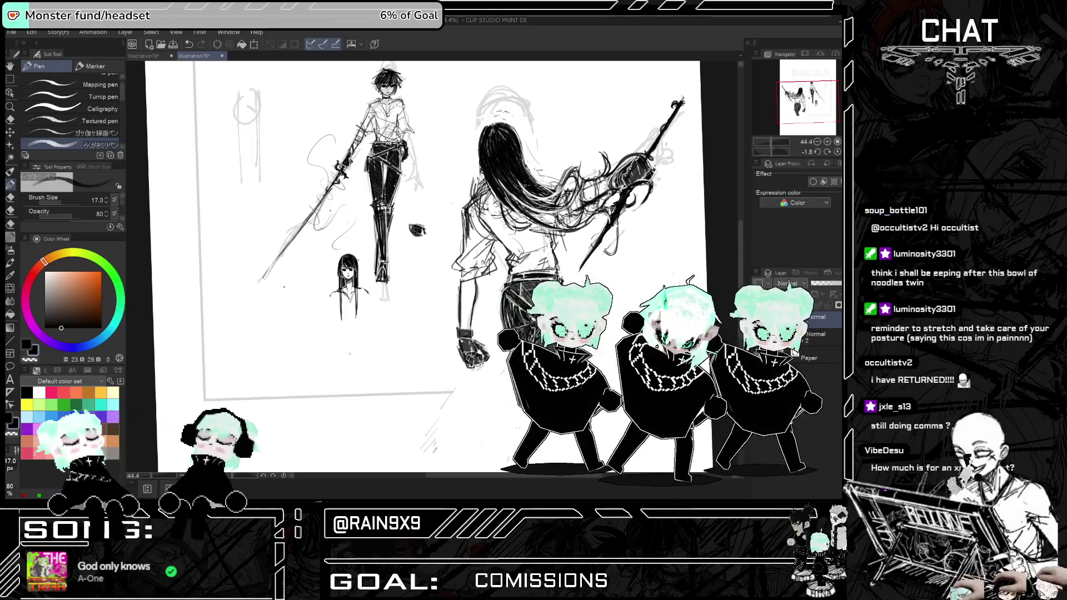
{"action": "key", "text": "ctrl+0"}
{"action": "key", "text": "h"}
{"action": "key", "text": "h"}
{"action": "key", "text": "h"}
{"action": "key", "text": "h"}
{"action": "scroll", "coordinate": [378, 267], "scroll_direction": "up", "scroll_amount": 3}
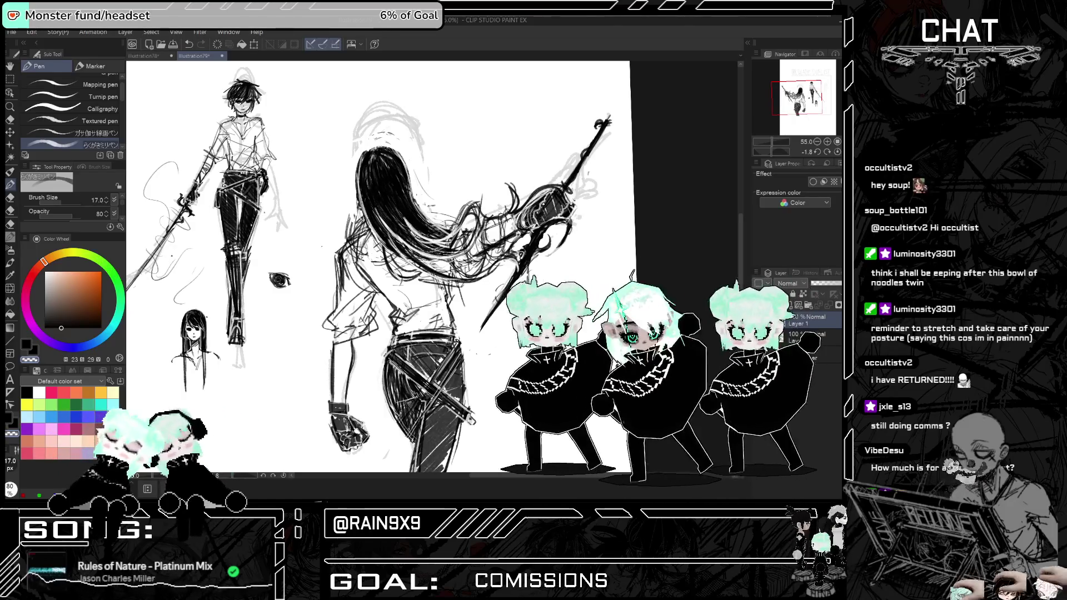
- Undo the last hair stroke, then review the full page mirrored and unmirrored
{"action": "key", "text": "ctrl+z"}
{"action": "key", "text": "ctrl+z"}
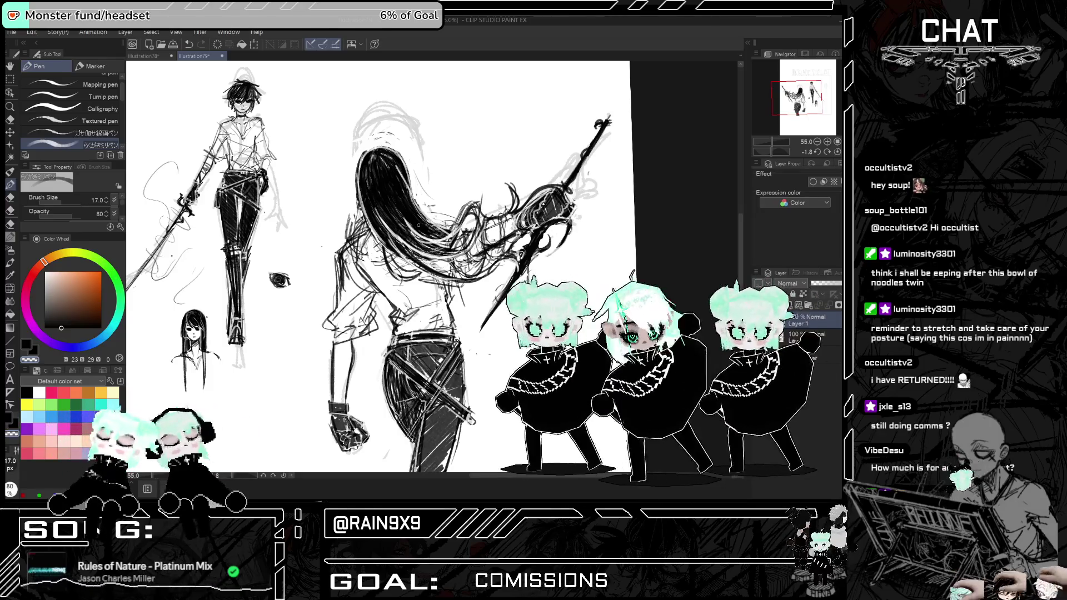
{"action": "key", "text": "h"}
{"action": "key", "text": "ctrl+0"}
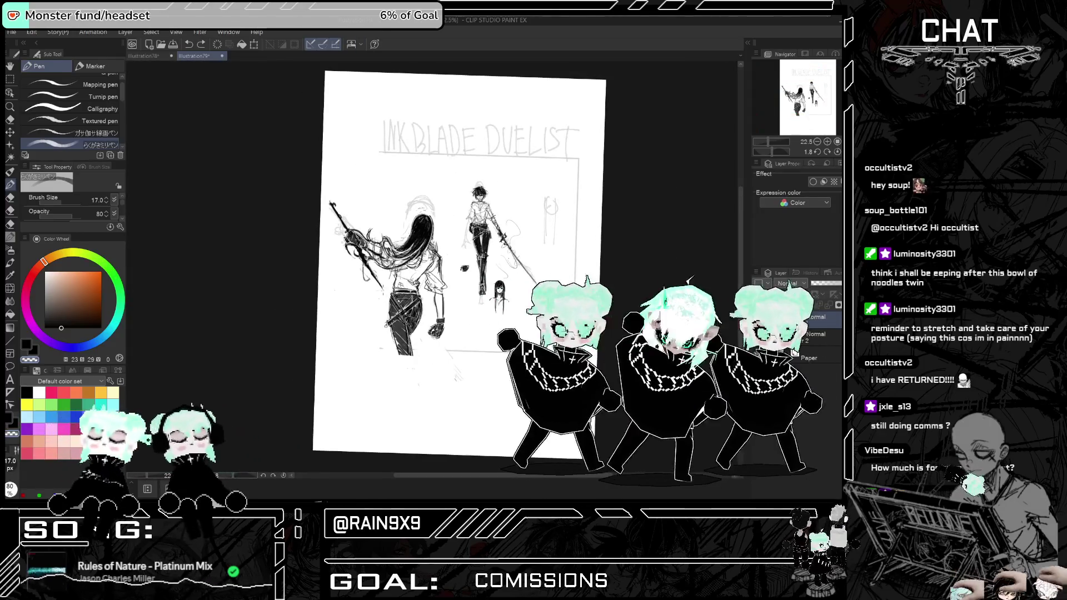
{"action": "key", "text": "ctrl+plus"}
{"action": "scroll", "coordinate": [345, 250], "scroll_direction": "up", "scroll_amount": 2}
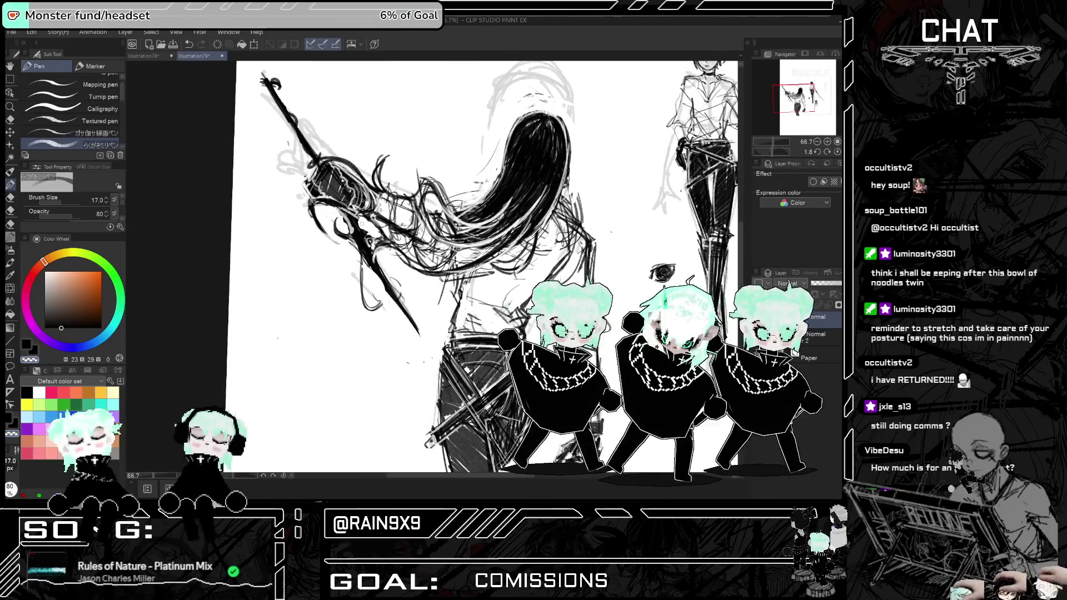
{"action": "key", "text": "h"}
{"action": "scroll", "coordinate": [330, 189], "scroll_direction": "down", "scroll_amount": 3}
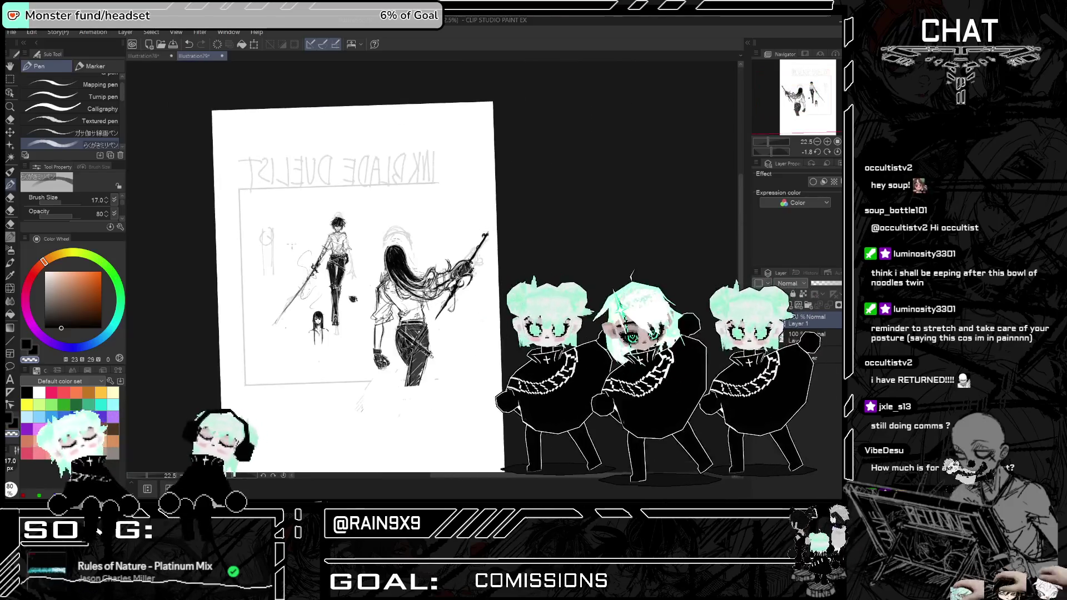
{"action": "scroll", "coordinate": [331, 190], "scroll_direction": "up", "scroll_amount": 2}
{"action": "key", "text": "h"}
{"action": "scroll", "coordinate": [544, 229], "scroll_direction": "up", "scroll_amount": 7}
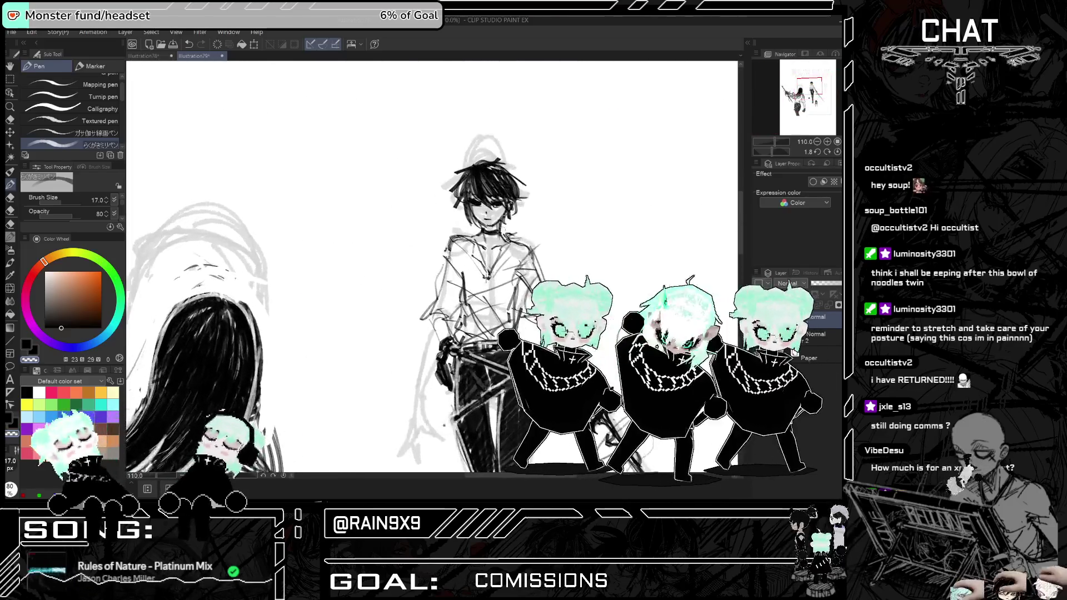
- Fade the man's dark hair sketch with the soft eraser
{"action": "left_click", "coordinate": [10, 119]}
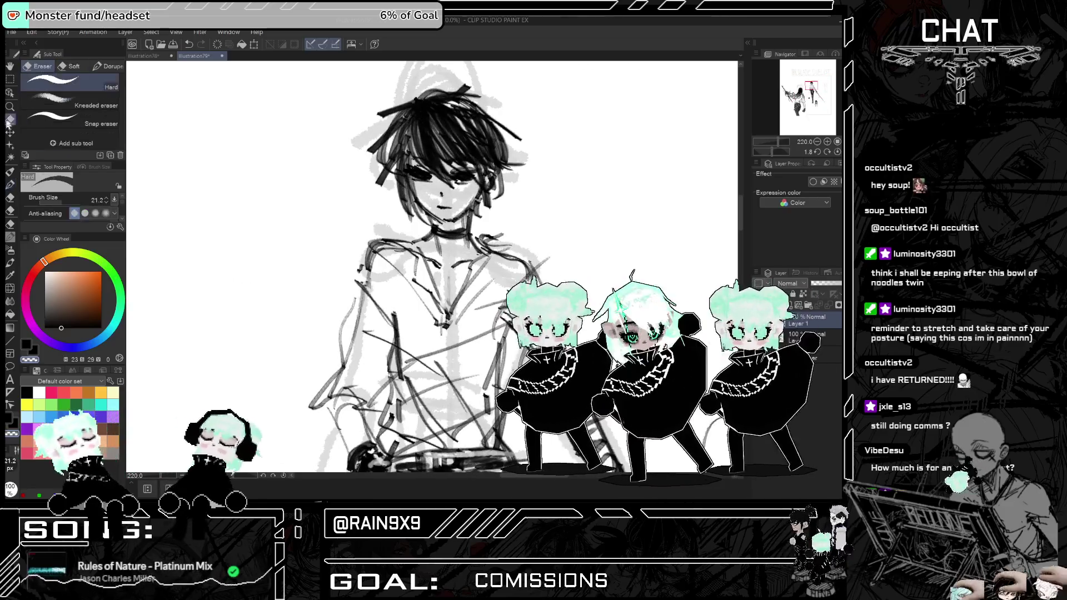
{"action": "mouse_move", "coordinate": [423, 133]}
{"action": "left_mouse_down"}
{"action": "mouse_move", "coordinate": [472, 166]}
{"action": "mouse_move", "coordinate": [514, 130]}
{"action": "mouse_move", "coordinate": [456, 145]}
{"action": "mouse_move", "coordinate": [478, 122]}
{"action": "mouse_move", "coordinate": [489, 155]}
{"action": "left_mouse_up"}
{"action": "key", "text": "ctrl+z"}
{"action": "key", "text": "ctrl+y"}
{"action": "scroll", "coordinate": [514, 129], "scroll_direction": "down", "scroll_amount": 3}
- Switch to a crisper inking pen with a lighter ink shade, zoomed in on the man's head
{"action": "left_click", "coordinate": [10, 186]}
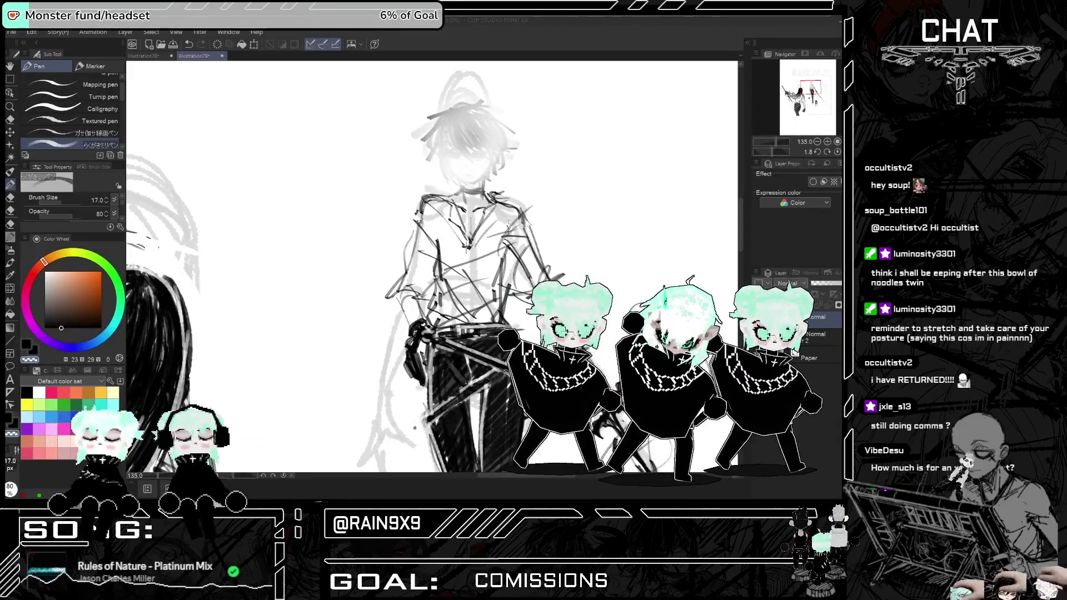
{"action": "left_click", "coordinate": [10, 173]}
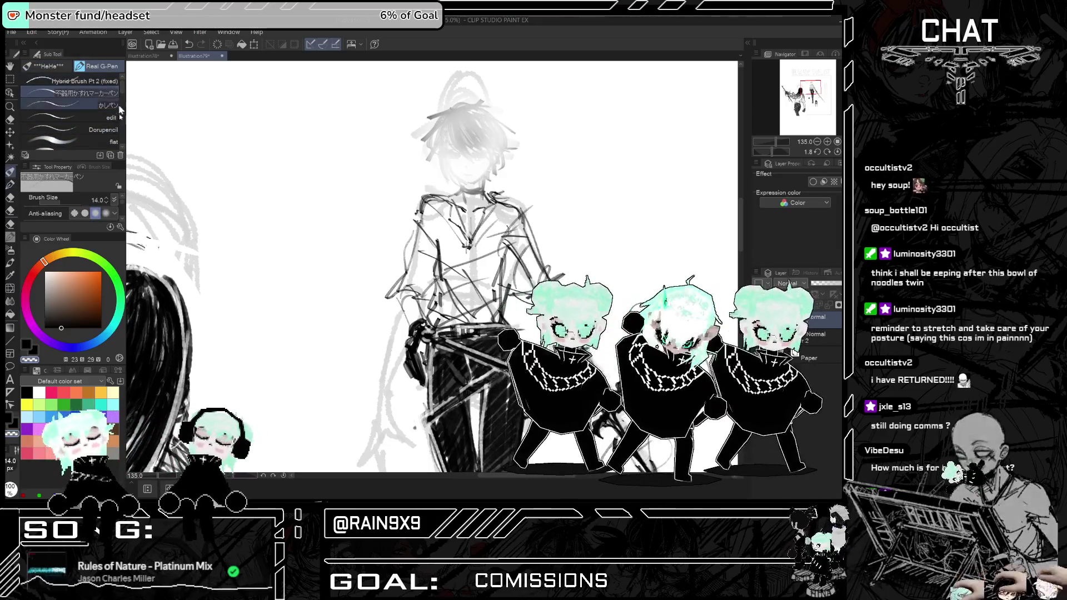
{"action": "left_click", "coordinate": [74, 328]}
{"action": "key", "text": "ctrl+plus"}
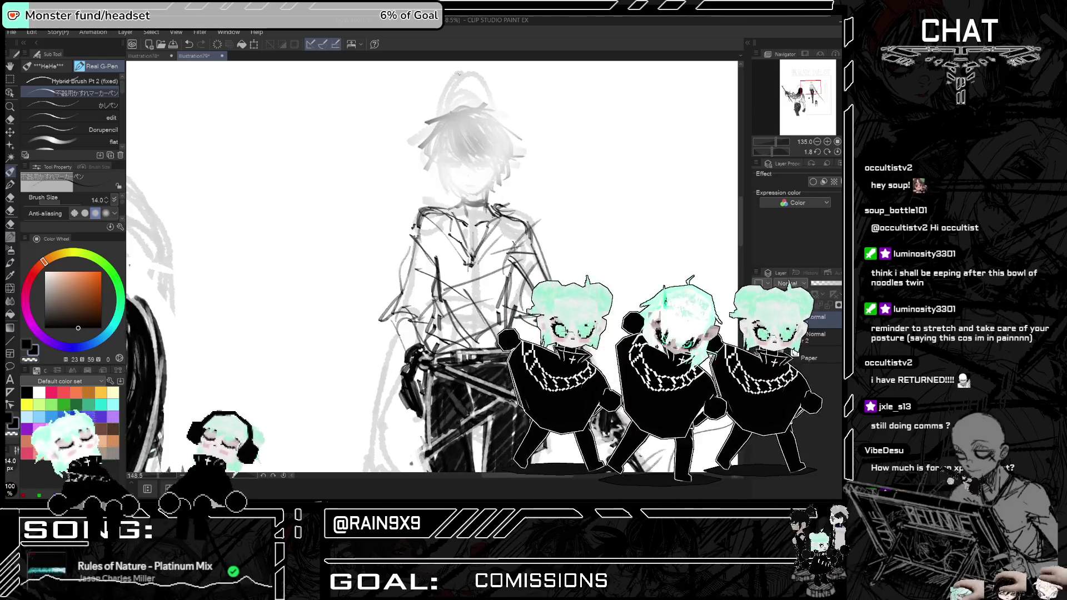
{"action": "key", "text": "ctrl+plus"}
- Redraw the man's hair with short strokes along its left and right sides
{"action": "key", "text": "ctrl+z"}
{"action": "left_click_drag", "start_coordinate": [444, 129], "coordinate": [468, 170]}
{"action": "key", "text": "ctrl+z"}
{"action": "mouse_move", "coordinate": [445, 135]}
{"action": "left_mouse_down"}
{"action": "mouse_move", "coordinate": [454, 158]}
{"action": "mouse_move", "coordinate": [487, 158]}
{"action": "mouse_move", "coordinate": [453, 192]}
{"action": "left_mouse_up"}
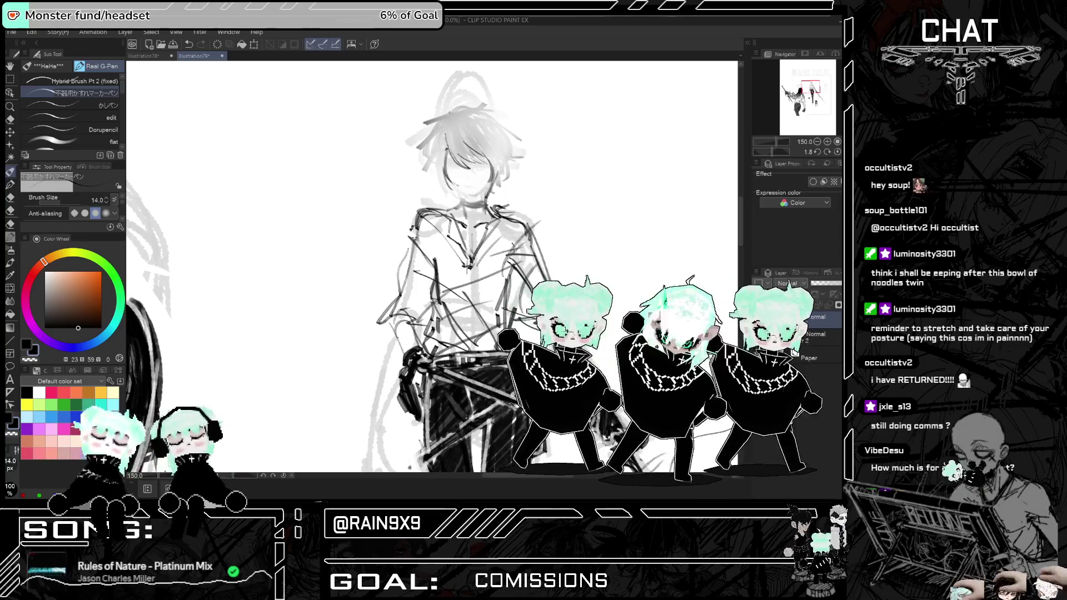
{"action": "mouse_move", "coordinate": [456, 154]}
{"action": "left_mouse_down"}
{"action": "mouse_move", "coordinate": [442, 194]}
{"action": "mouse_move", "coordinate": [431, 153]}
{"action": "left_mouse_up"}
{"action": "key", "text": "ctrl+z"}
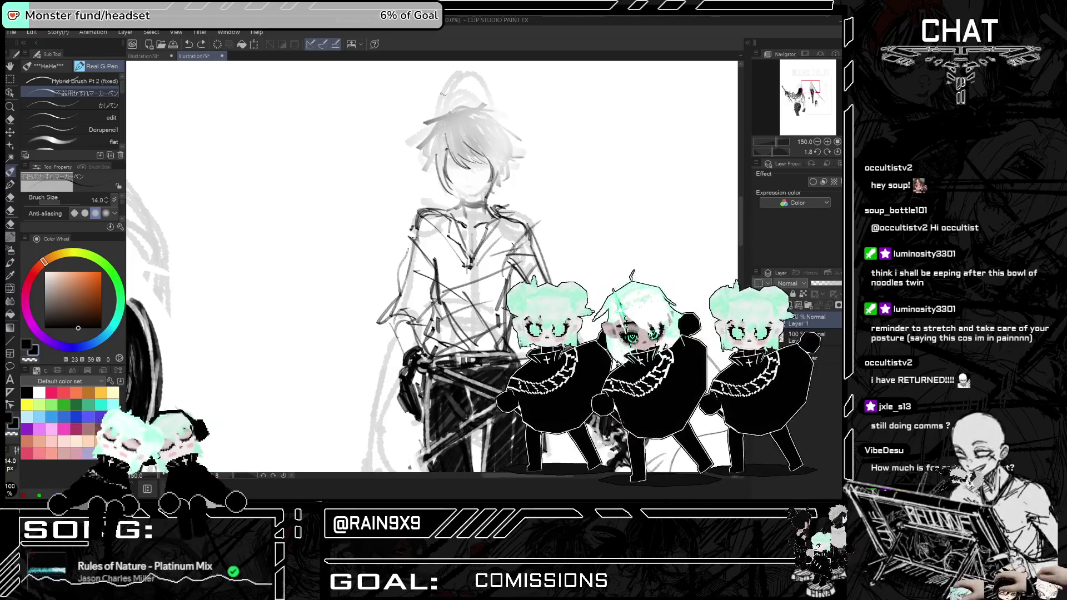
{"action": "left_click_drag", "start_coordinate": [434, 146], "coordinate": [443, 135]}
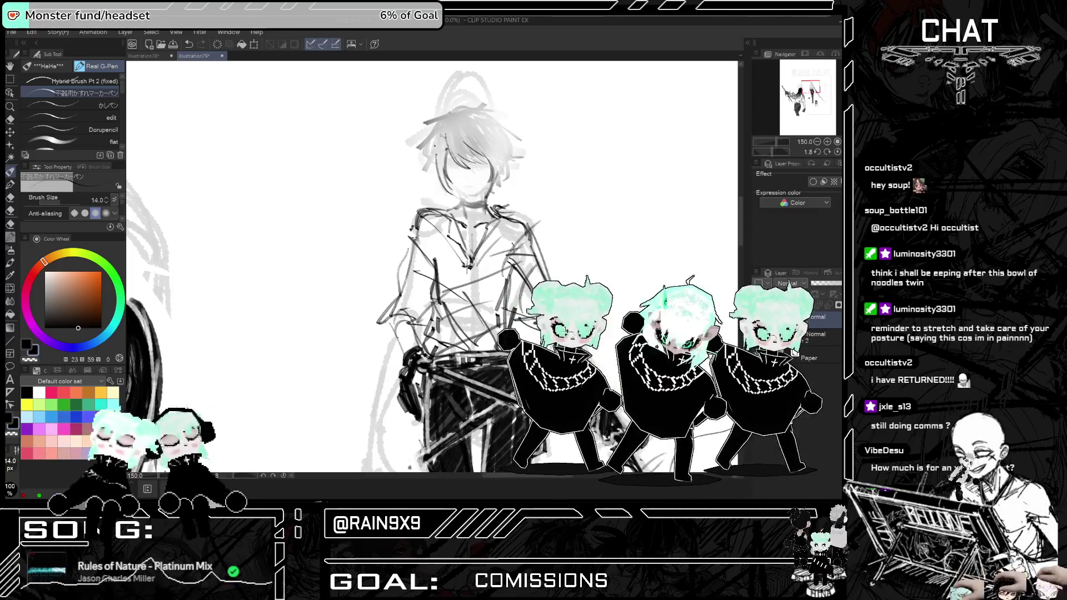
{"action": "left_click_drag", "start_coordinate": [502, 151], "coordinate": [506, 174]}
{"action": "left_click_drag", "start_coordinate": [435, 156], "coordinate": [428, 175]}
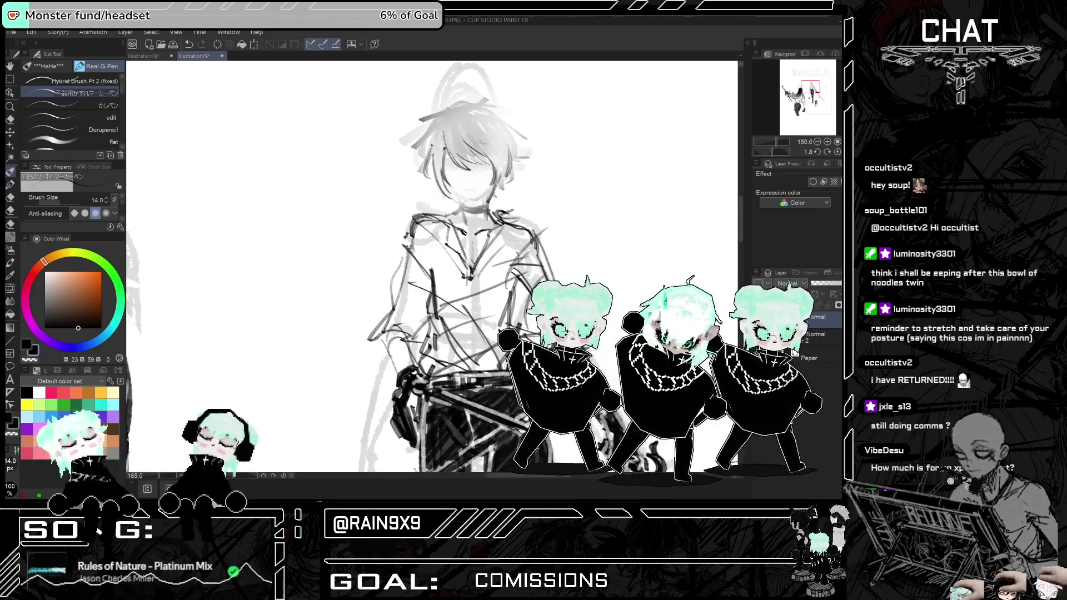
- Zoom out to about 37% to show both figures and pick the Lasso selection sub tool
{"action": "scroll", "coordinate": [522, 97], "scroll_direction": "up", "scroll_amount": 4}
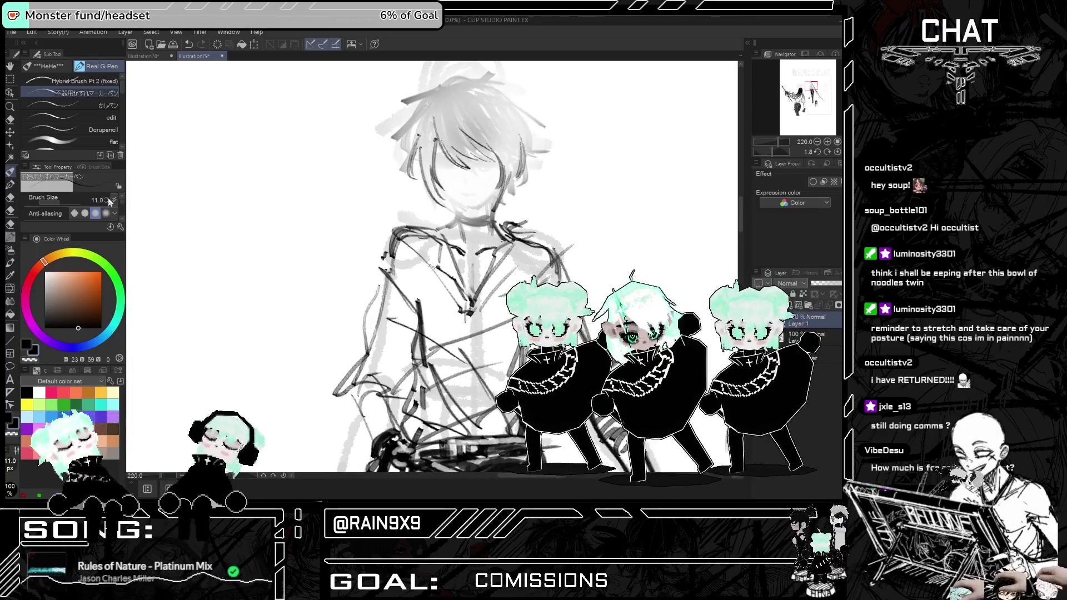
{"action": "scroll", "coordinate": [389, 267], "scroll_direction": "down", "scroll_amount": 2}
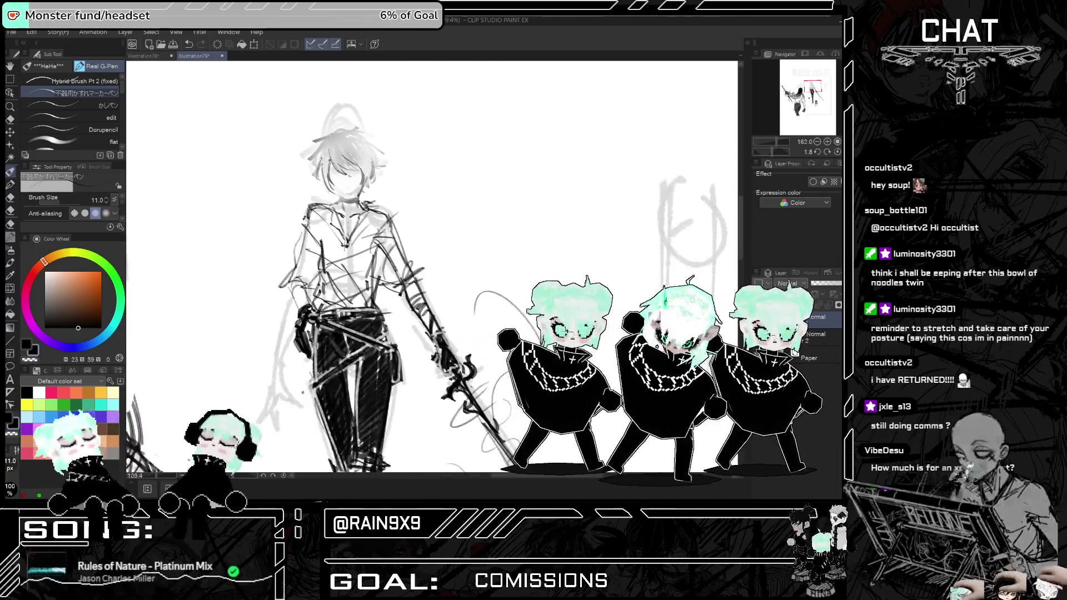
{"action": "scroll", "coordinate": [388, 228], "scroll_direction": "down", "scroll_amount": 5}
{"action": "scroll", "coordinate": [388, 228], "scroll_direction": "up", "scroll_amount": 2}
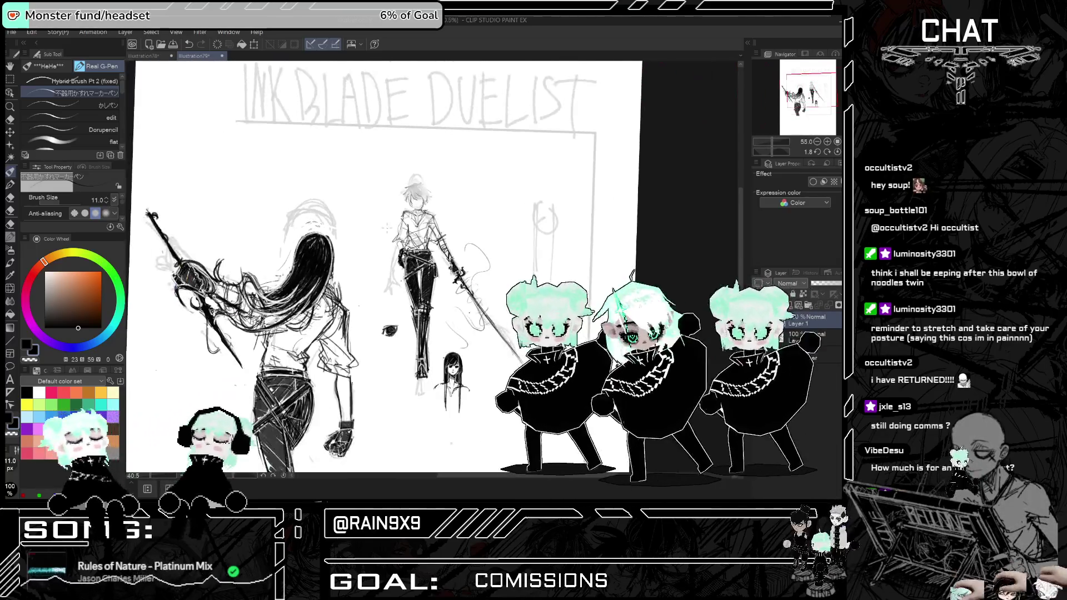
{"action": "scroll", "coordinate": [388, 228], "scroll_direction": "down", "scroll_amount": 1}
{"action": "left_click", "coordinate": [11, 79]}
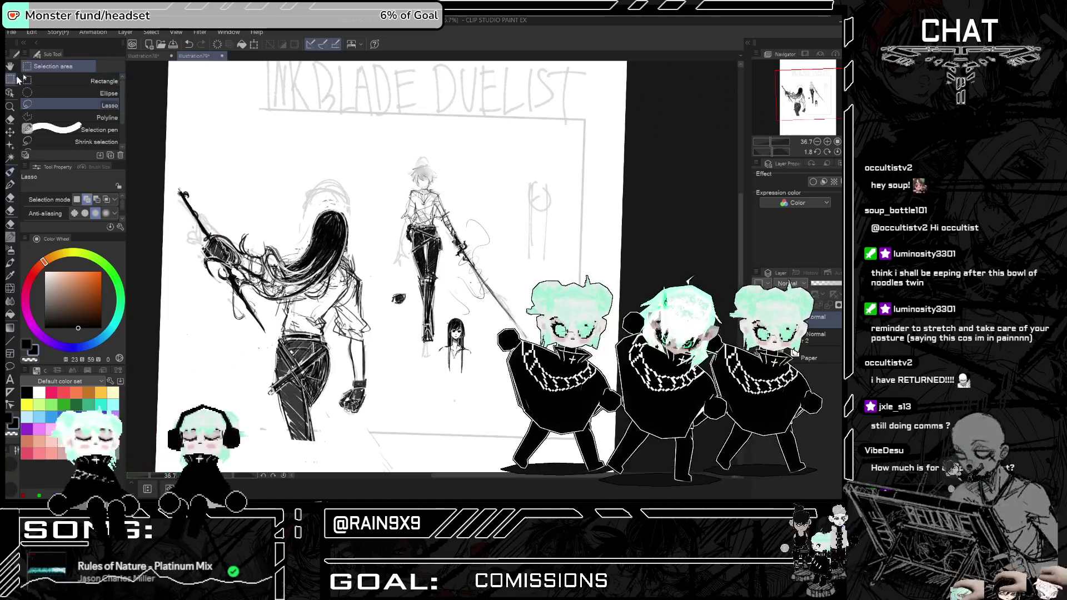
- Lasso the sword-wielding man, scale him up with Ctrl+T, confirm, deselect and return to the pen
{"action": "mouse_move", "coordinate": [371, 255]}
{"action": "left_mouse_down"}
{"action": "mouse_move", "coordinate": [450, 394]}
{"action": "mouse_move", "coordinate": [509, 311]}
{"action": "mouse_move", "coordinate": [420, 130]}
{"action": "mouse_move", "coordinate": [379, 214]}
{"action": "mouse_move", "coordinate": [370, 278]}
{"action": "left_mouse_up"}
{"action": "key", "text": "ctrl+t"}
{"action": "left_click_drag", "start_coordinate": [542, 198], "coordinate": [613, 110]}
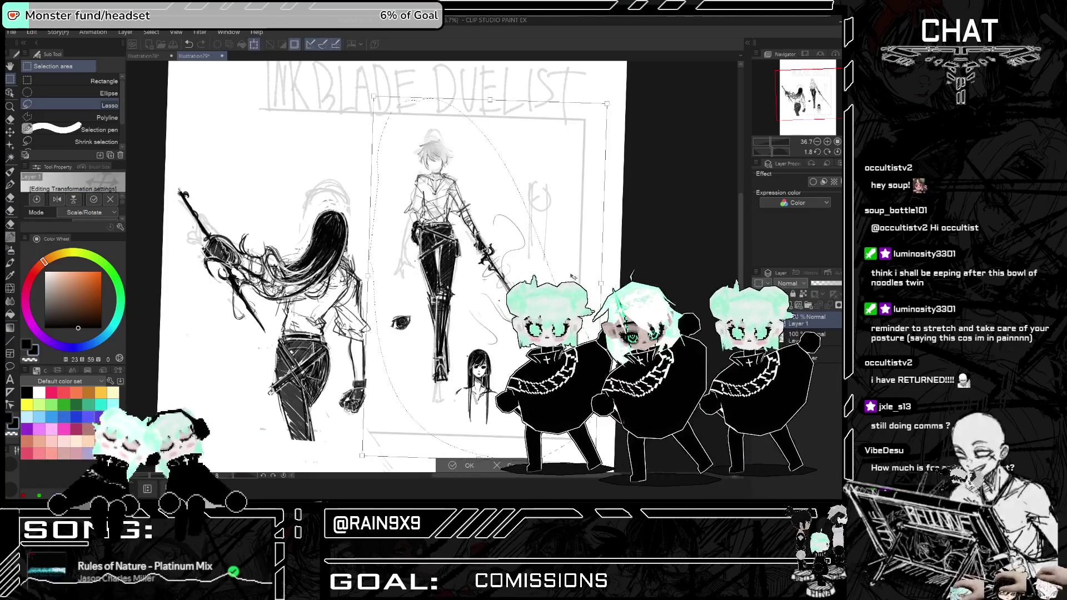
{"action": "left_click", "coordinate": [474, 465]}
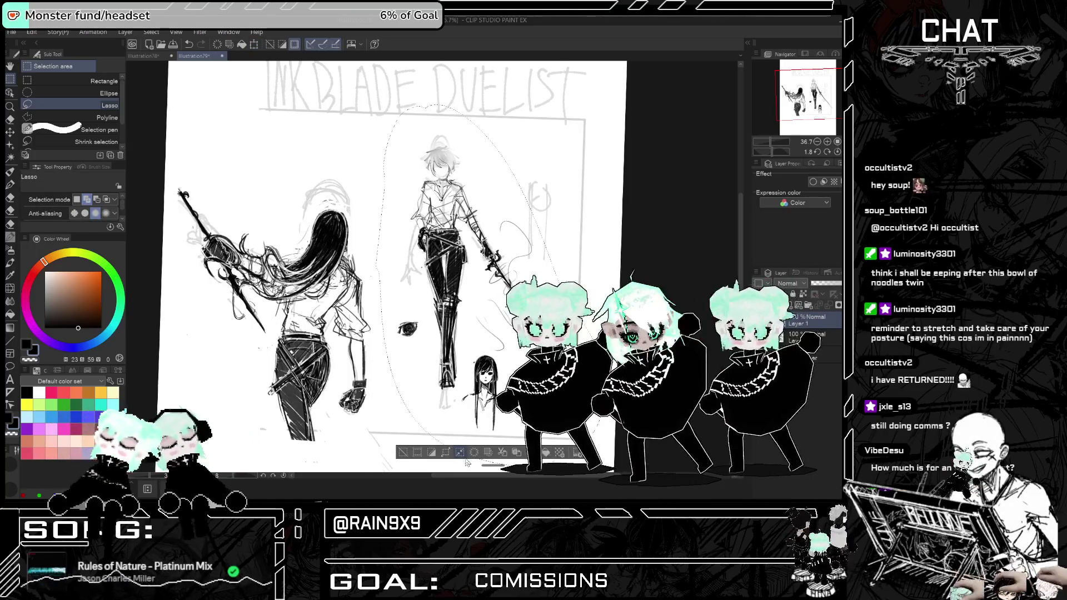
{"action": "left_click", "coordinate": [404, 453]}
{"action": "left_click", "coordinate": [10, 171]}
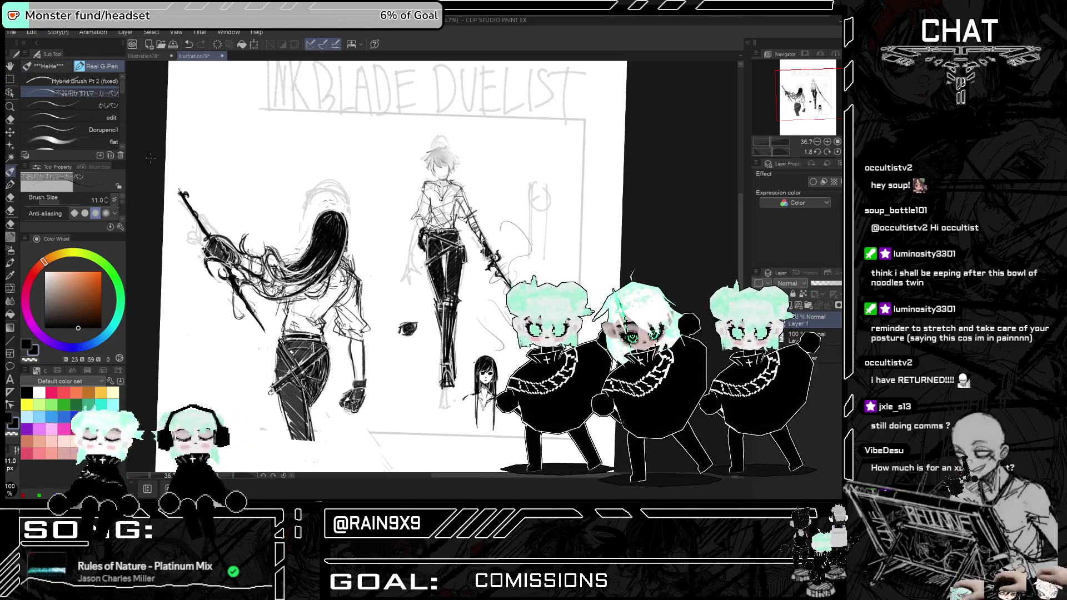
- Set the G-Pen size to 9 and zoom in on the man's face
{"action": "left_click_drag", "start_coordinate": [114, 198], "coordinate": [109, 200]}
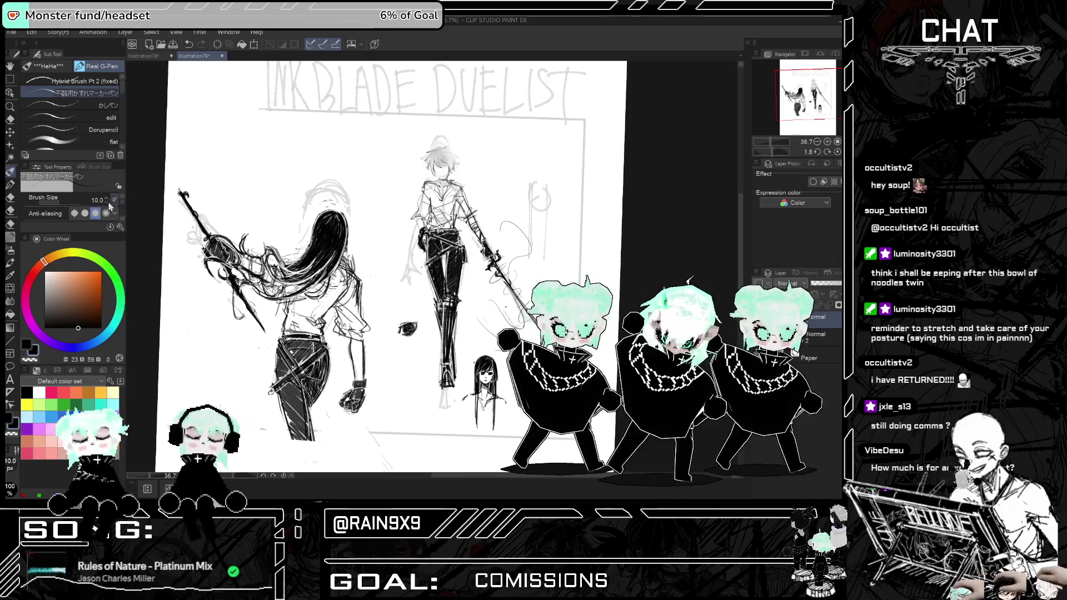
{"action": "scroll", "coordinate": [393, 146], "scroll_direction": "up", "scroll_amount": 1}
{"action": "scroll", "coordinate": [464, 153], "scroll_direction": "up", "scroll_amount": 4}
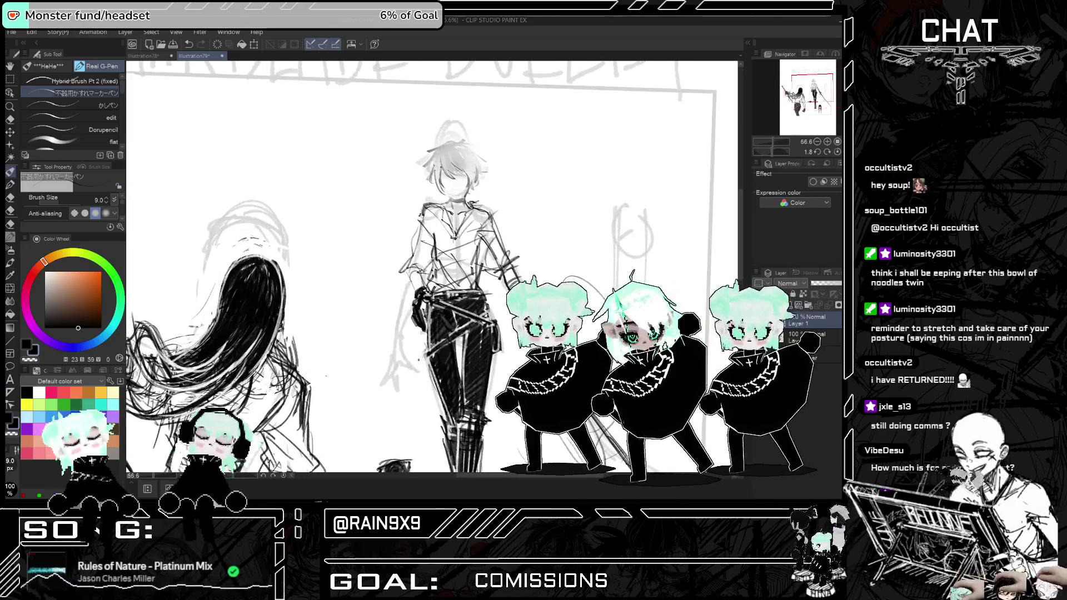
{"action": "scroll", "coordinate": [461, 185], "scroll_direction": "up", "scroll_amount": 1}
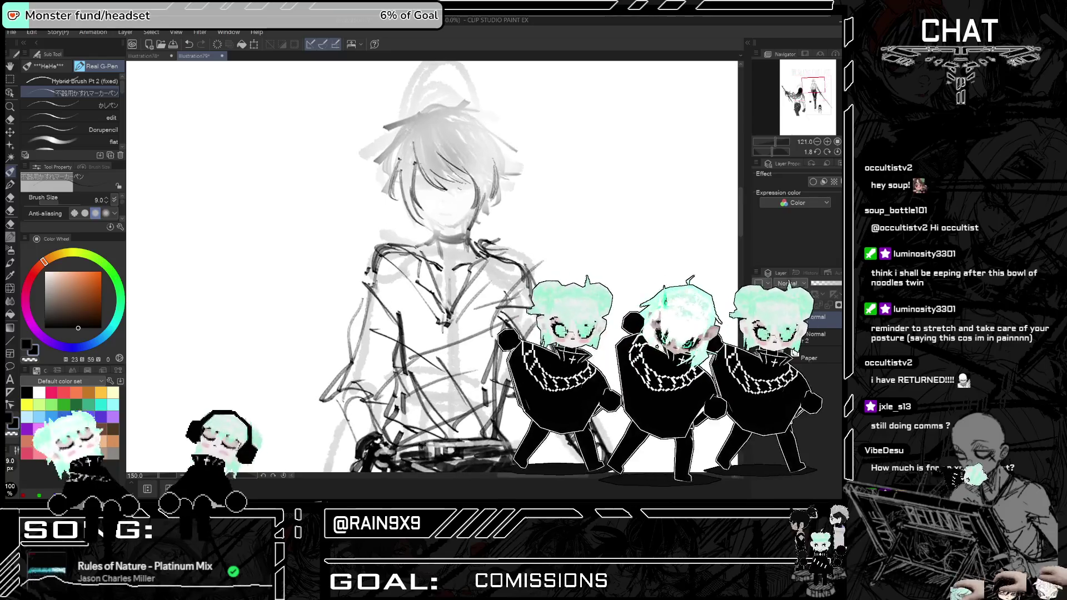
{"action": "scroll", "coordinate": [460, 185], "scroll_direction": "up", "scroll_amount": 3}
{"action": "scroll", "coordinate": [459, 183], "scroll_direction": "up", "scroll_amount": 1}
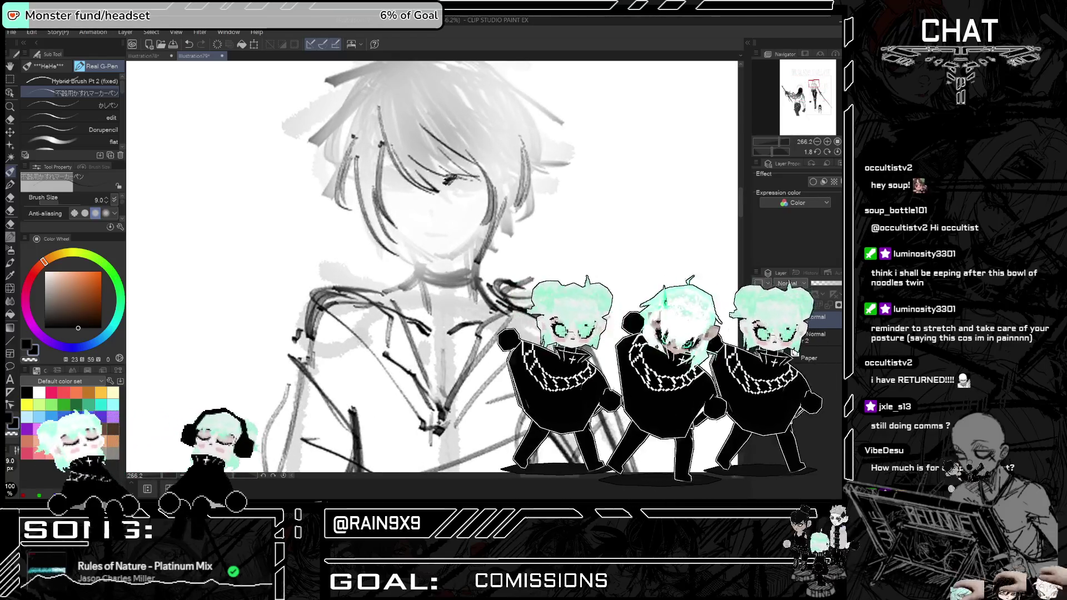
- Ink the lines by the man's eyes, retrying attempts with undo and redo
{"action": "left_click_drag", "start_coordinate": [450, 181], "coordinate": [467, 177]}
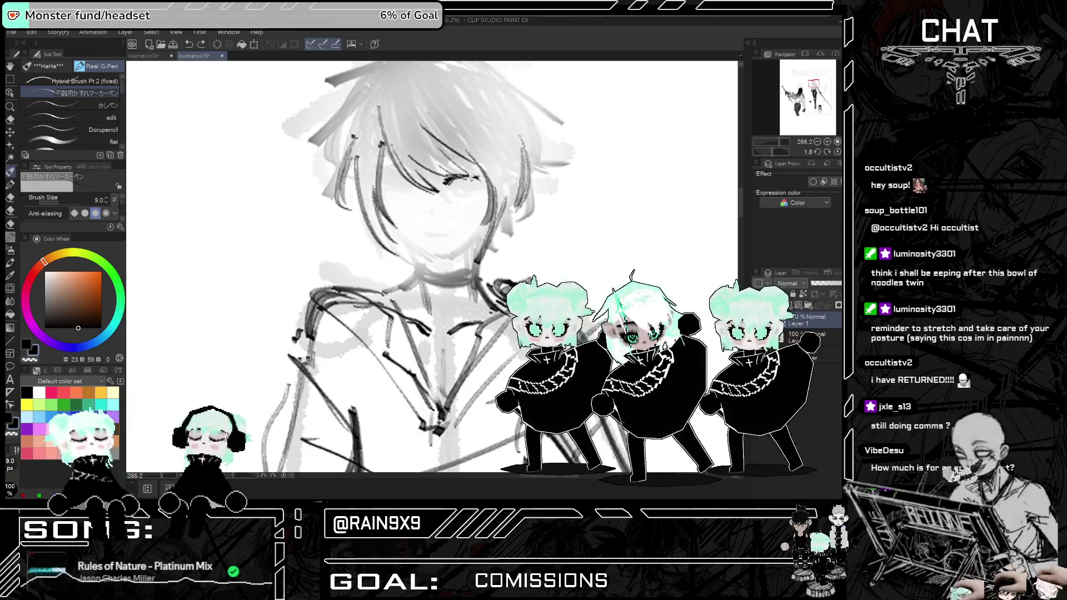
{"action": "key", "text": "ctrl+z"}
{"action": "left_click_drag", "start_coordinate": [459, 178], "coordinate": [471, 173]}
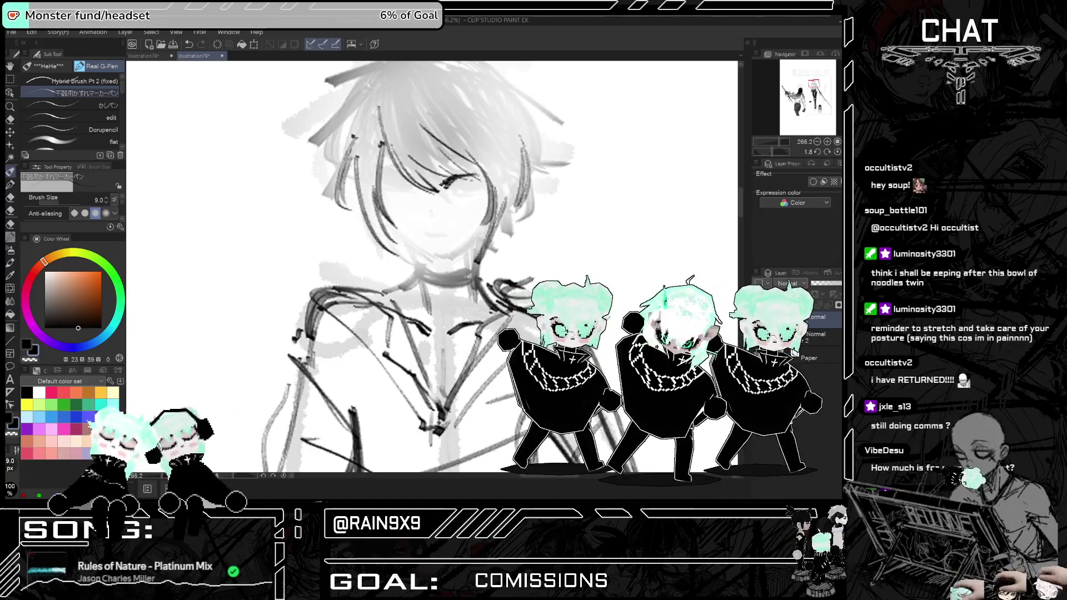
{"action": "key", "text": "ctrl+z"}
{"action": "key", "text": "ctrl+z"}
{"action": "key", "text": "ctrl+z"}
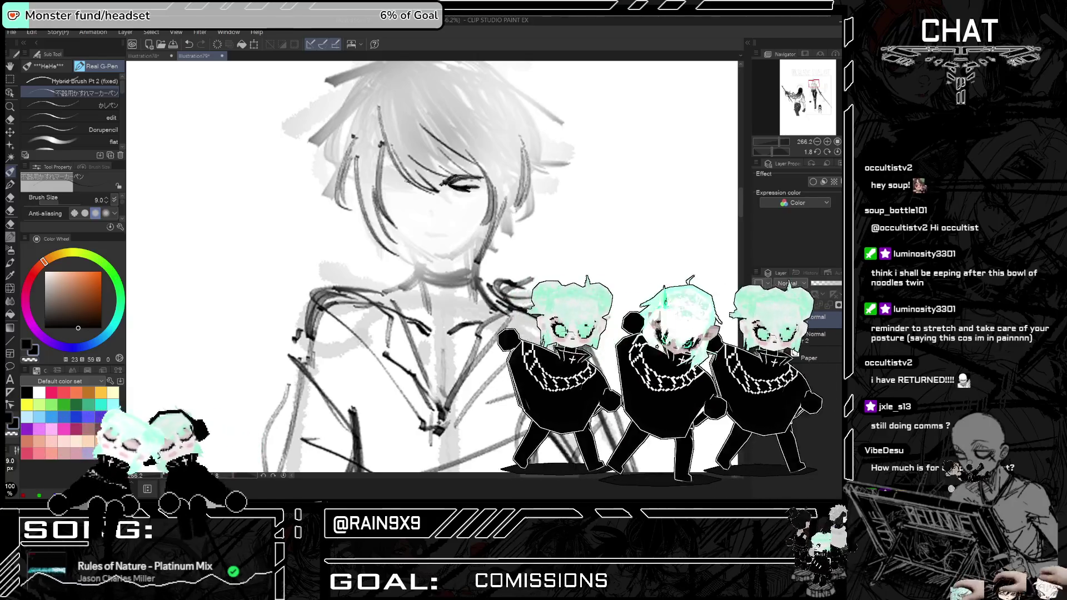
{"action": "key", "text": "ctrl+y"}
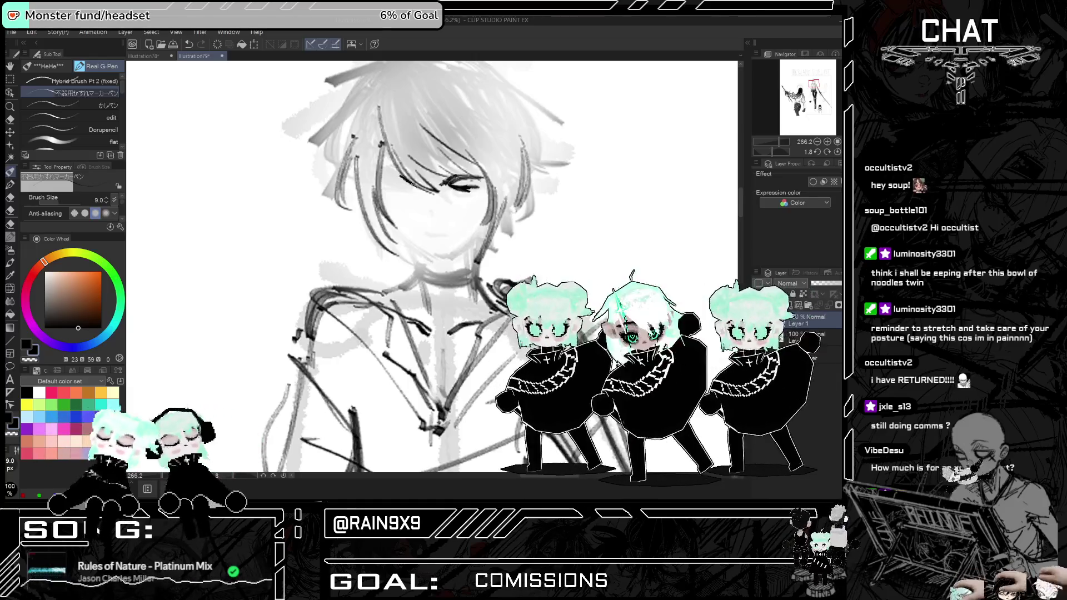
{"action": "key", "text": "ctrl+z"}
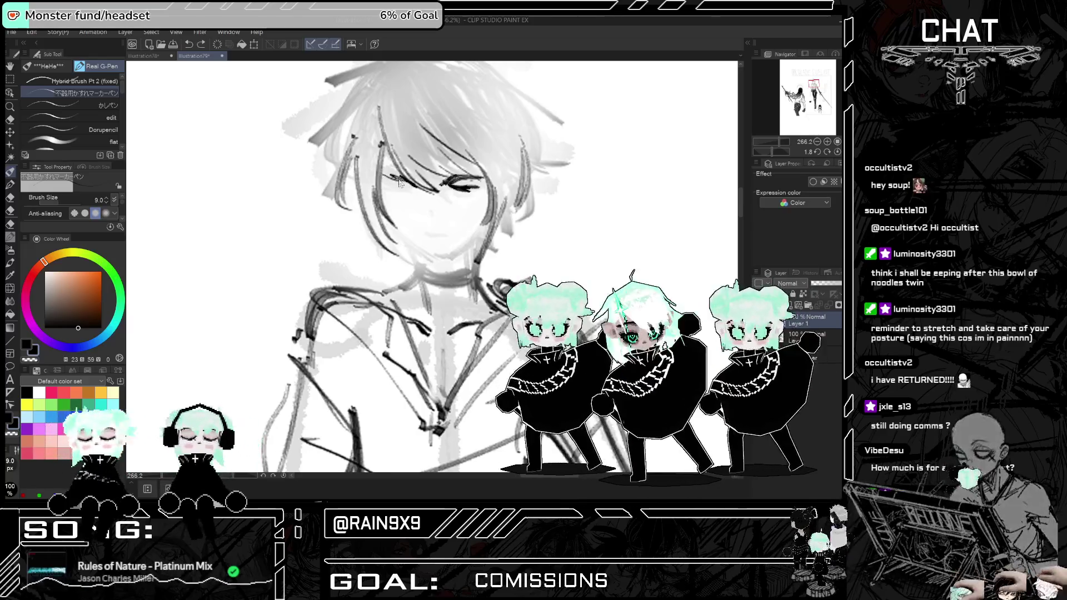
{"action": "mouse_move", "coordinate": [389, 177]}
{"action": "left_mouse_down"}
{"action": "mouse_move", "coordinate": [413, 186]}
{"action": "mouse_move", "coordinate": [396, 193]}
{"action": "left_mouse_up"}
{"action": "key", "text": "ctrl+z"}
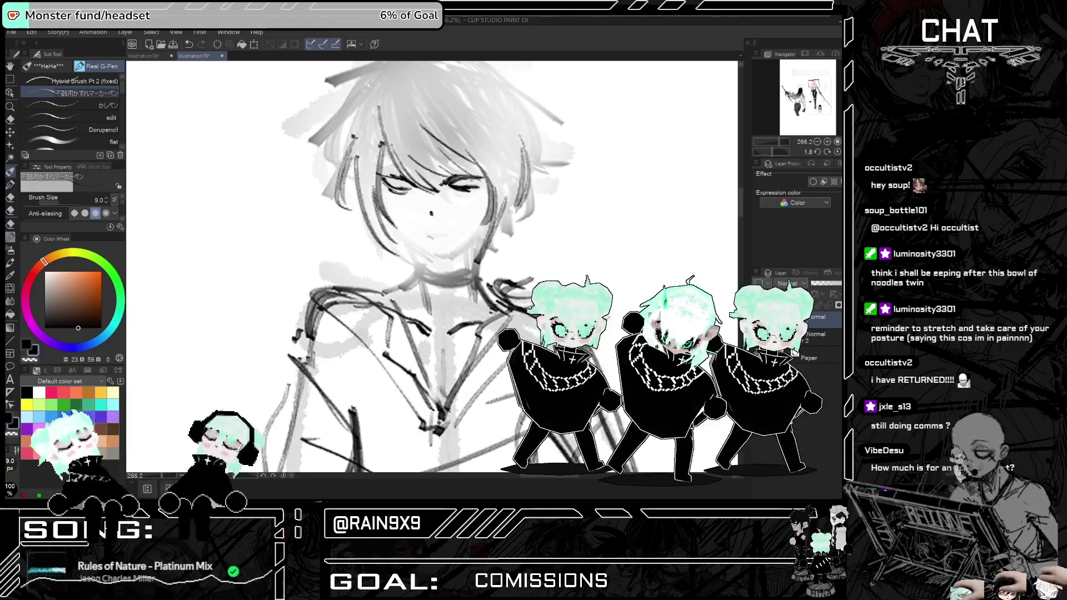
- Ink the man's mouth, his chin along the jaw, and the right side of his face
{"action": "mouse_move", "coordinate": [430, 234]}
{"action": "left_mouse_down"}
{"action": "mouse_move", "coordinate": [443, 232]}
{"action": "mouse_move", "coordinate": [461, 258]}
{"action": "left_mouse_up"}
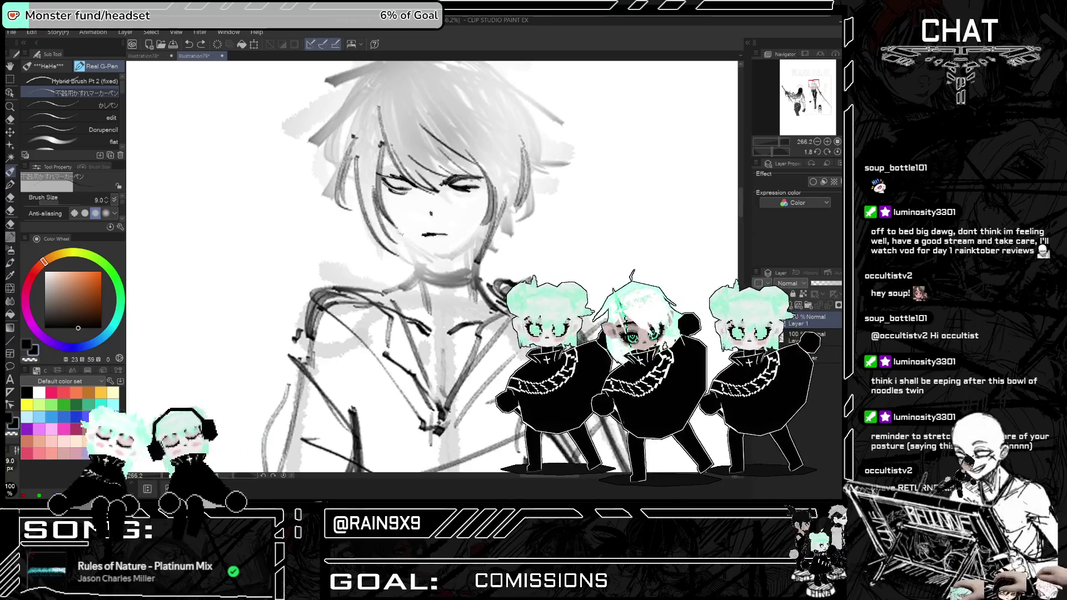
{"action": "left_click_drag", "start_coordinate": [398, 229], "coordinate": [439, 257]}
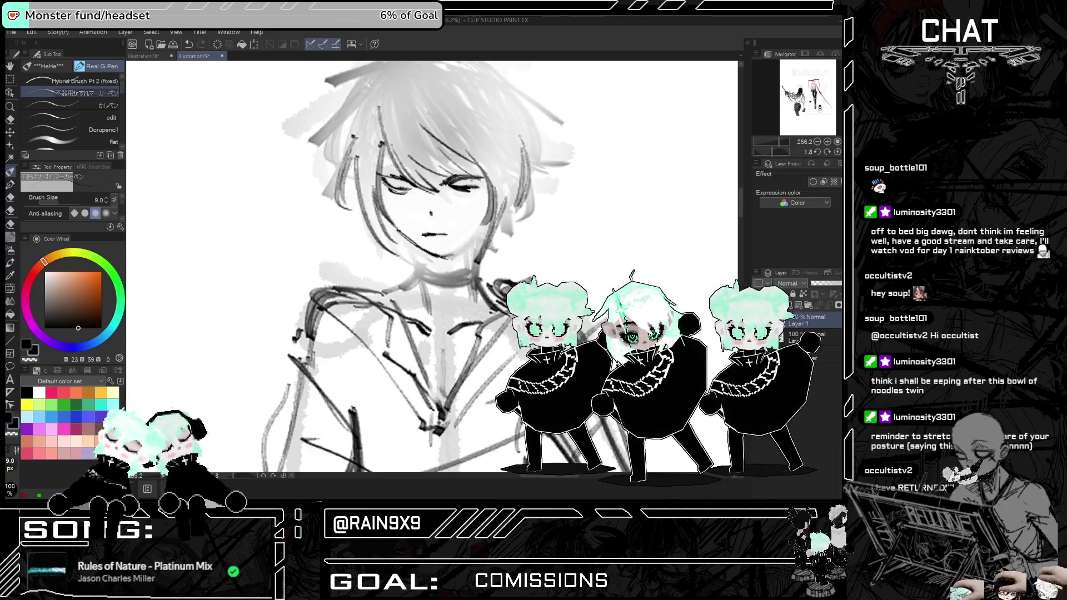
{"action": "left_click_drag", "start_coordinate": [485, 225], "coordinate": [465, 251]}
{"action": "key", "text": "-"}
{"action": "key", "text": "-"}
{"action": "key", "text": "asciicircum"}
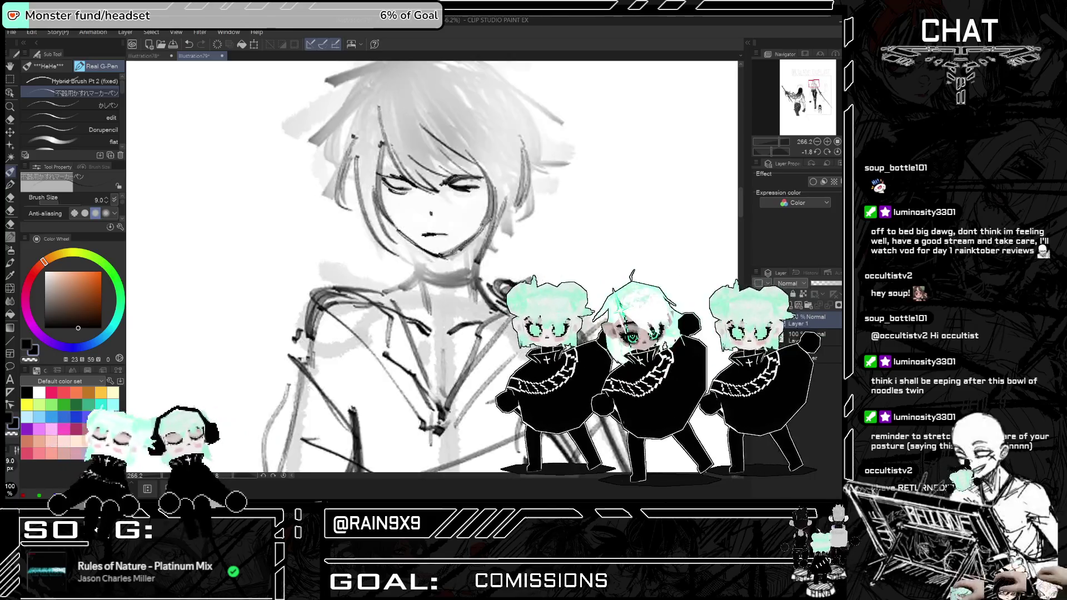
{"action": "scroll", "coordinate": [495, 195], "scroll_direction": "down", "scroll_amount": 5}
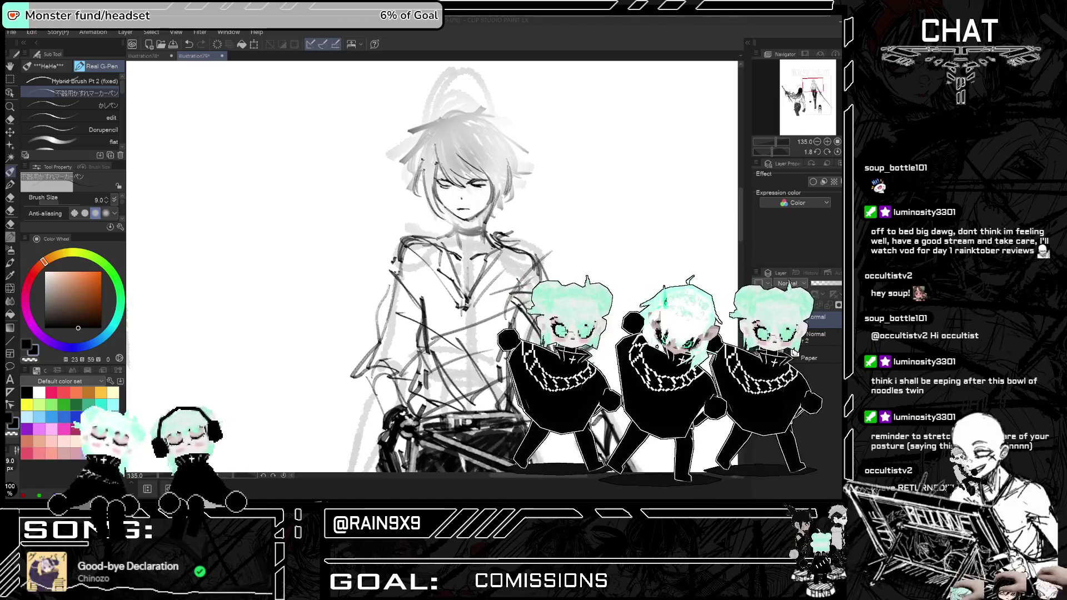
- Zoom and centre on the man's face, trying a mark by the right eye and undoing it
{"action": "key", "text": "ctrl+plus"}
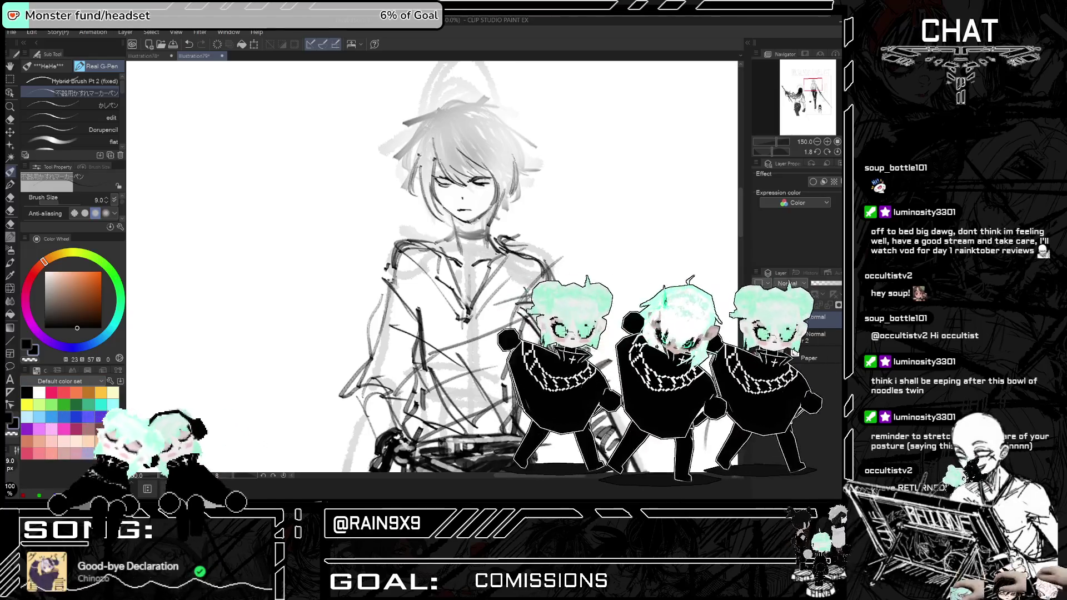
{"action": "left_click_drag", "start_coordinate": [579, 179], "coordinate": [517, 179]}
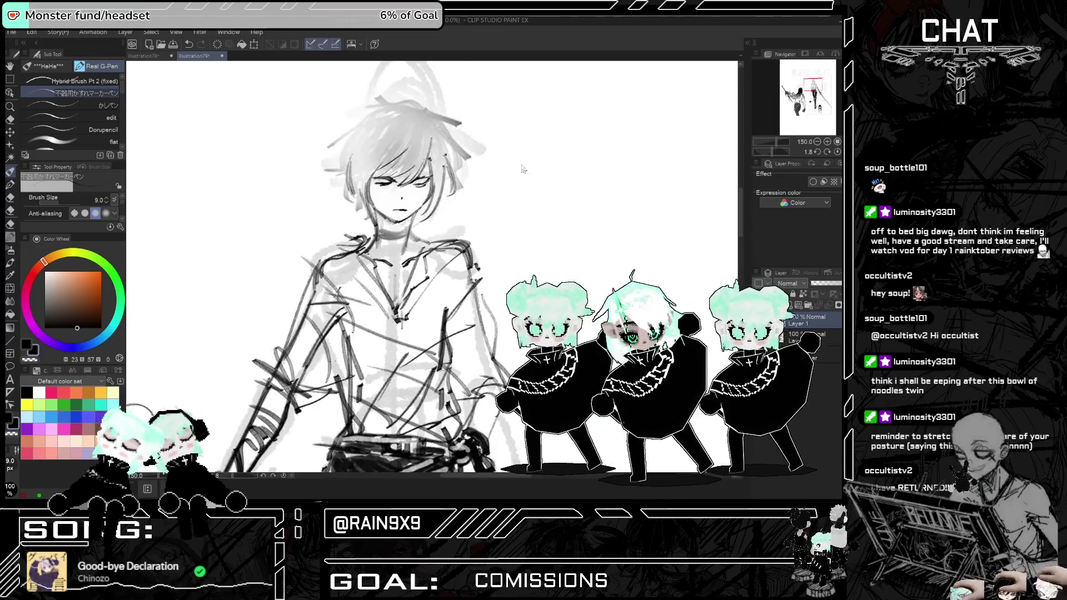
{"action": "scroll", "coordinate": [517, 179], "scroll_direction": "up", "scroll_amount": 3}
{"action": "scroll", "coordinate": [467, 200], "scroll_direction": "up", "scroll_amount": 2}
{"action": "mouse_move", "coordinate": [471, 186]}
{"action": "left_mouse_down"}
{"action": "mouse_move", "coordinate": [489, 191]}
{"action": "mouse_move", "coordinate": [424, 193]}
{"action": "left_mouse_up"}
{"action": "key", "text": "ctrl+z"}
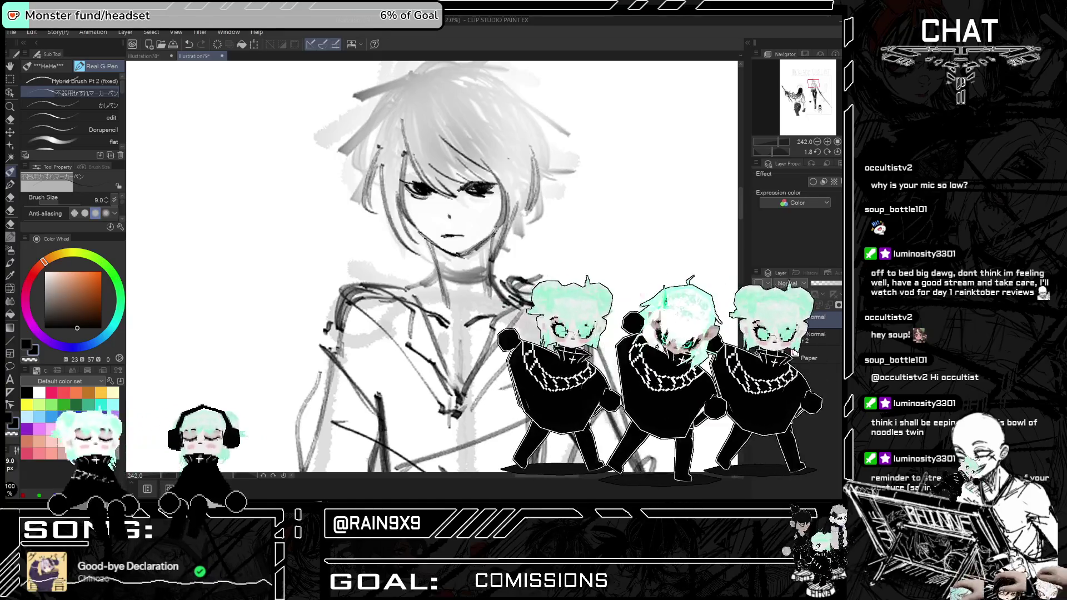
- Undo a stray stroke by the left eye, ink strands into the man's hair and fringe, then zoom out
{"action": "scroll", "coordinate": [467, 368], "scroll_direction": "down", "scroll_amount": 3}
{"action": "scroll", "coordinate": [434, 267], "scroll_direction": "down", "scroll_amount": 3}
{"action": "scroll", "coordinate": [434, 267], "scroll_direction": "up", "scroll_amount": 5}
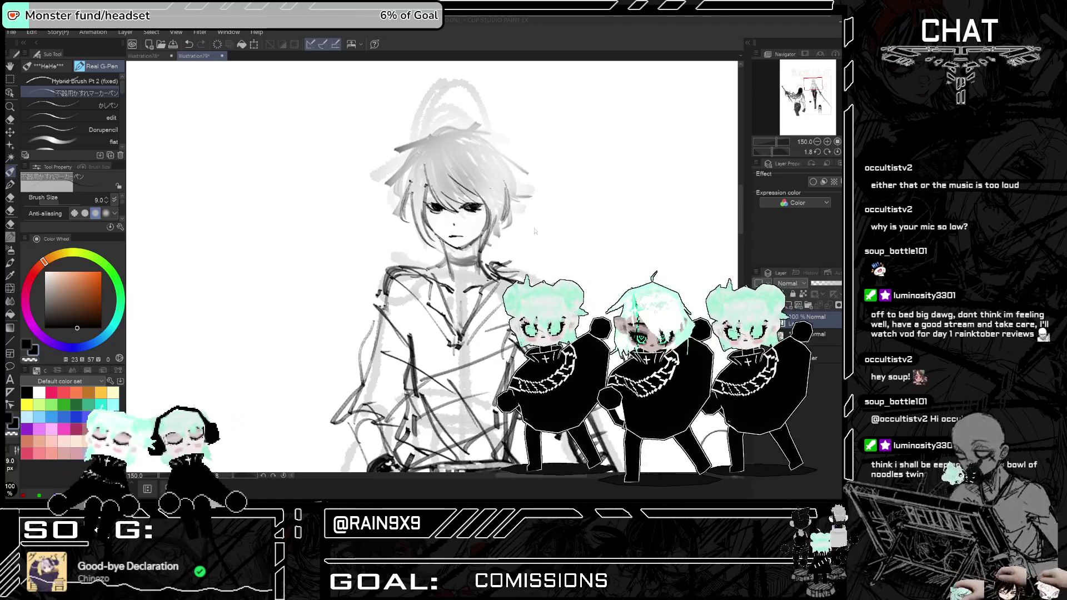
{"action": "key", "text": "ctrl+z"}
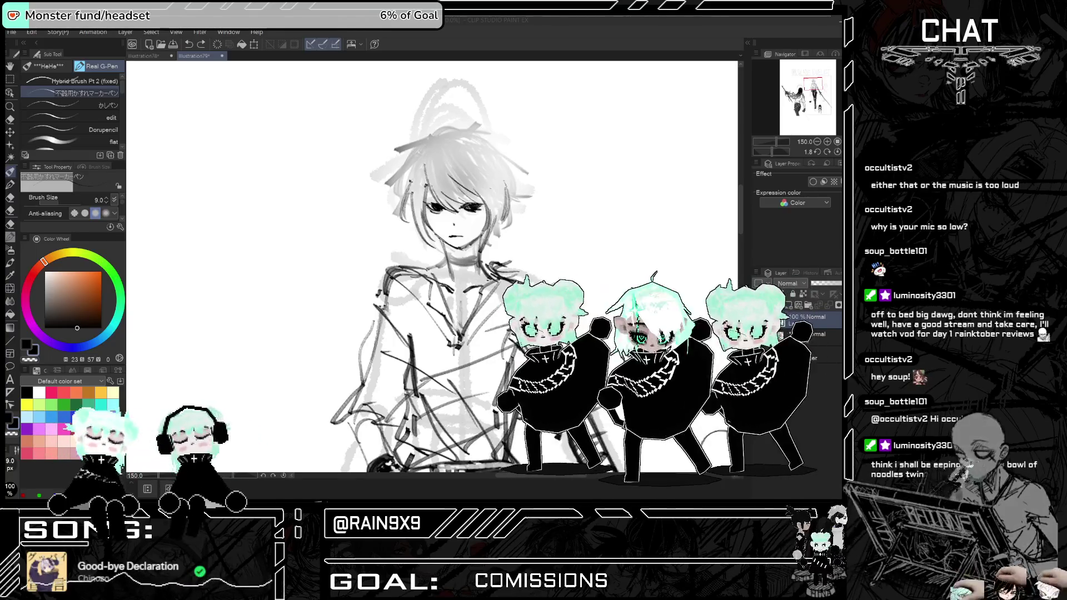
{"action": "scroll", "coordinate": [487, 177], "scroll_direction": "down", "scroll_amount": 5}
{"action": "scroll", "coordinate": [487, 177], "scroll_direction": "up", "scroll_amount": 5}
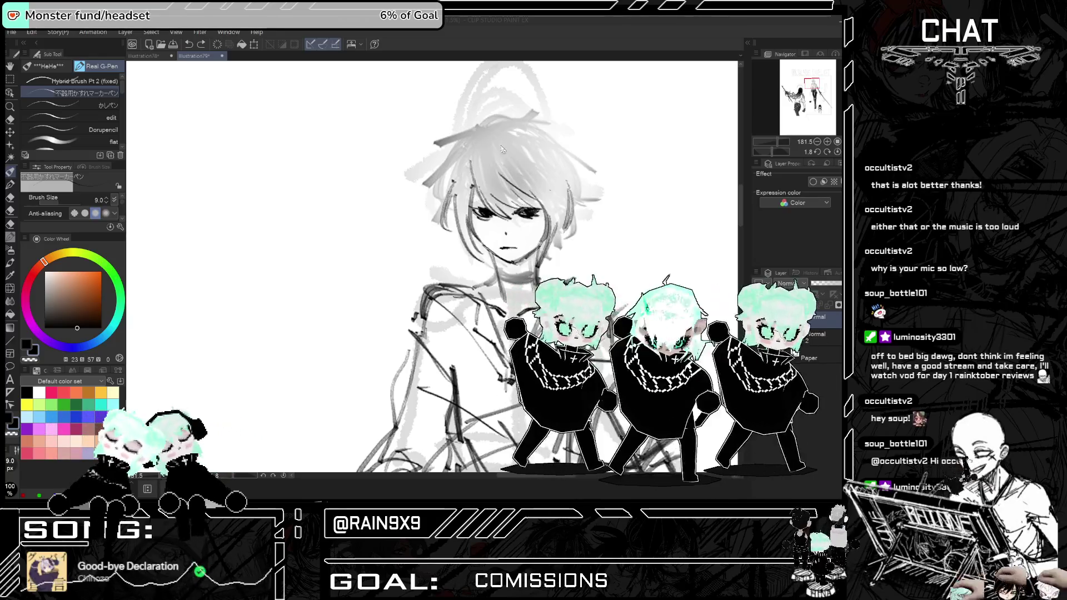
{"action": "left_click_drag", "start_coordinate": [481, 142], "coordinate": [475, 216]}
{"action": "mouse_move", "coordinate": [546, 185]}
{"action": "left_mouse_down"}
{"action": "mouse_move", "coordinate": [527, 216]}
{"action": "mouse_move", "coordinate": [554, 239]}
{"action": "left_mouse_up"}
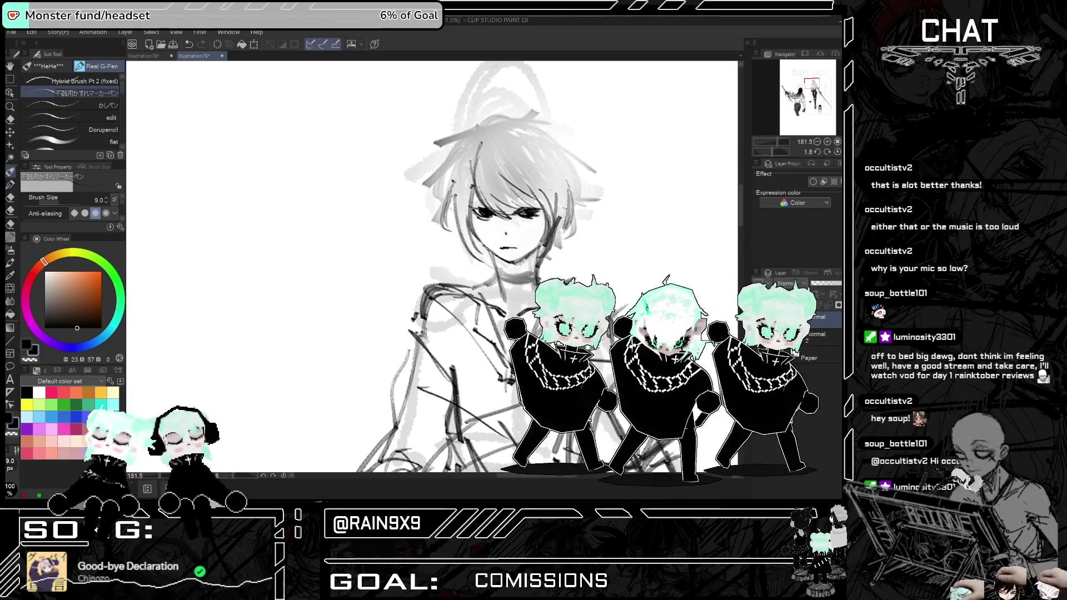
{"action": "key", "text": "ctrl+minus"}
{"action": "key", "text": "ctrl+minus"}
{"action": "key", "text": "ctrl+minus"}
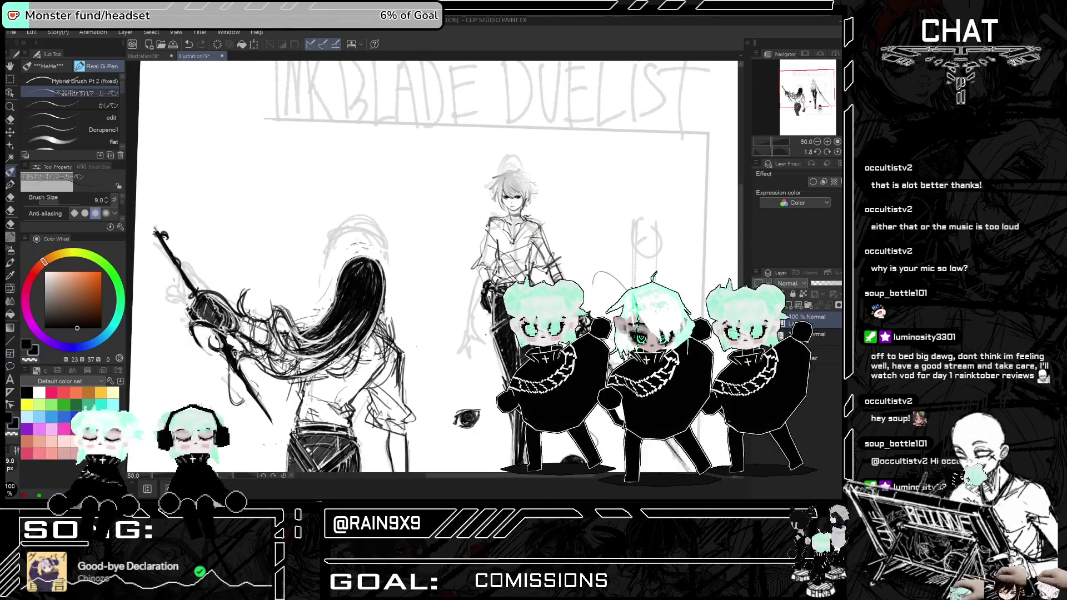
- Add ink details by the man's left eye and fringe
{"action": "scroll", "coordinate": [433, 267], "scroll_direction": "down", "scroll_amount": 2}
{"action": "scroll", "coordinate": [434, 267], "scroll_direction": "up", "scroll_amount": 5}
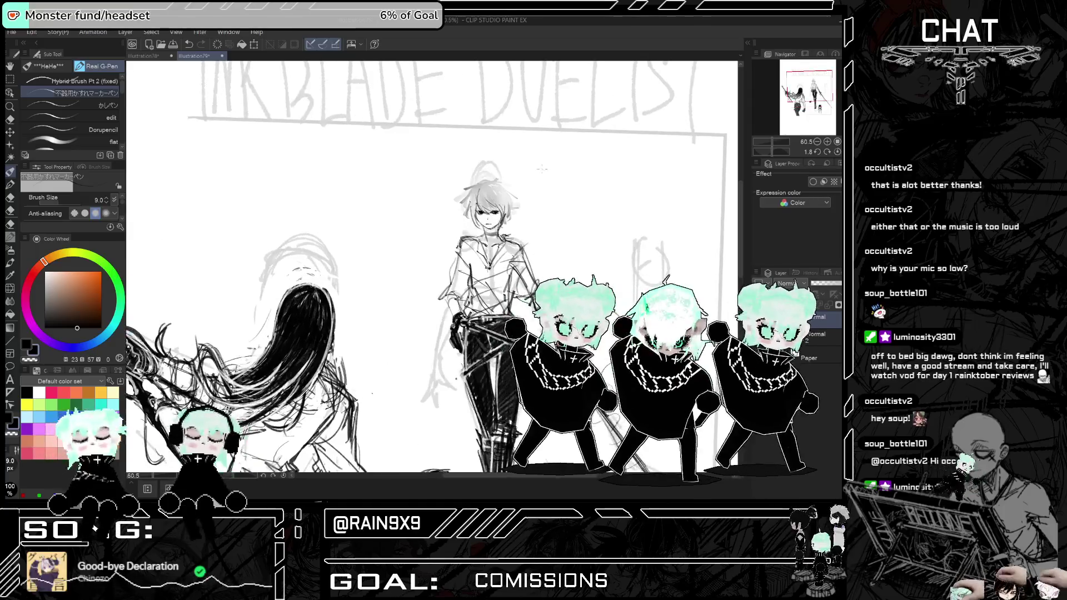
{"action": "scroll", "coordinate": [464, 215], "scroll_direction": "up", "scroll_amount": 8}
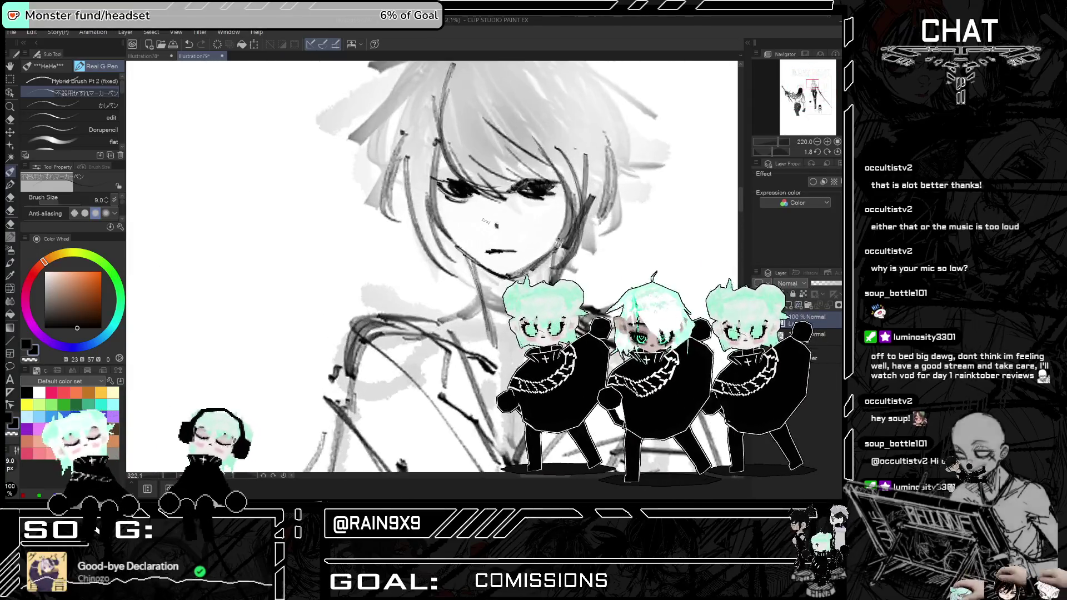
{"action": "mouse_move", "coordinate": [437, 177]}
{"action": "left_mouse_down"}
{"action": "mouse_move", "coordinate": [452, 189]}
{"action": "mouse_move", "coordinate": [468, 168]}
{"action": "left_mouse_up"}
- Zoom out to the full page and mirror it to check the composition
{"action": "scroll", "coordinate": [559, 228], "scroll_direction": "down", "scroll_amount": 8}
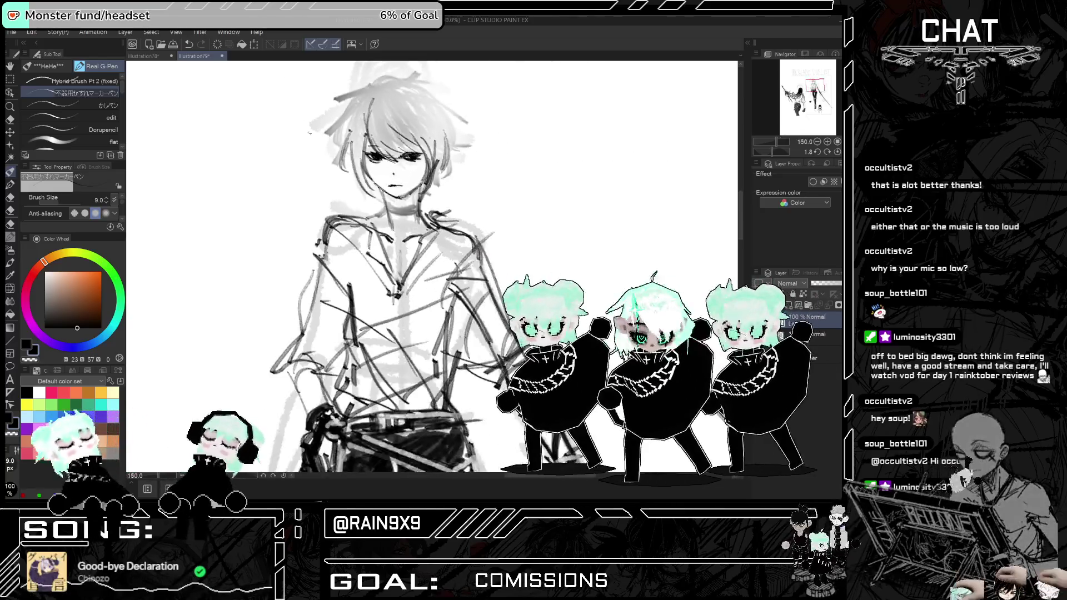
{"action": "scroll", "coordinate": [247, 255], "scroll_direction": "down", "scroll_amount": 2}
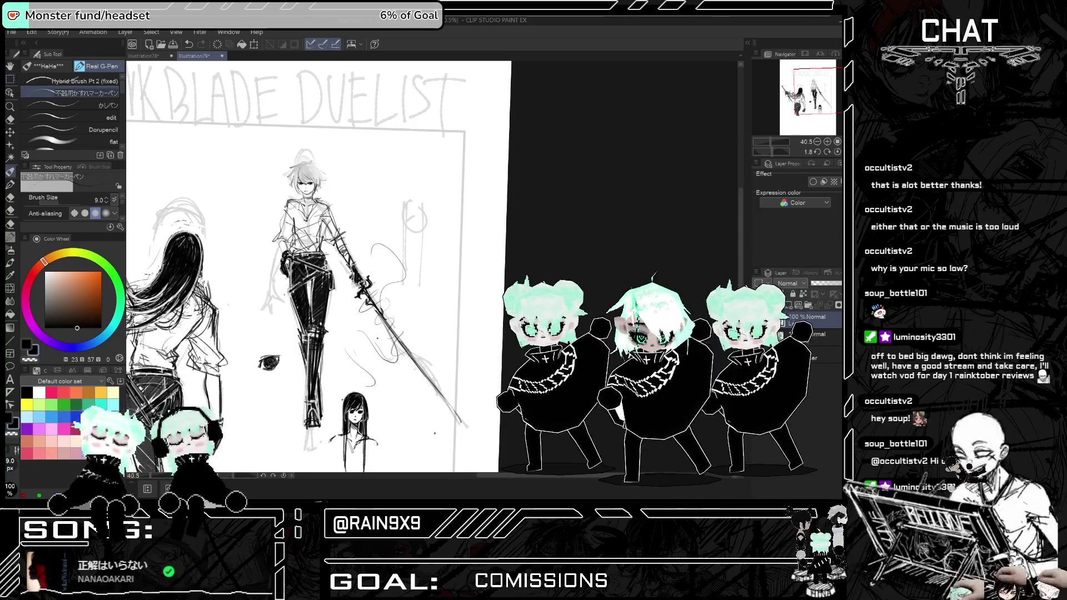
{"action": "scroll", "coordinate": [378, 267], "scroll_direction": "down", "scroll_amount": 3}
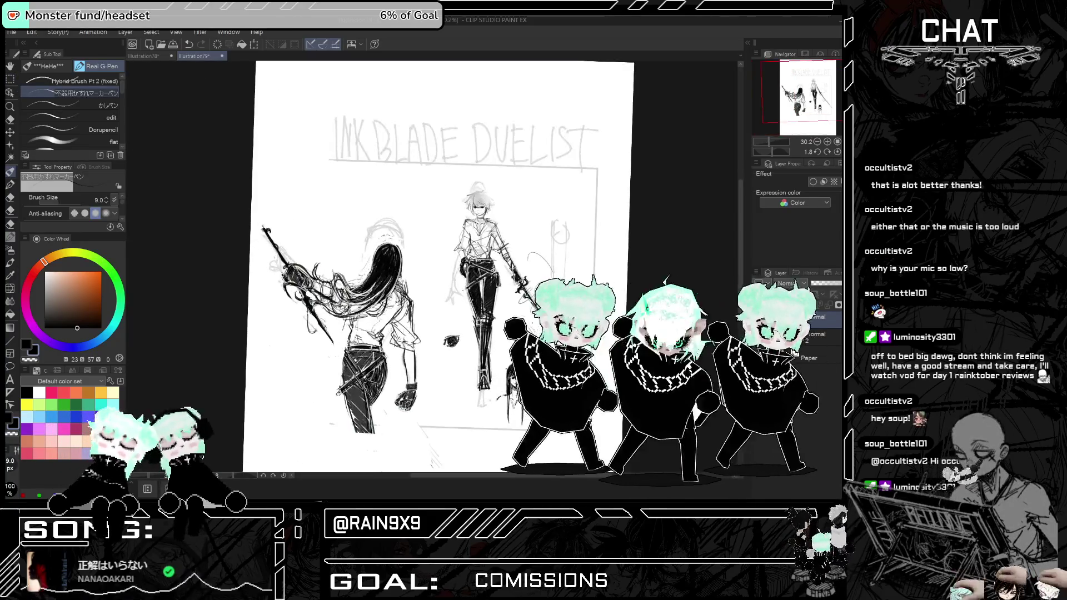
{"action": "key", "text": "h"}
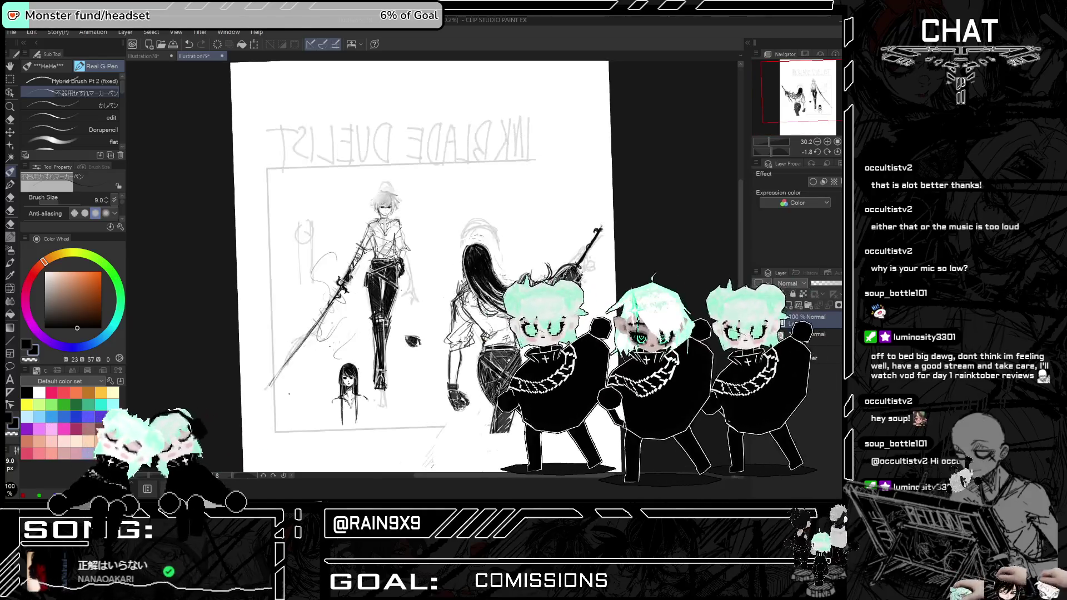
{"action": "scroll", "coordinate": [240, 318], "scroll_direction": "up", "scroll_amount": 2}
{"action": "scroll", "coordinate": [622, 305], "scroll_direction": "up", "scroll_amount": 2}
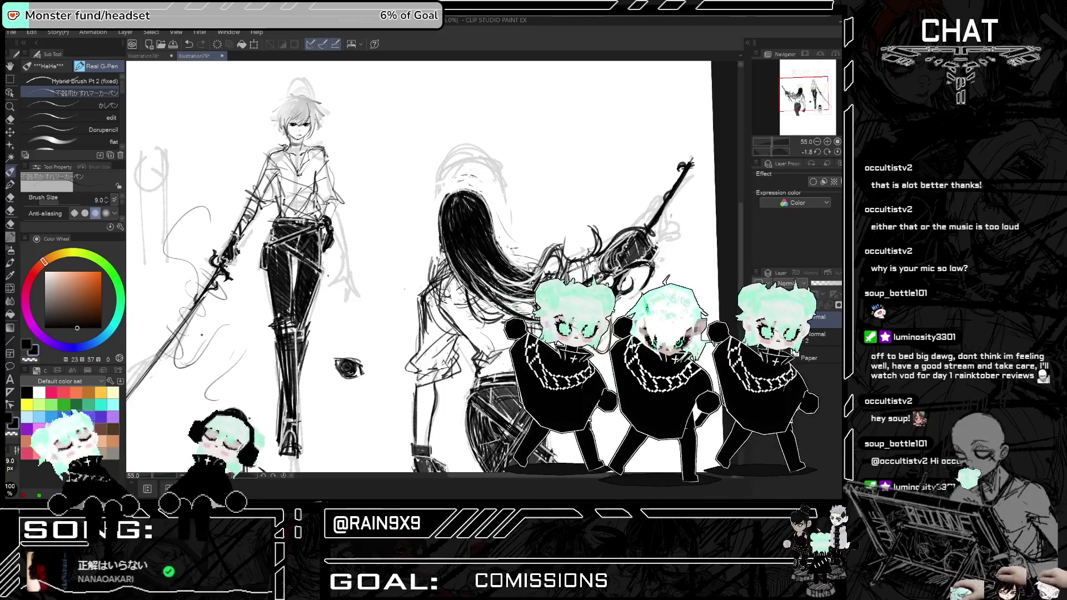
- Refine the figures' ink lines, mirroring the drawing twice to check proportions
{"action": "key", "text": "h"}
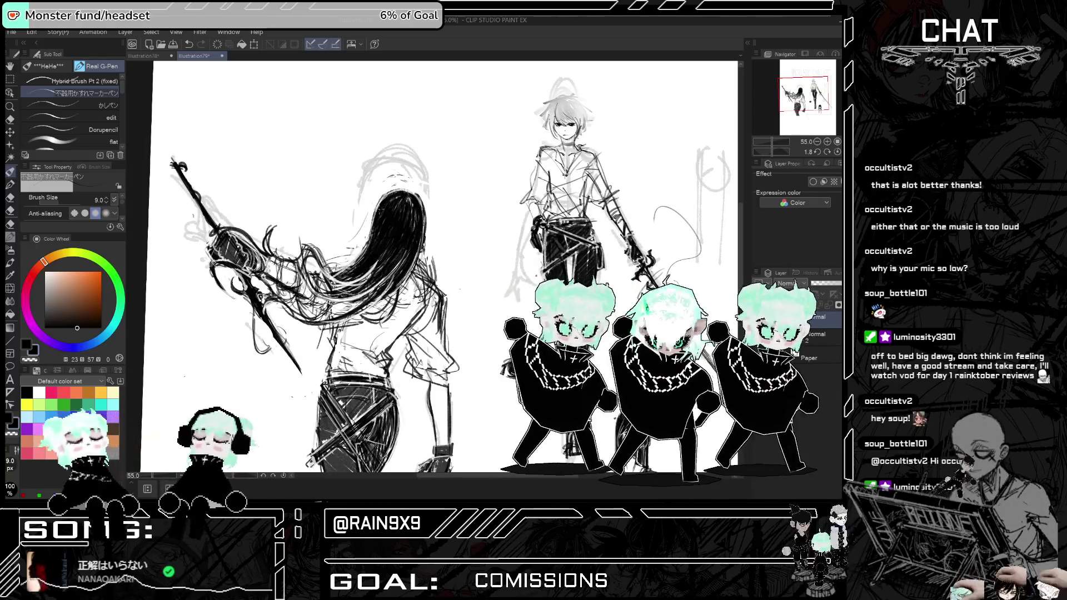
{"action": "key", "text": "h"}
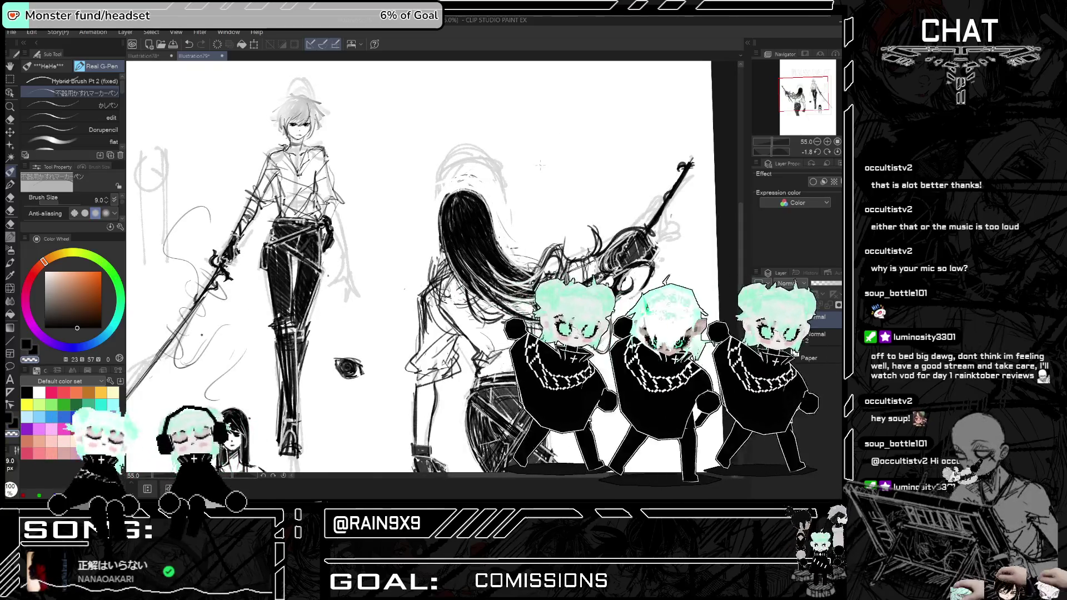
{"action": "scroll", "coordinate": [541, 166], "scroll_direction": "down", "scroll_amount": 1}
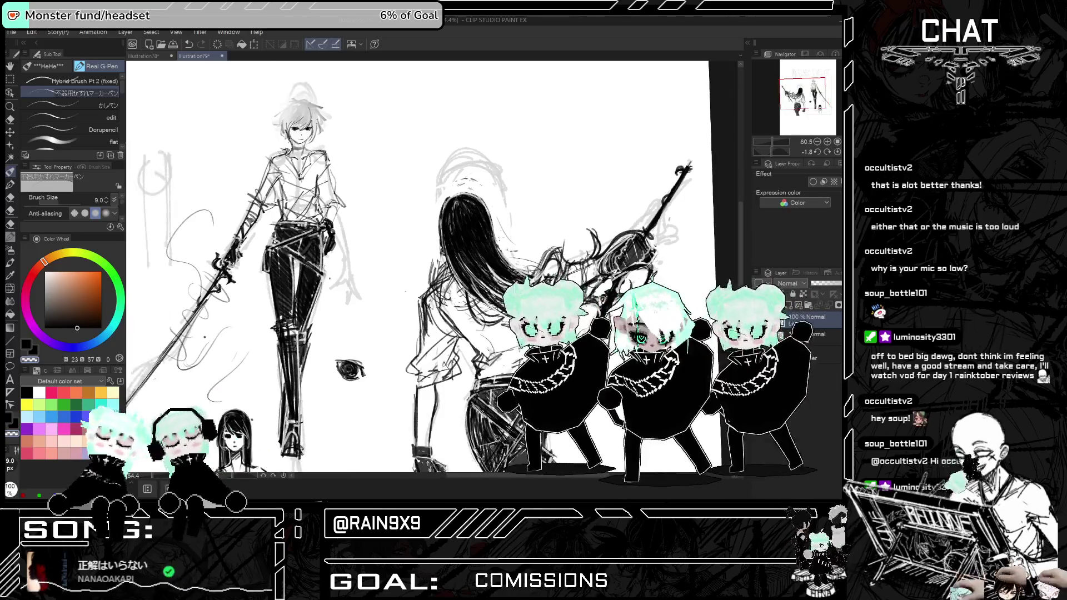
{"action": "scroll", "coordinate": [497, 261], "scroll_direction": "up", "scroll_amount": 1}
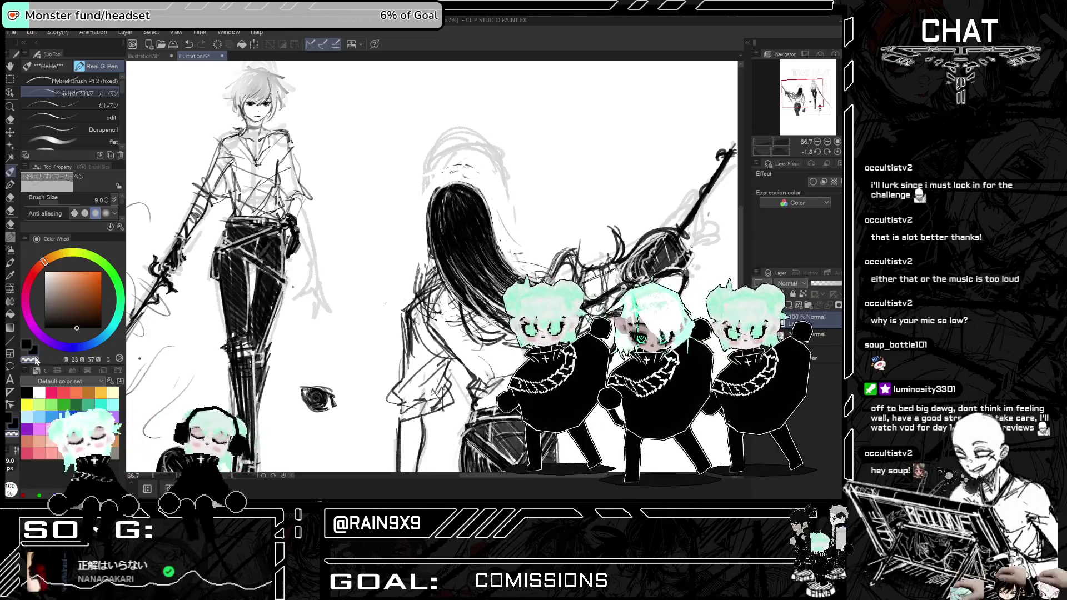
{"action": "key", "text": "h"}
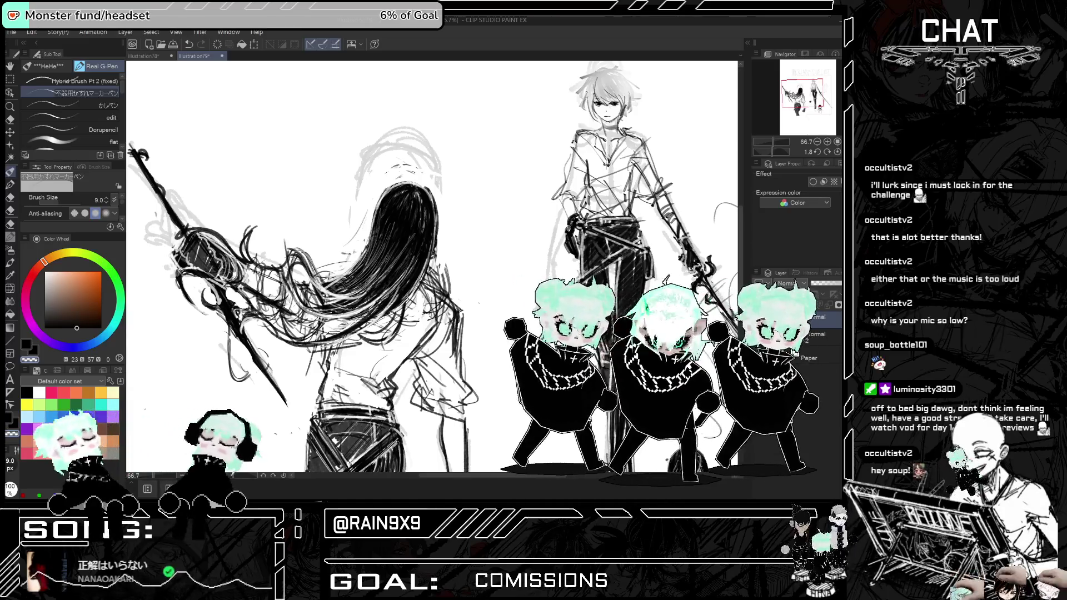
{"action": "key", "text": "h"}
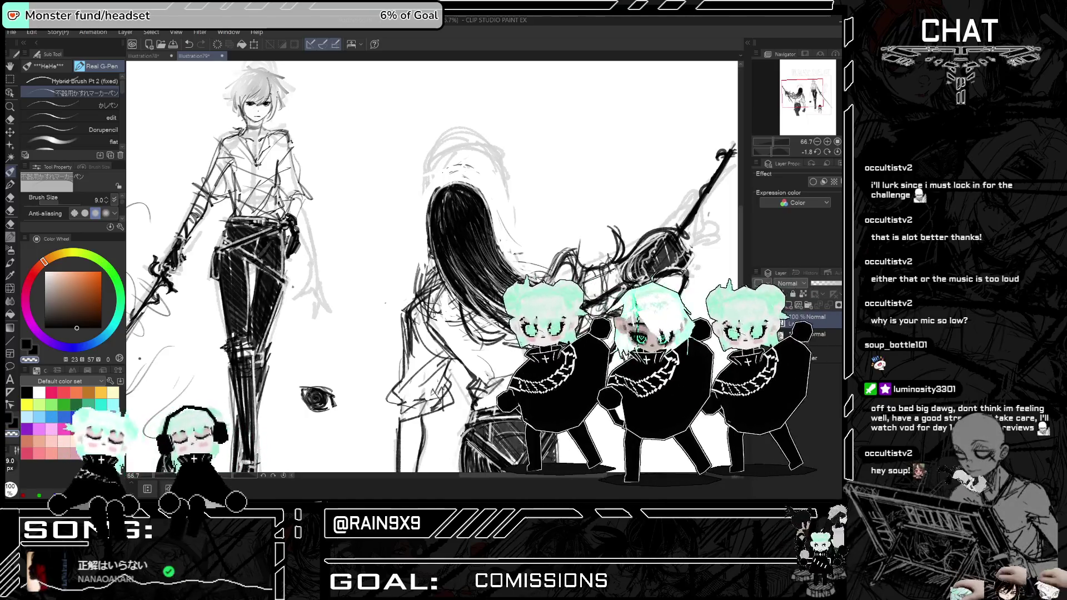
- Zoom out to the whole page and check the hair mirrored and unmirrored
{"action": "key", "text": "ctrl+minus"}
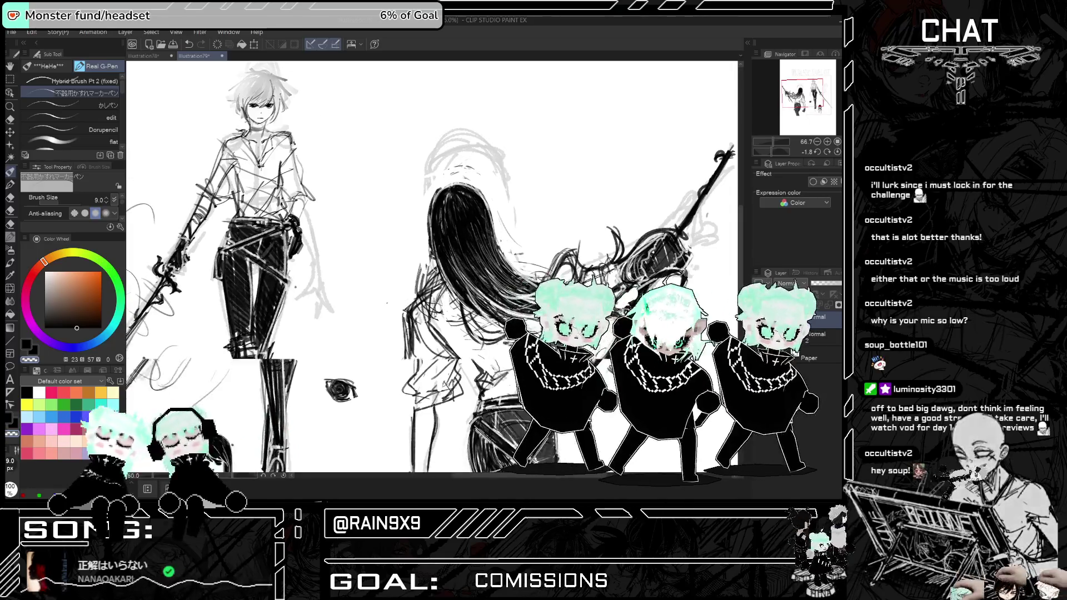
{"action": "key", "text": "ctrl+minus"}
{"action": "scroll", "coordinate": [511, 189], "scroll_direction": "up", "scroll_amount": 3}
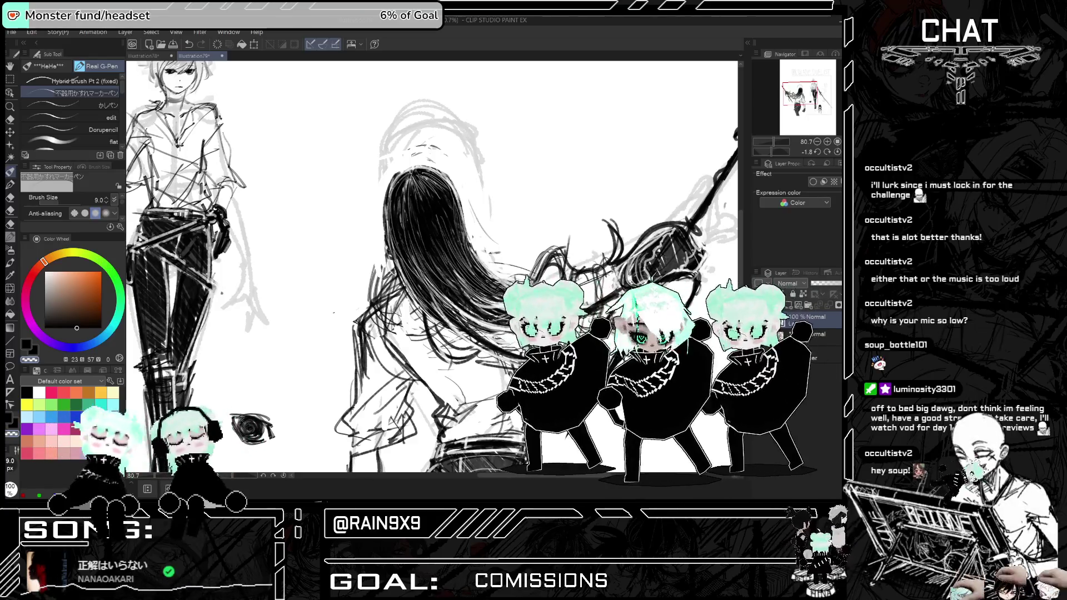
{"action": "key", "text": "h"}
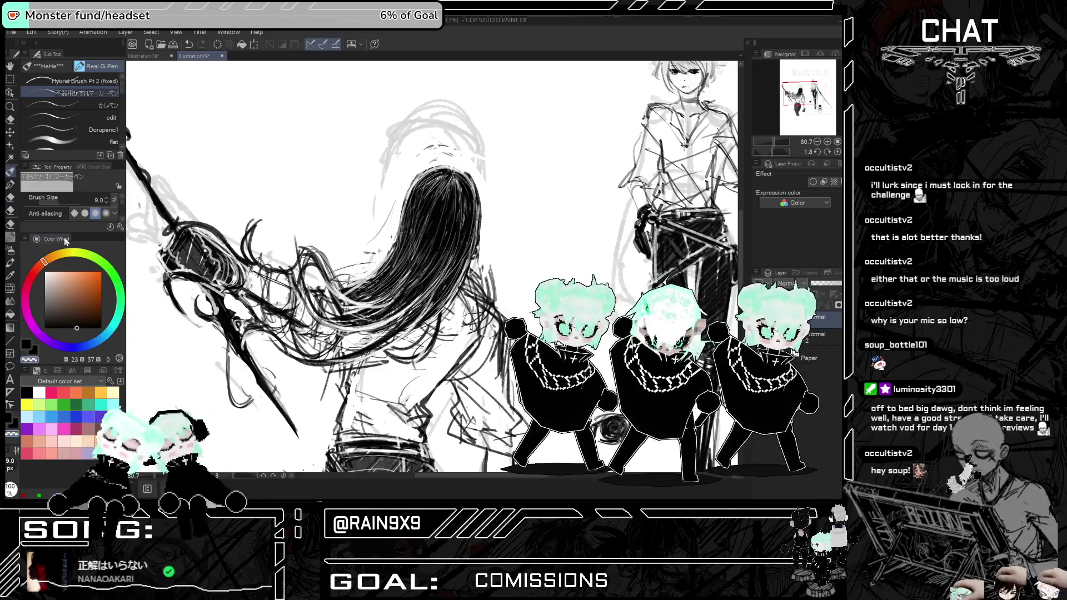
{"action": "scroll", "coordinate": [558, 195], "scroll_direction": "down", "scroll_amount": 5}
{"action": "key", "text": "h"}
{"action": "scroll", "coordinate": [558, 195], "scroll_direction": "up", "scroll_amount": 1}
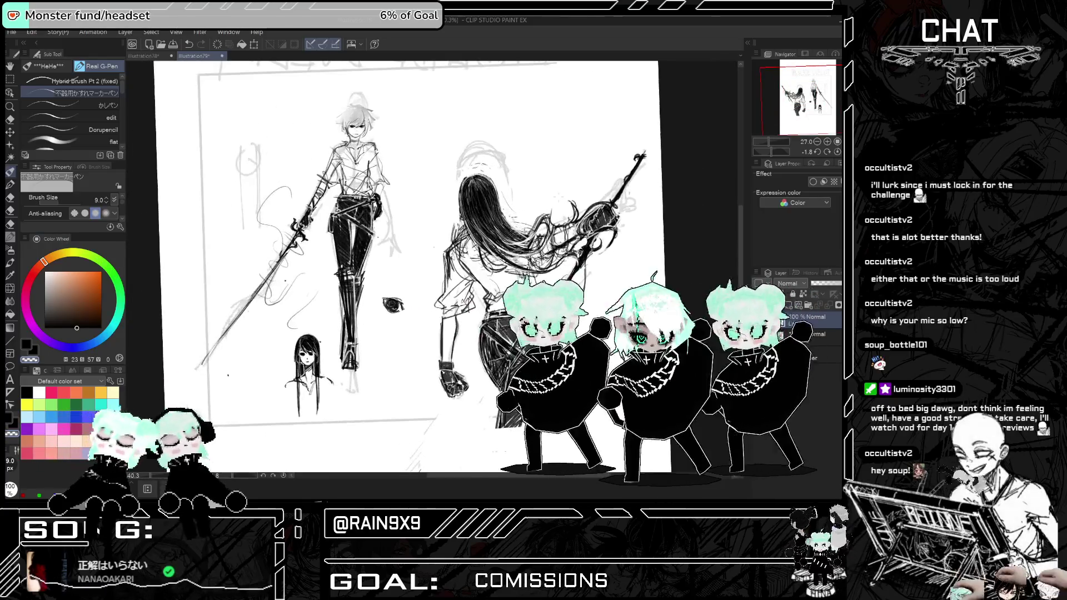
- Zoom in on the swordswoman's hair and nudge the drawing colour slightly brighter
{"action": "scroll", "coordinate": [531, 198], "scroll_direction": "up", "scroll_amount": 5}
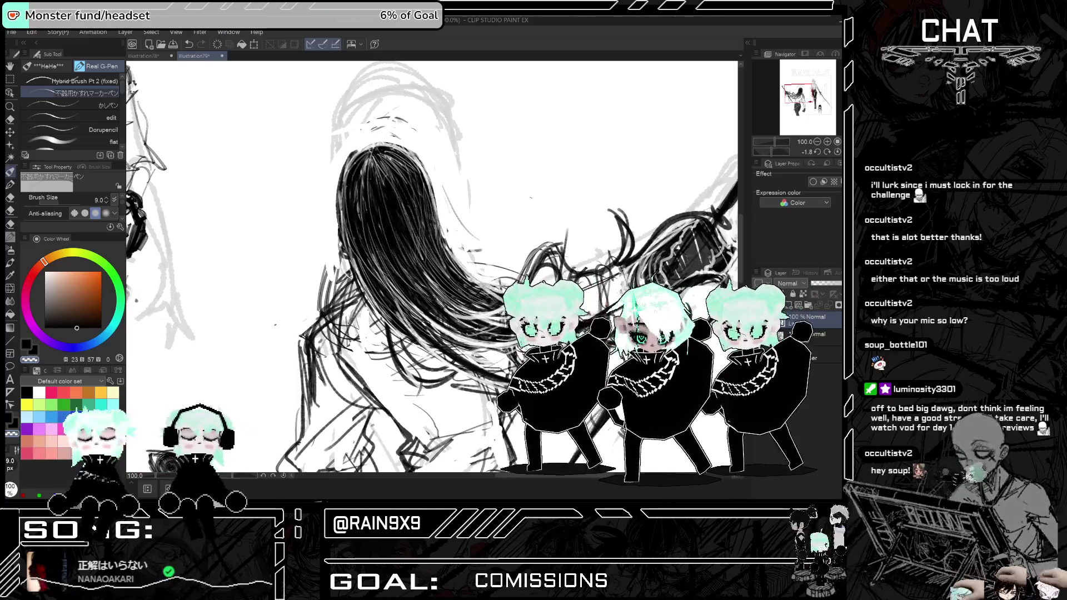
{"action": "scroll", "coordinate": [531, 197], "scroll_direction": "down", "scroll_amount": 2}
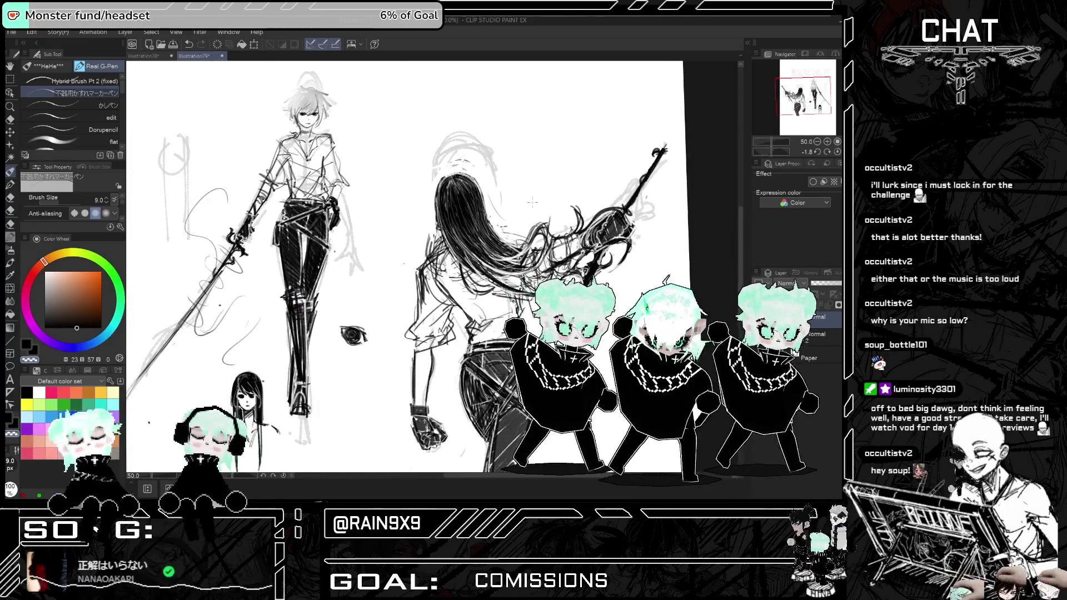
{"action": "scroll", "coordinate": [532, 202], "scroll_direction": "down", "scroll_amount": 1}
{"action": "scroll", "coordinate": [532, 202], "scroll_direction": "up", "scroll_amount": 4}
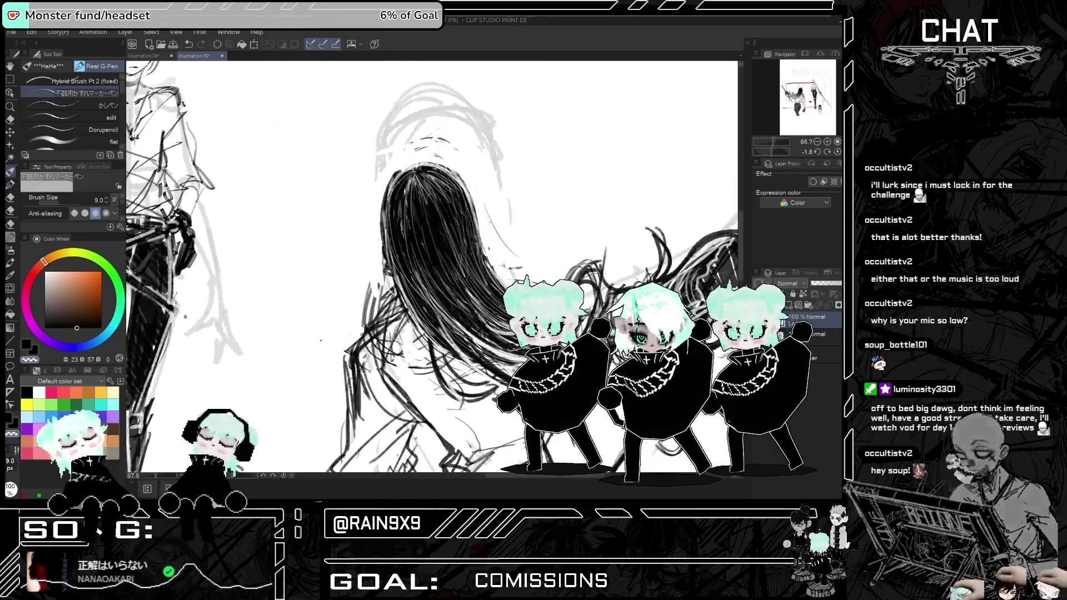
{"action": "left_click", "coordinate": [78, 329]}
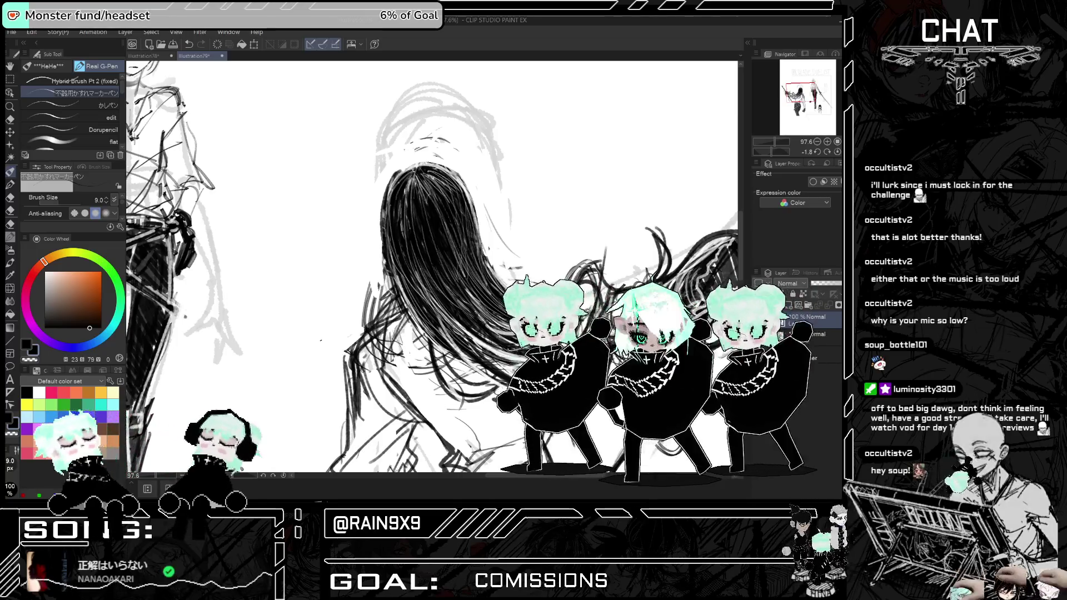
- Select the Soft eraser and test an erase stroke left of the hair, then undo it
{"action": "key", "text": "h"}
{"action": "key", "text": "h"}
{"action": "key", "text": "h"}
{"action": "left_click", "coordinate": [10, 119]}
{"action": "key", "text": "h"}
{"action": "mouse_move", "coordinate": [370, 256]}
{"action": "left_mouse_down"}
{"action": "mouse_move", "coordinate": [364, 283]}
{"action": "mouse_move", "coordinate": [372, 261]}
{"action": "left_mouse_up"}
{"action": "key", "text": "ctrl+z"}
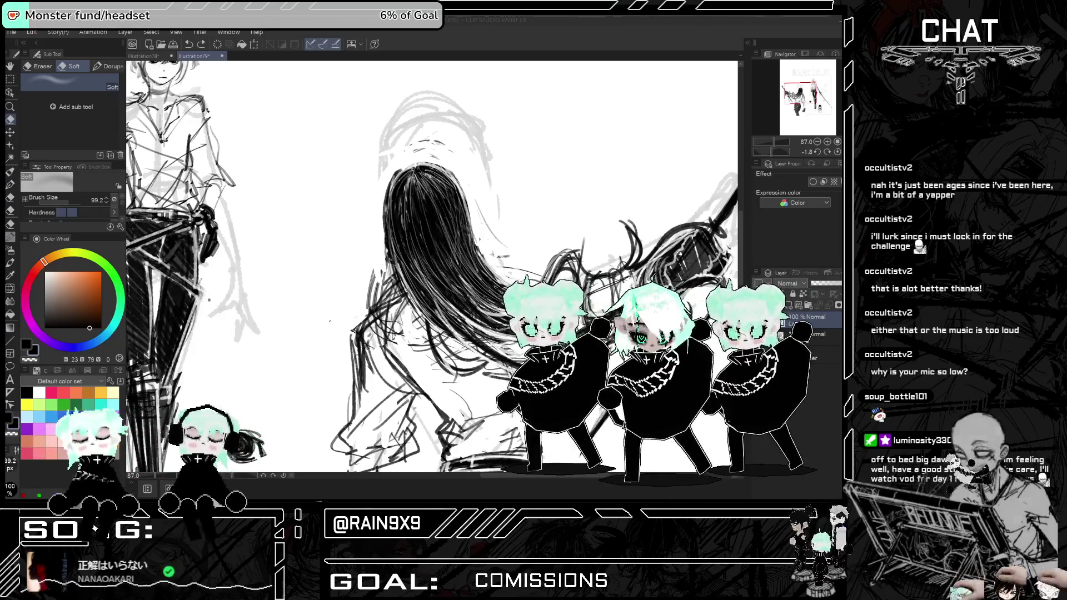
- Check the page mirrored and zoomed, then pick the Kneaded eraser from the Eraser sub tools
{"action": "left_click", "coordinate": [42, 66]}
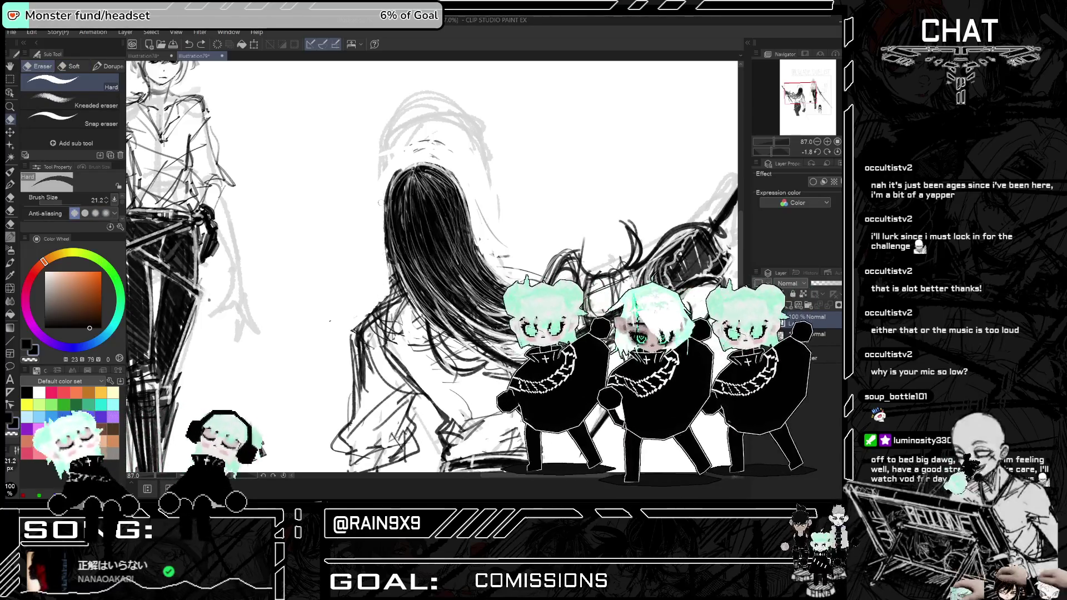
{"action": "key", "text": "h"}
{"action": "scroll", "coordinate": [434, 266], "scroll_direction": "down", "scroll_amount": 8}
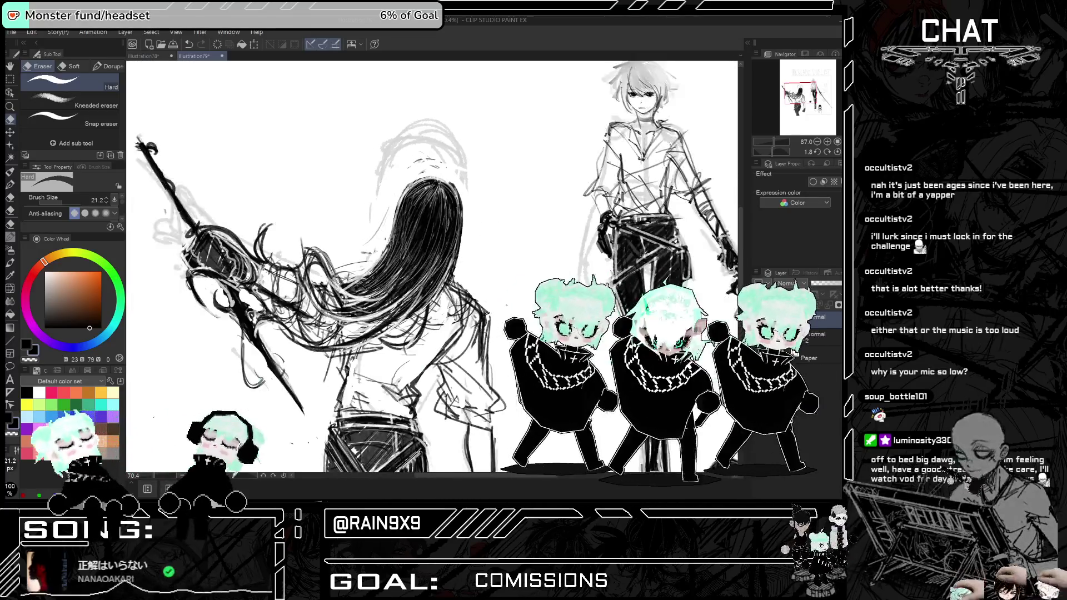
{"action": "key", "text": "h"}
{"action": "scroll", "coordinate": [422, 265], "scroll_direction": "up", "scroll_amount": 6}
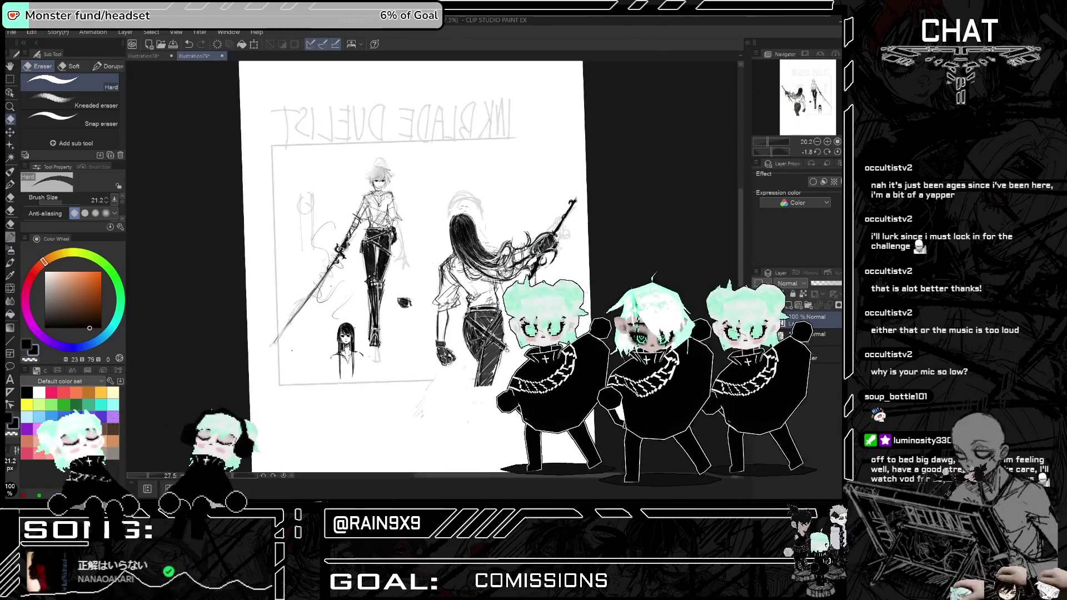
{"action": "scroll", "coordinate": [421, 265], "scroll_direction": "up", "scroll_amount": 2}
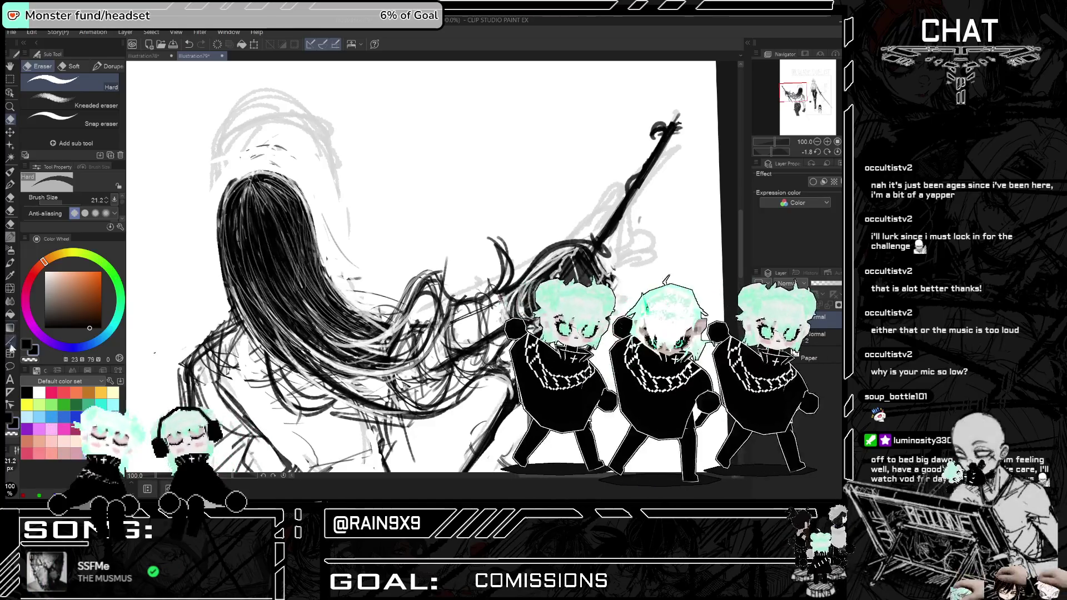
{"action": "left_click", "coordinate": [74, 69]}
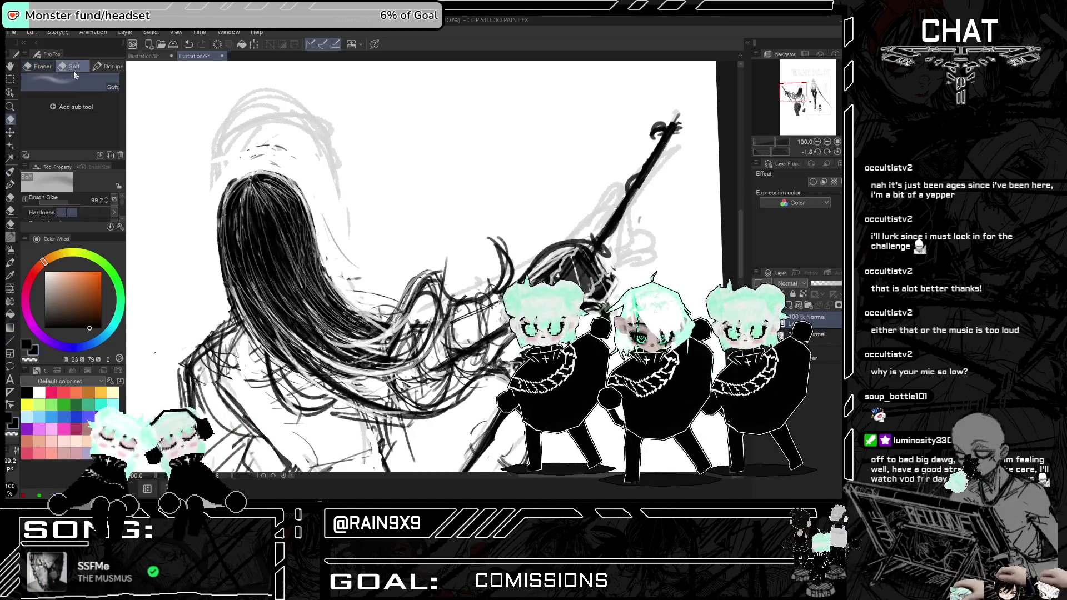
{"action": "left_click", "coordinate": [40, 66]}
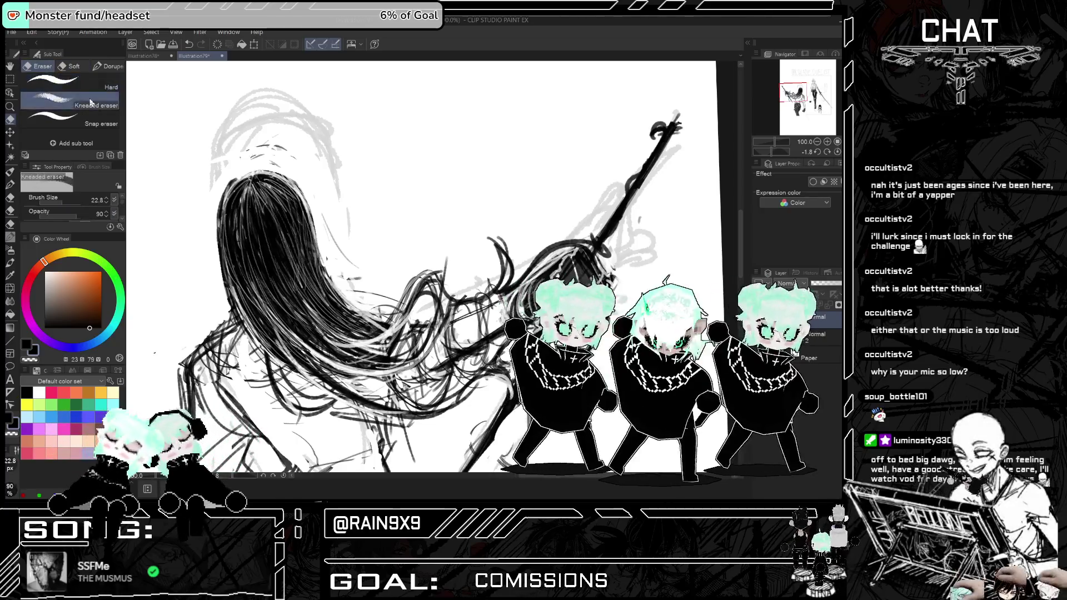
{"action": "left_click", "coordinate": [69, 100]}
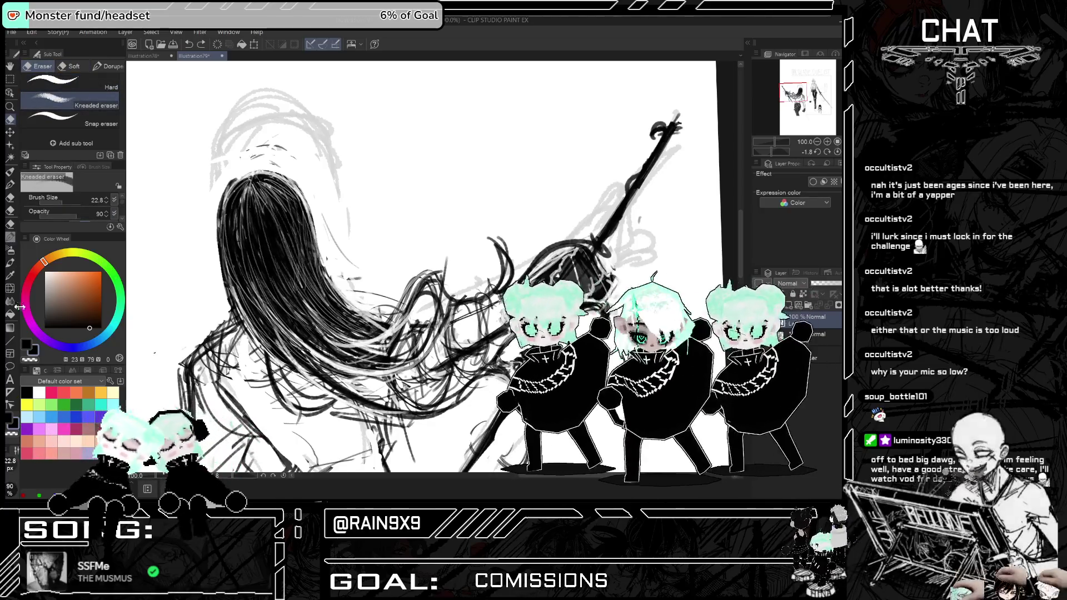
- Smudge the swordswoman's dark hair strands with the Finger tip blender, then zoom out to about 45%
{"action": "left_click", "coordinate": [10, 300]}
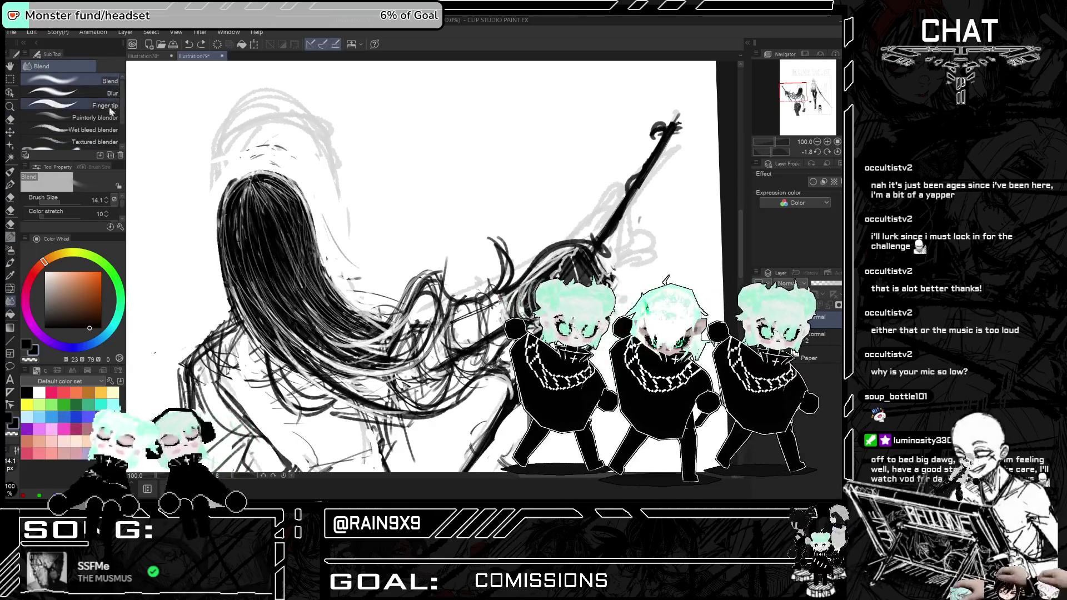
{"action": "left_click", "coordinate": [114, 106]}
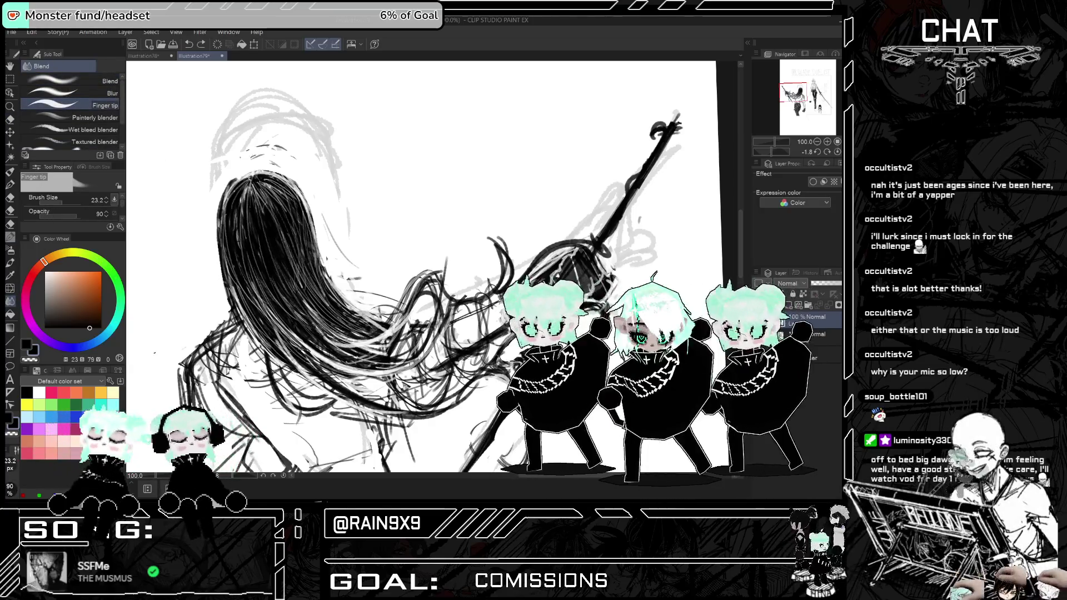
{"action": "mouse_move", "coordinate": [277, 265]}
{"action": "left_mouse_down"}
{"action": "mouse_move", "coordinate": [339, 342]}
{"action": "mouse_move", "coordinate": [303, 322]}
{"action": "mouse_move", "coordinate": [339, 336]}
{"action": "left_mouse_up"}
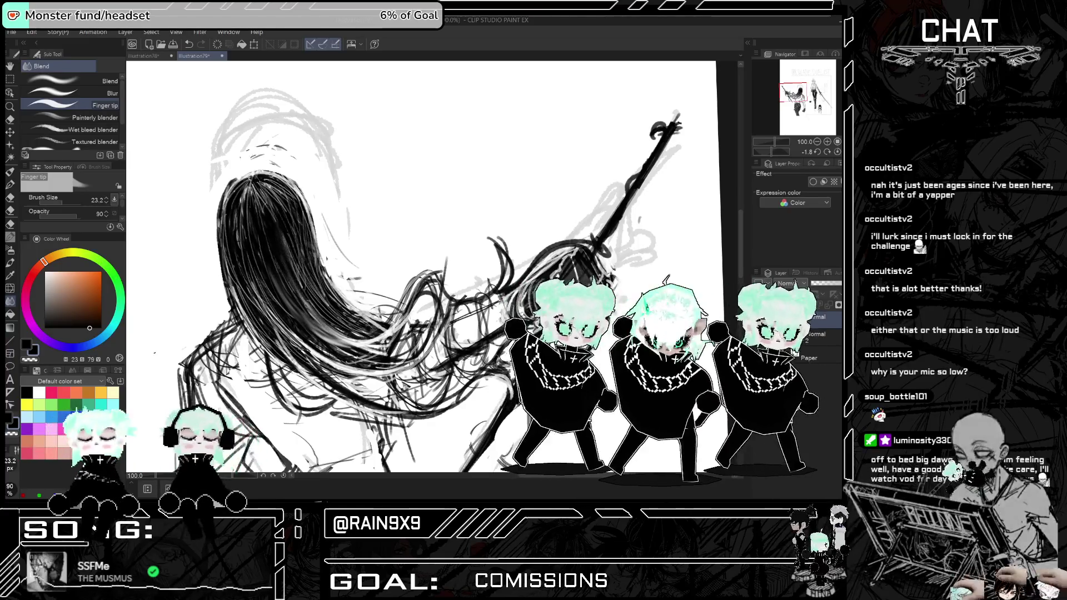
{"action": "mouse_move", "coordinate": [287, 254]}
{"action": "left_mouse_down"}
{"action": "mouse_move", "coordinate": [350, 331]}
{"action": "mouse_move", "coordinate": [389, 333]}
{"action": "mouse_move", "coordinate": [306, 250]}
{"action": "left_mouse_up"}
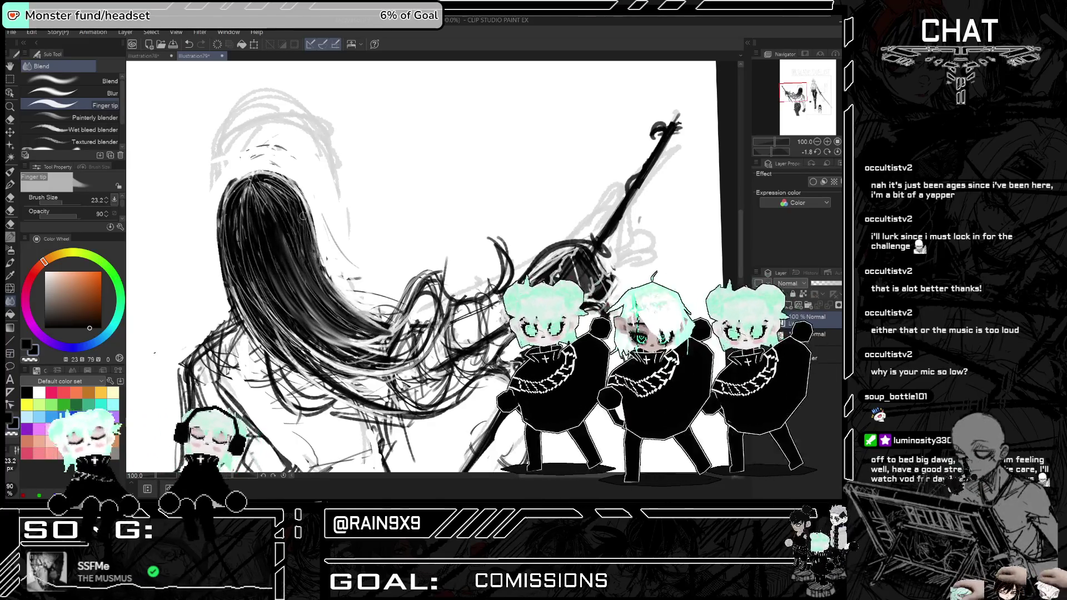
{"action": "scroll", "coordinate": [299, 226], "scroll_direction": "up", "scroll_amount": 1}
{"action": "scroll", "coordinate": [299, 226], "scroll_direction": "down", "scroll_amount": 1}
{"action": "left_click_drag", "start_coordinate": [309, 359], "coordinate": [256, 289]}
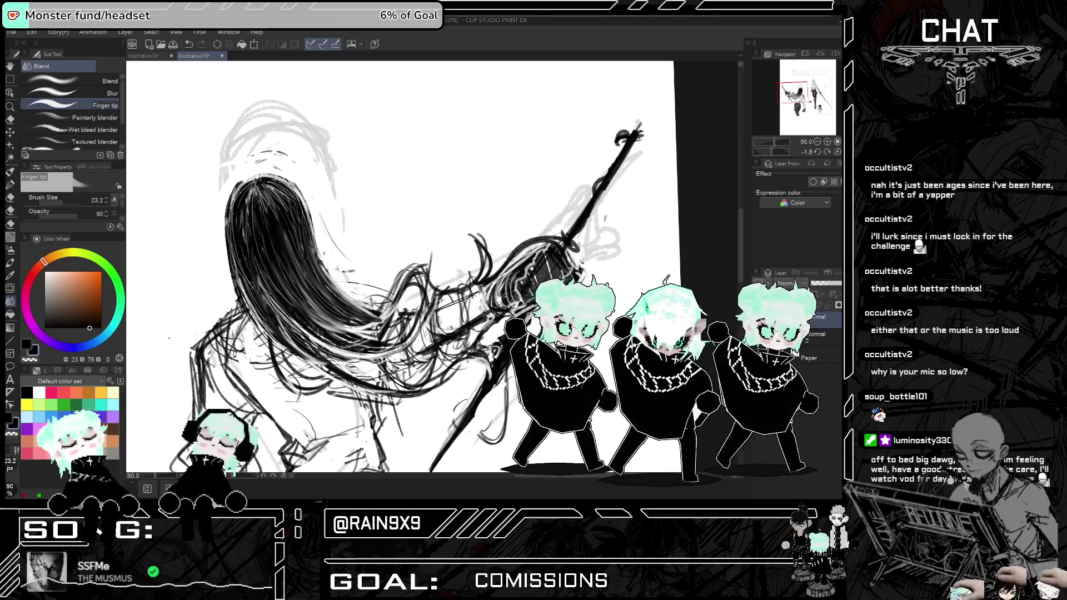
{"action": "scroll", "coordinate": [247, 248], "scroll_direction": "down", "scroll_amount": 1}
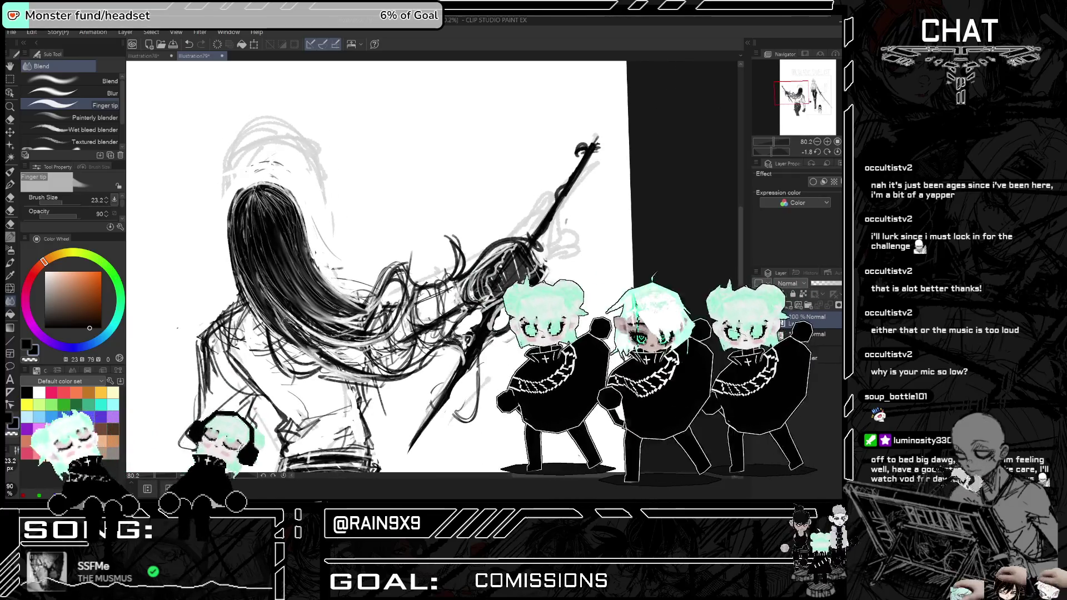
{"action": "scroll", "coordinate": [389, 341], "scroll_direction": "down", "scroll_amount": 3}
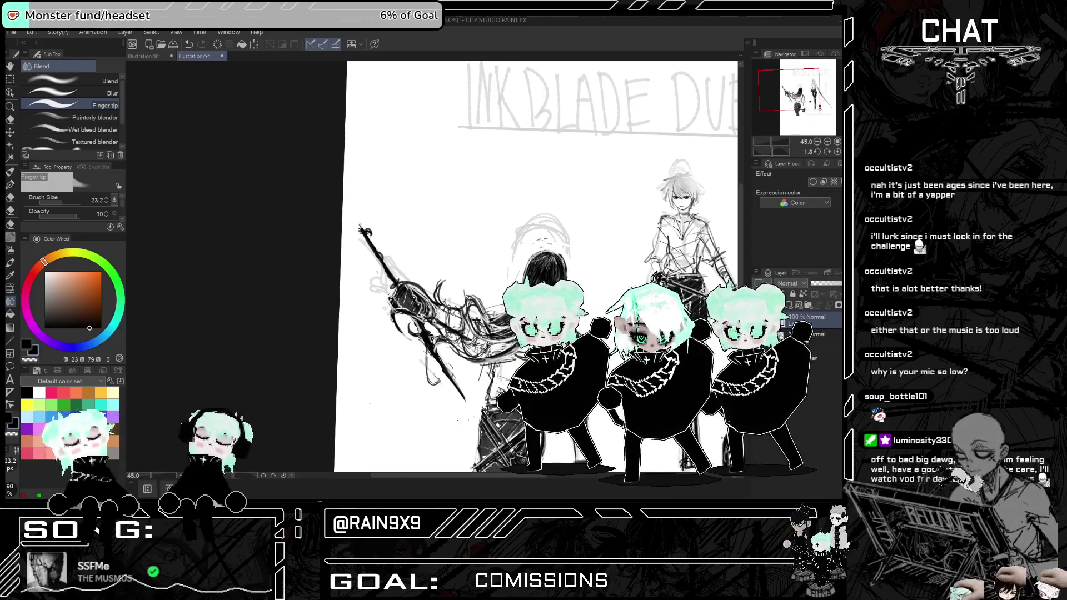
- Flip the canvas view horizontally back and forth to compare the two figures' balance
{"action": "key", "text": "h"}
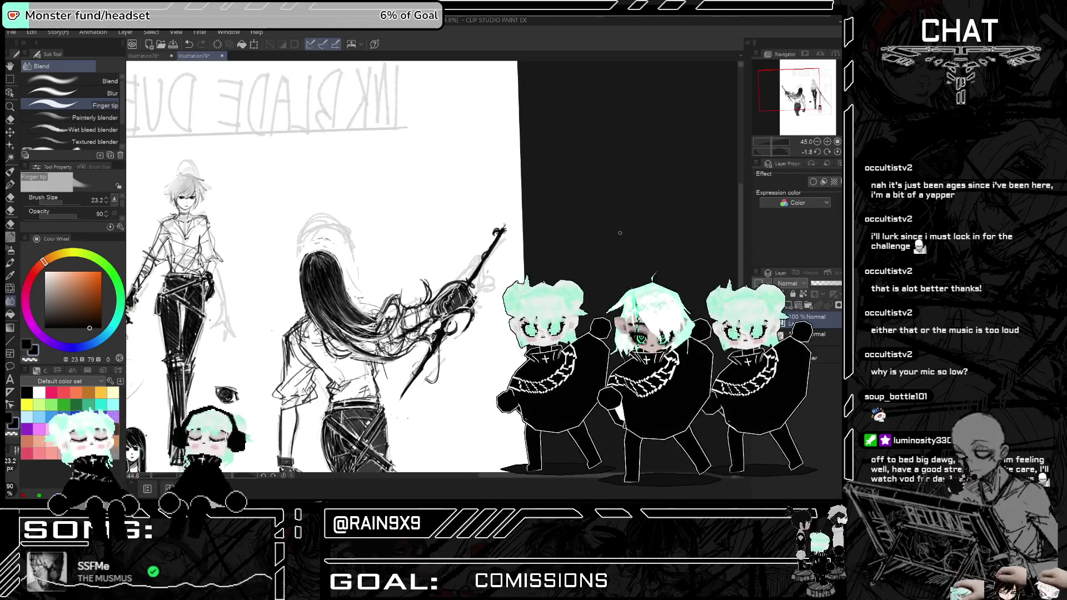
{"action": "key", "text": "h"}
{"action": "key", "text": "h"}
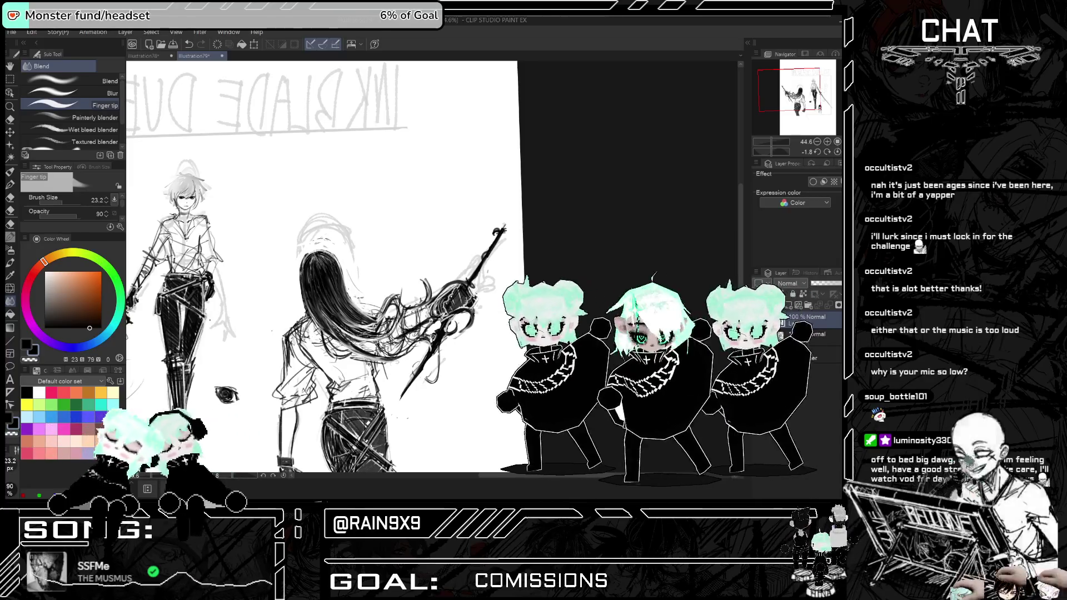
{"action": "key", "text": "h"}
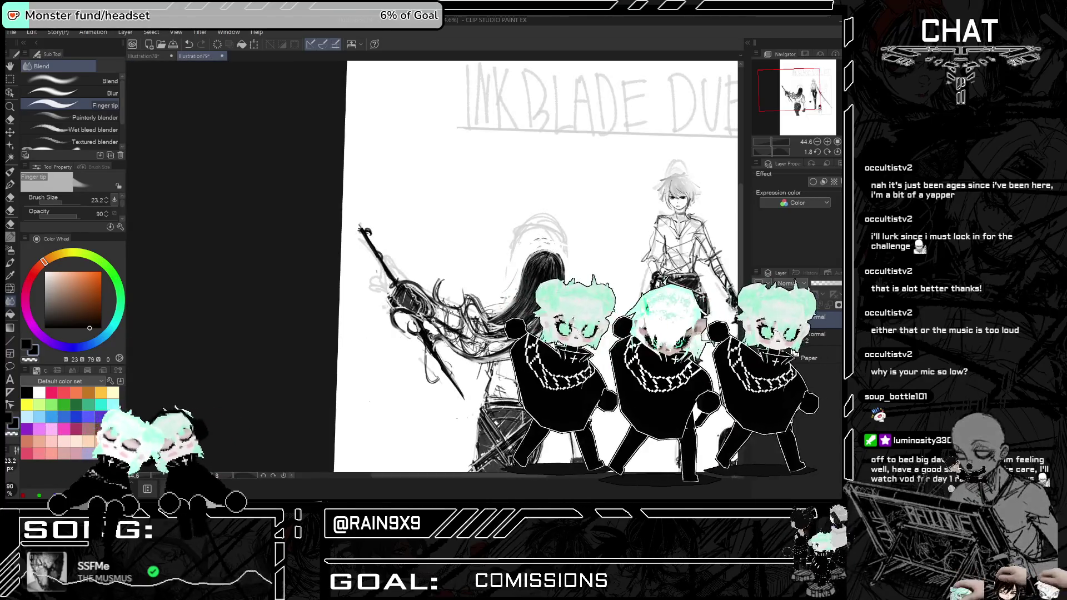
{"action": "key", "text": "h"}
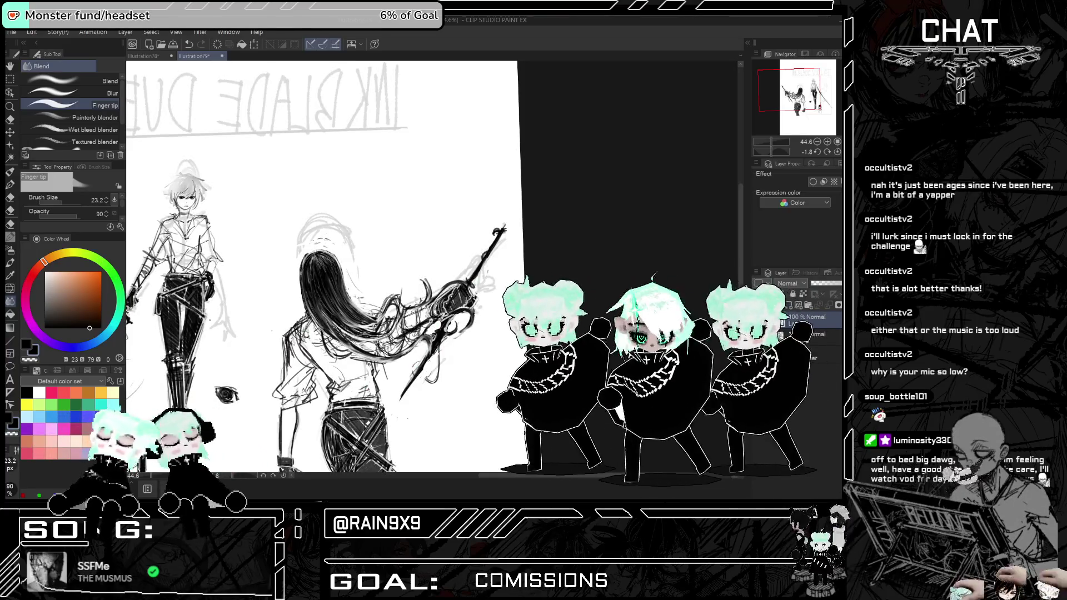
{"action": "key", "text": "h"}
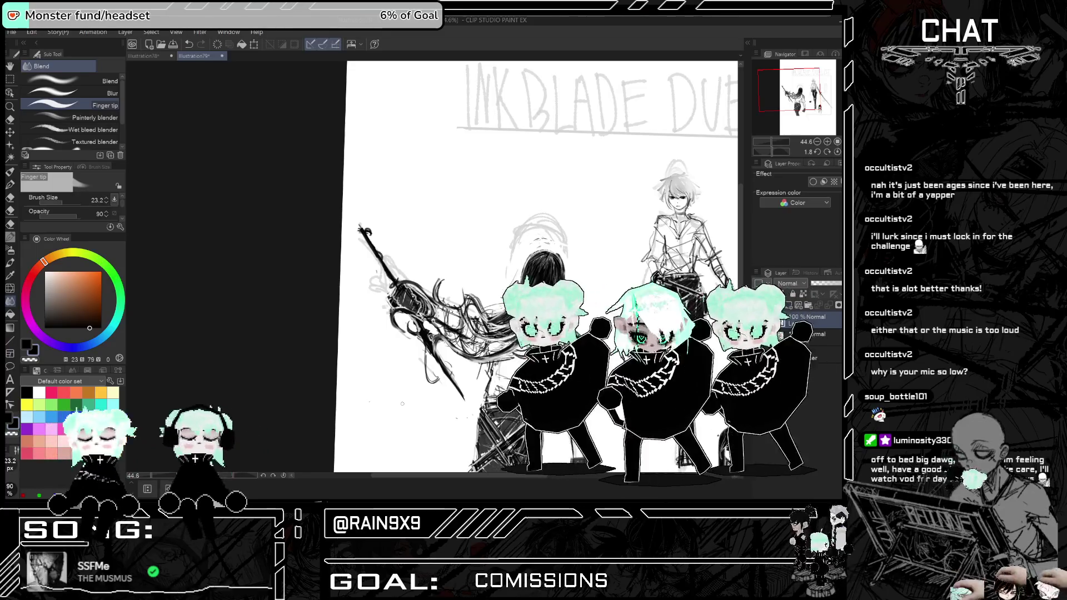
{"action": "key", "text": "h"}
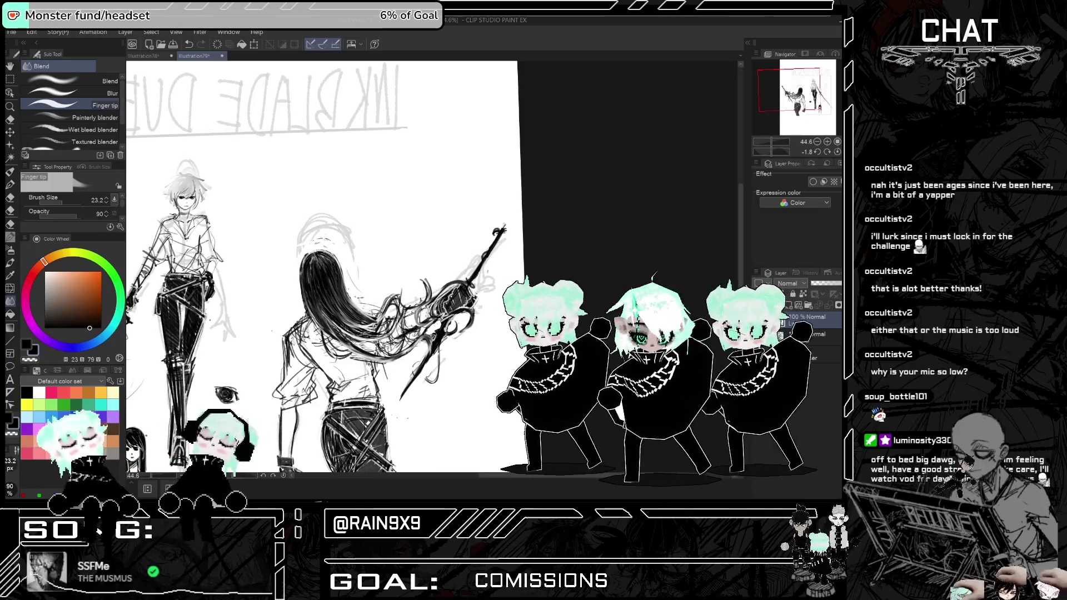
{"action": "key", "text": "h"}
{"action": "key", "text": "h"}
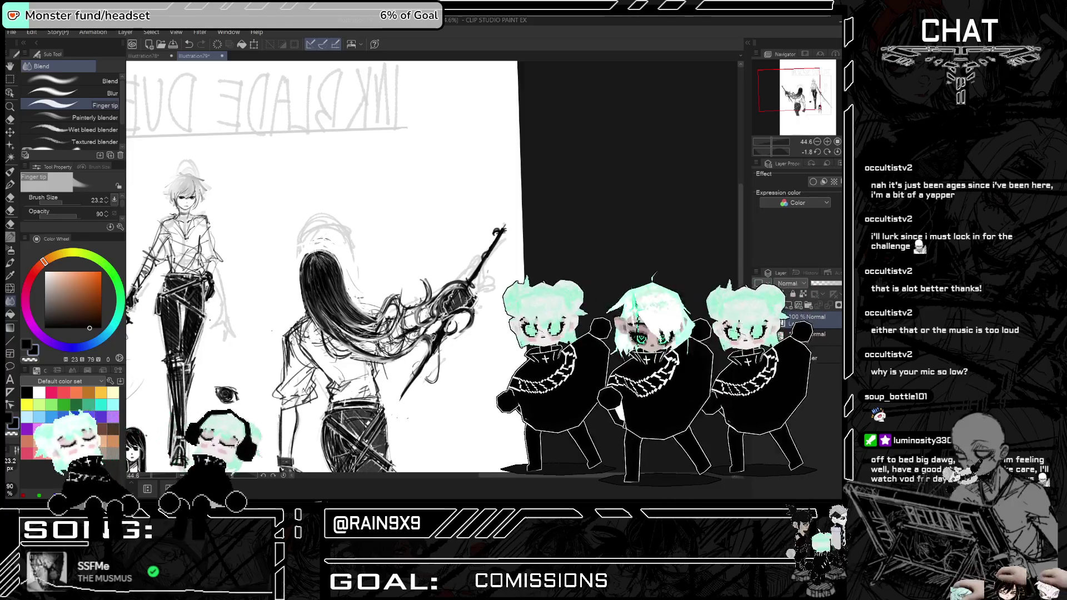
{"action": "key", "text": "h"}
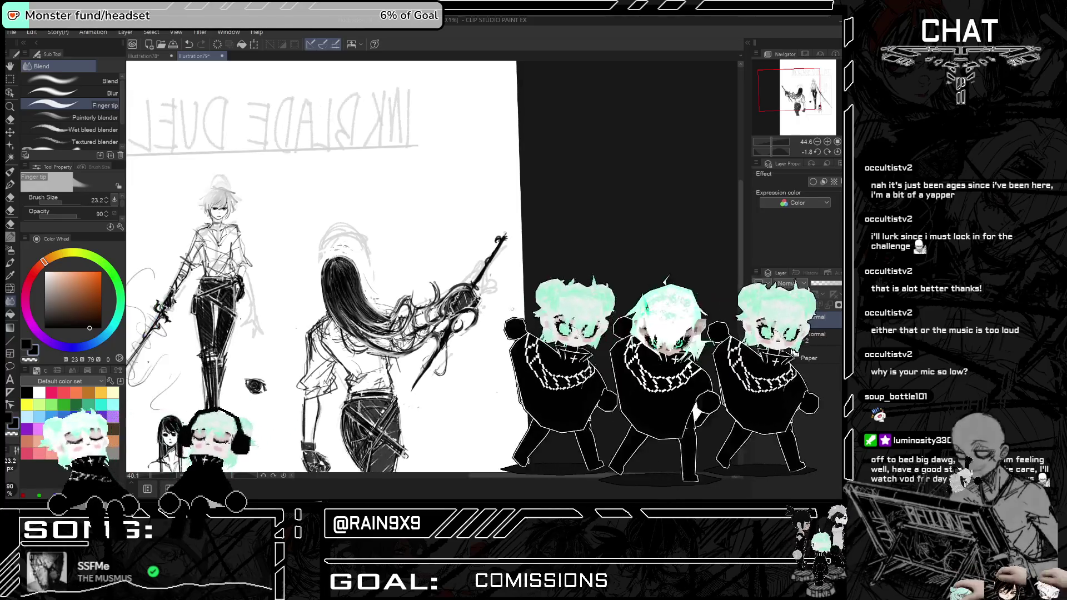
{"action": "key", "text": "h"}
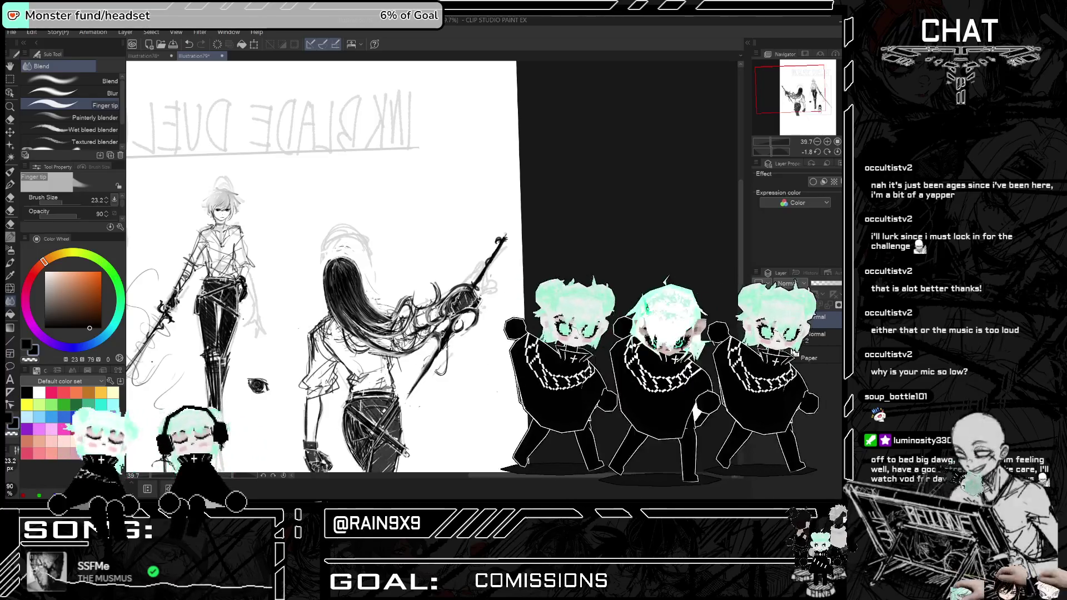
{"action": "key", "text": "h"}
{"action": "key", "text": "h"}
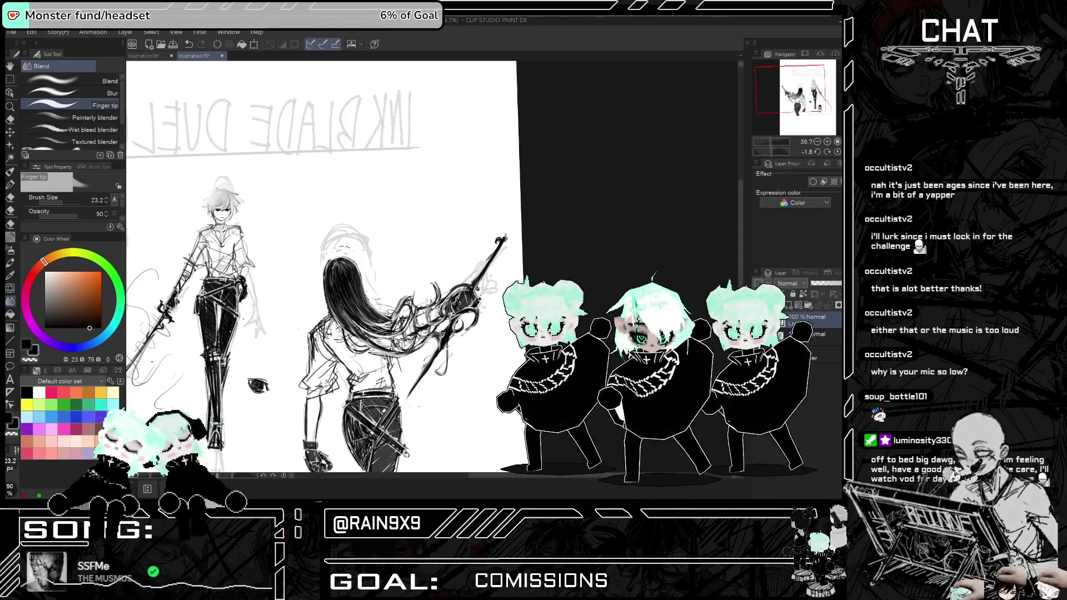
{"action": "key", "text": "h"}
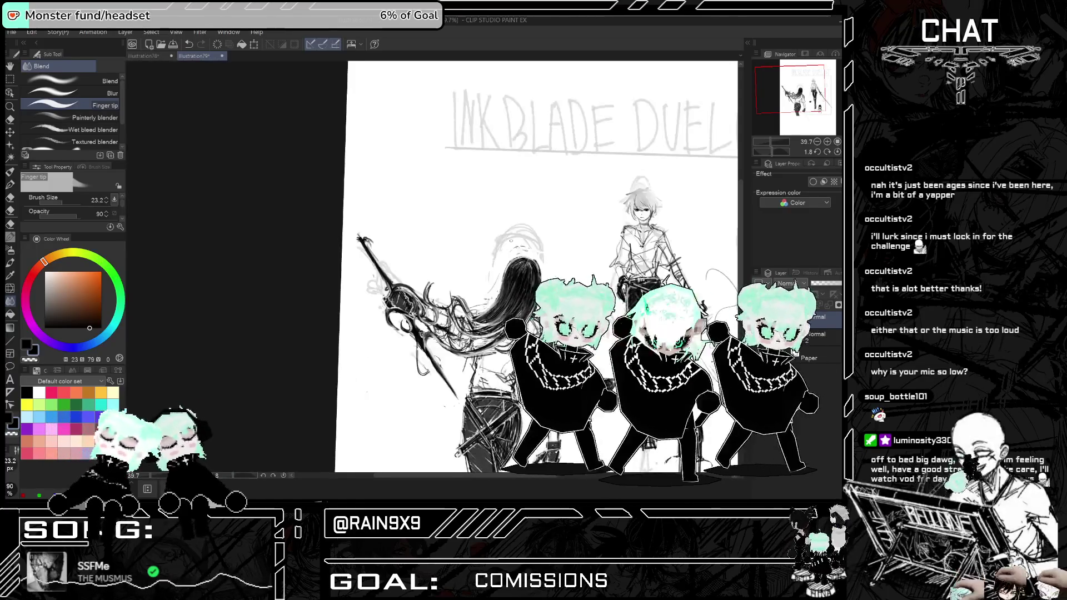
{"action": "key", "text": "h"}
{"action": "key", "text": "h"}
{"action": "key", "text": "h"}
{"action": "key", "text": "ctrl+plus"}
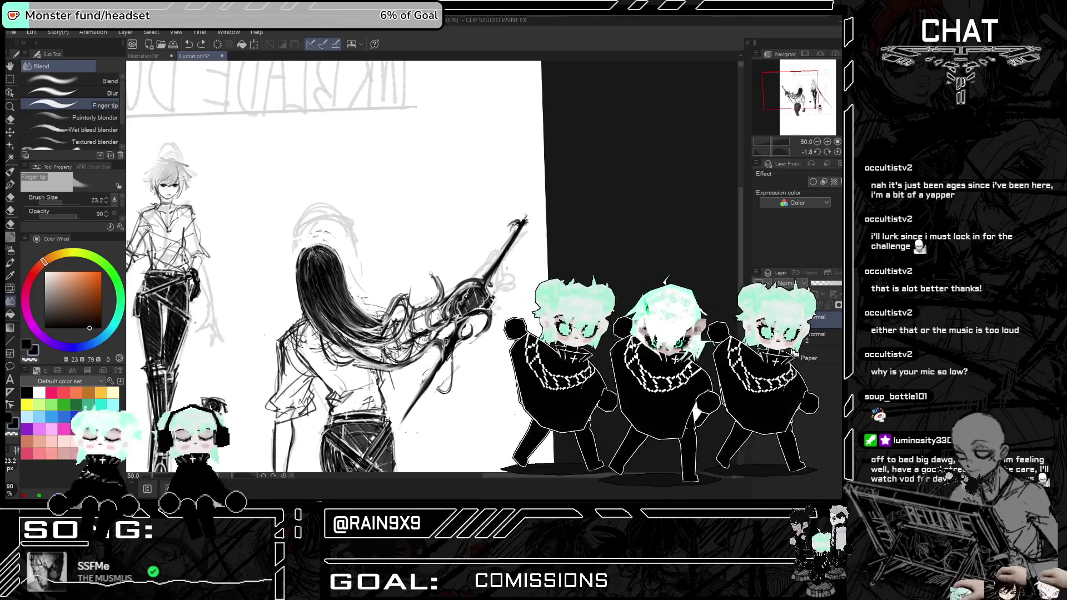
{"action": "key", "text": "h"}
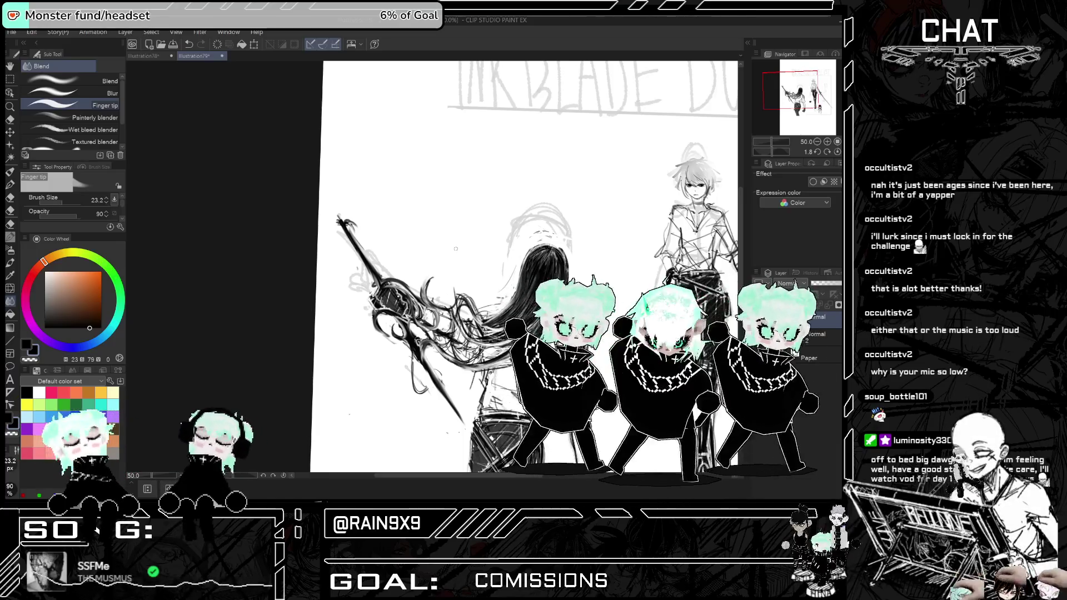
- Switch to the Kneaded eraser at size 22.8 and recheck the whole sketch mirrored
{"action": "left_click", "coordinate": [11, 121]}
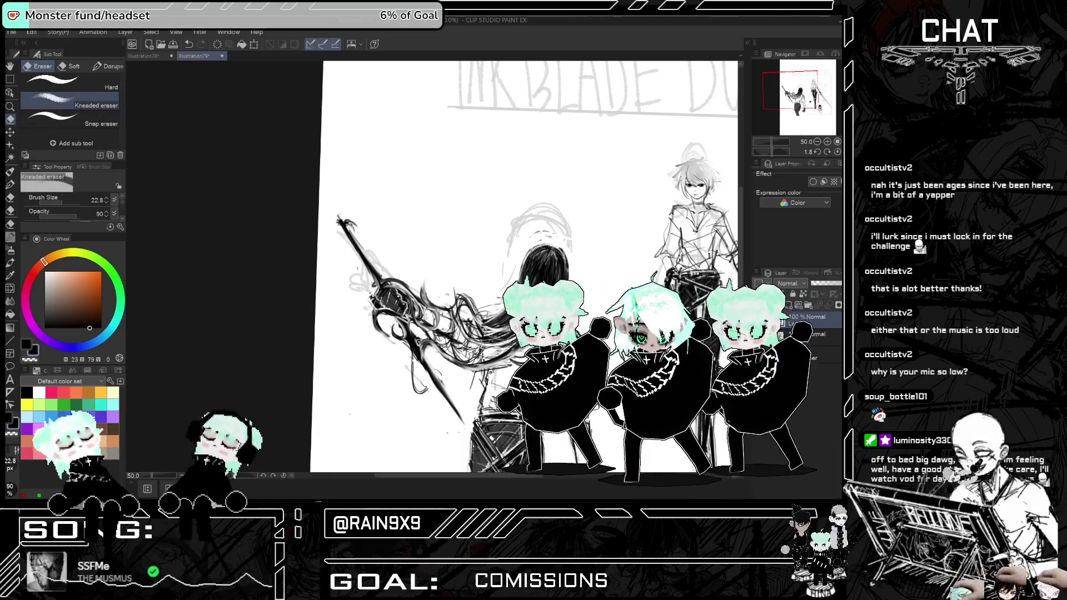
{"action": "key", "text": "h"}
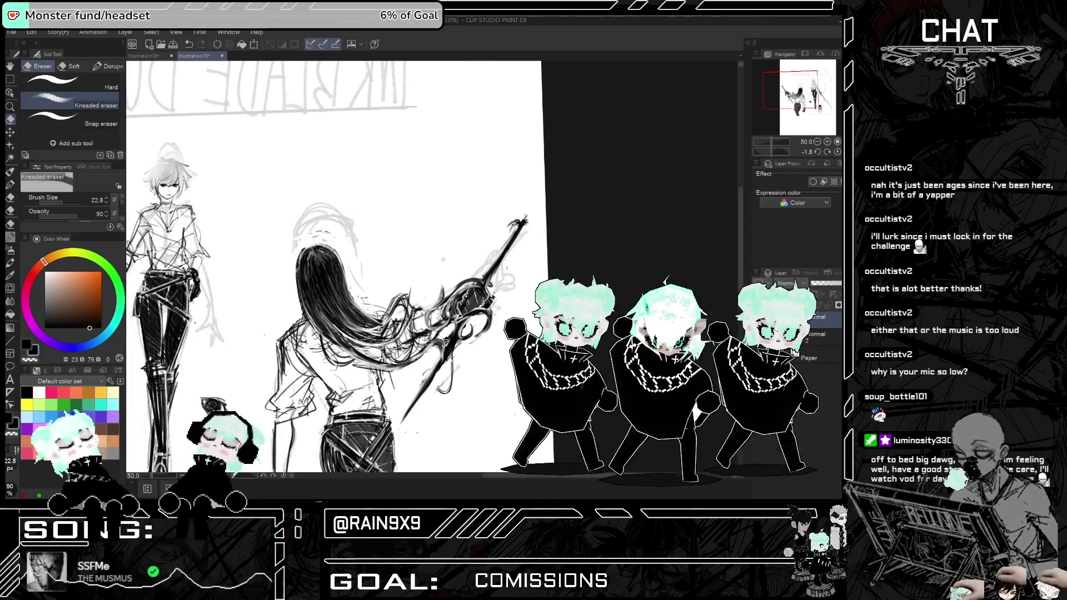
{"action": "key", "text": "h"}
{"action": "key", "text": "ctrl+minus"}
{"action": "key", "text": "ctrl+minus"}
{"action": "key", "text": "h"}
{"action": "key", "text": "ctrl+plus"}
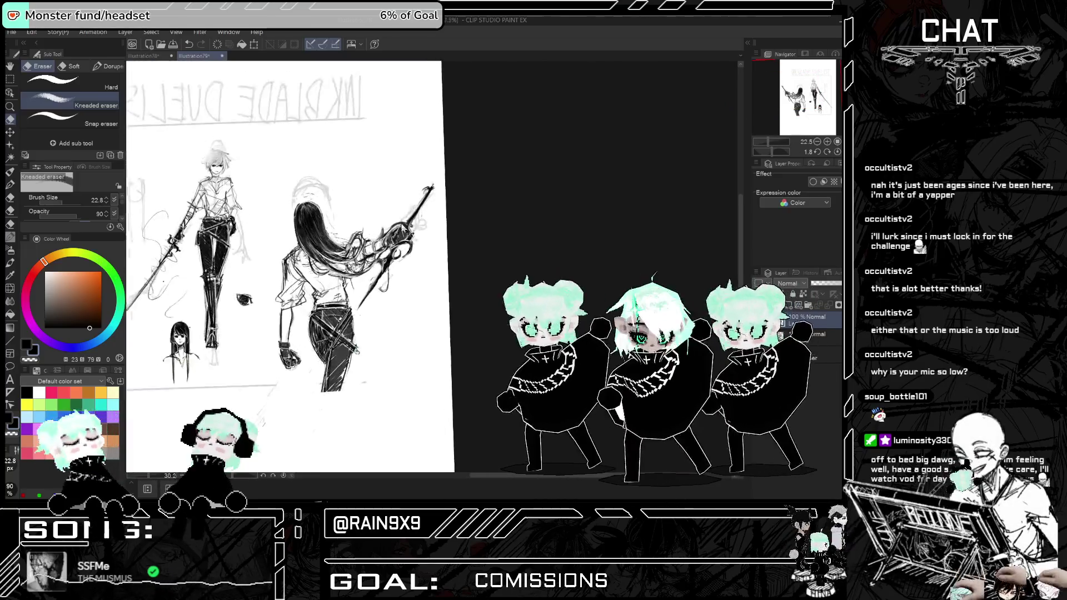
- Blend the hair strands near the sword hand and smudge the lower strands darker
{"action": "scroll", "coordinate": [361, 258], "scroll_direction": "up", "scroll_amount": 5}
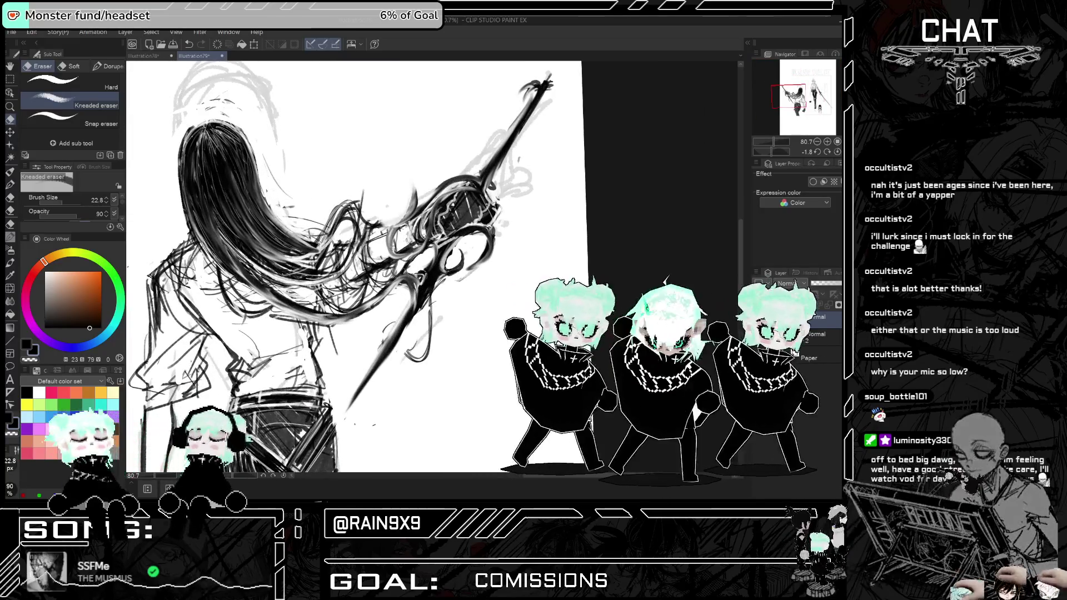
{"action": "left_click", "coordinate": [10, 300]}
{"action": "mouse_move", "coordinate": [328, 250]}
{"action": "left_mouse_down"}
{"action": "mouse_move", "coordinate": [303, 233]}
{"action": "mouse_move", "coordinate": [347, 203]}
{"action": "mouse_move", "coordinate": [370, 211]}
{"action": "left_mouse_up"}
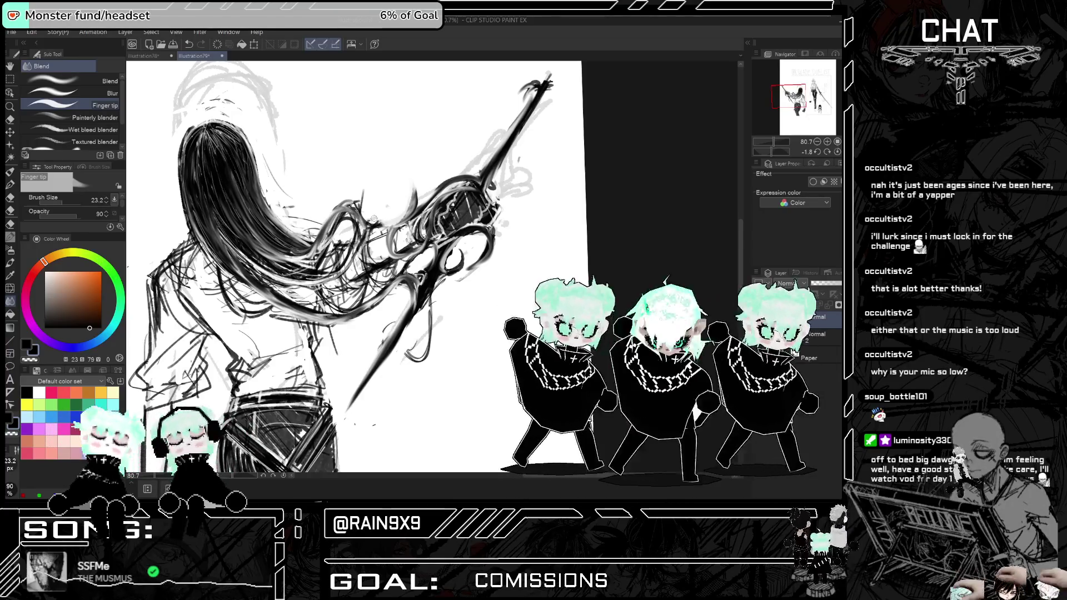
{"action": "mouse_move", "coordinate": [234, 245]}
{"action": "left_mouse_down"}
{"action": "mouse_move", "coordinate": [311, 278]}
{"action": "mouse_move", "coordinate": [353, 280]}
{"action": "left_mouse_up"}
- Flip and zoom the view to compare the blended hair in both orientations
{"action": "key", "text": "h"}
{"action": "scroll", "coordinate": [390, 239], "scroll_direction": "down", "scroll_amount": 5}
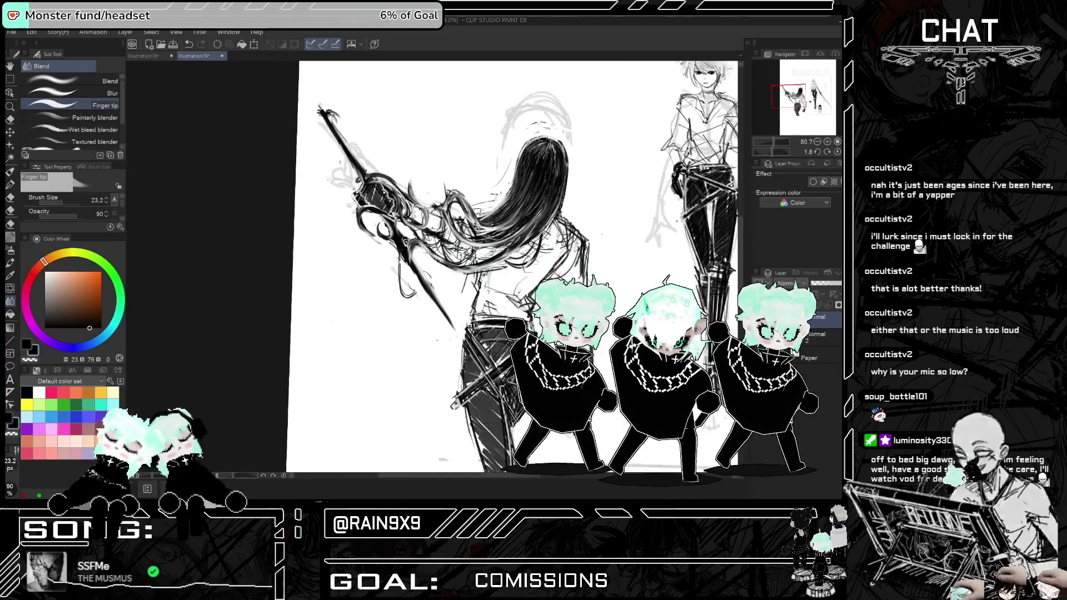
{"action": "key", "text": "h"}
{"action": "key", "text": "h"}
{"action": "key", "text": "h"}
{"action": "key", "text": "h"}
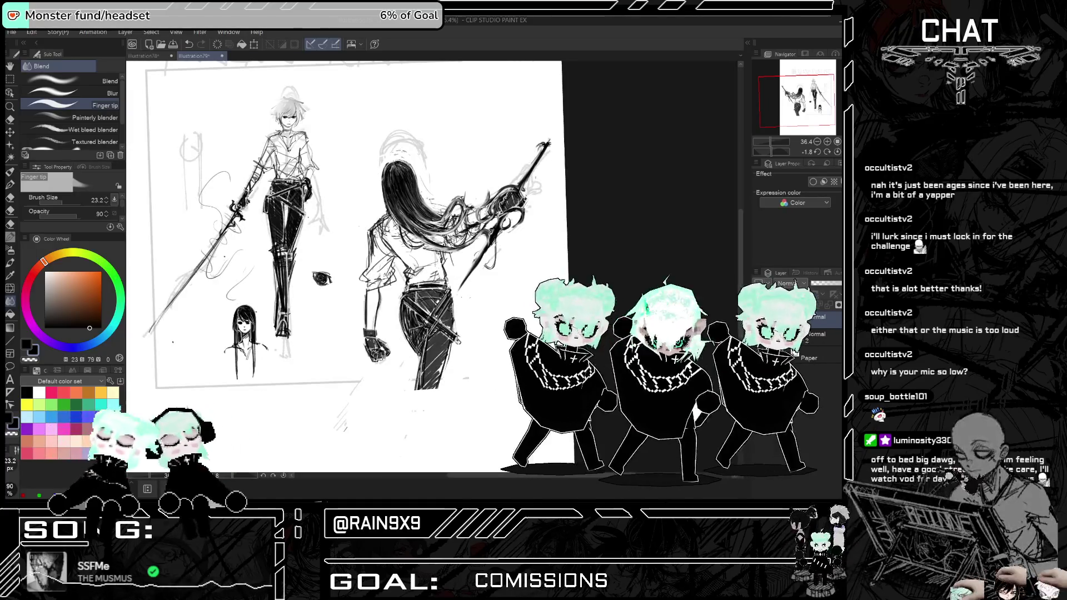
{"action": "key", "text": "h"}
{"action": "key", "text": "h"}
{"action": "scroll", "coordinate": [356, 267], "scroll_direction": "up", "scroll_amount": 2}
{"action": "scroll", "coordinate": [356, 267], "scroll_direction": "down", "scroll_amount": 1}
- Switch to the Real G-Pen at size 9.0 and unmirror the view so the title reads correctly
{"action": "key", "text": "p"}
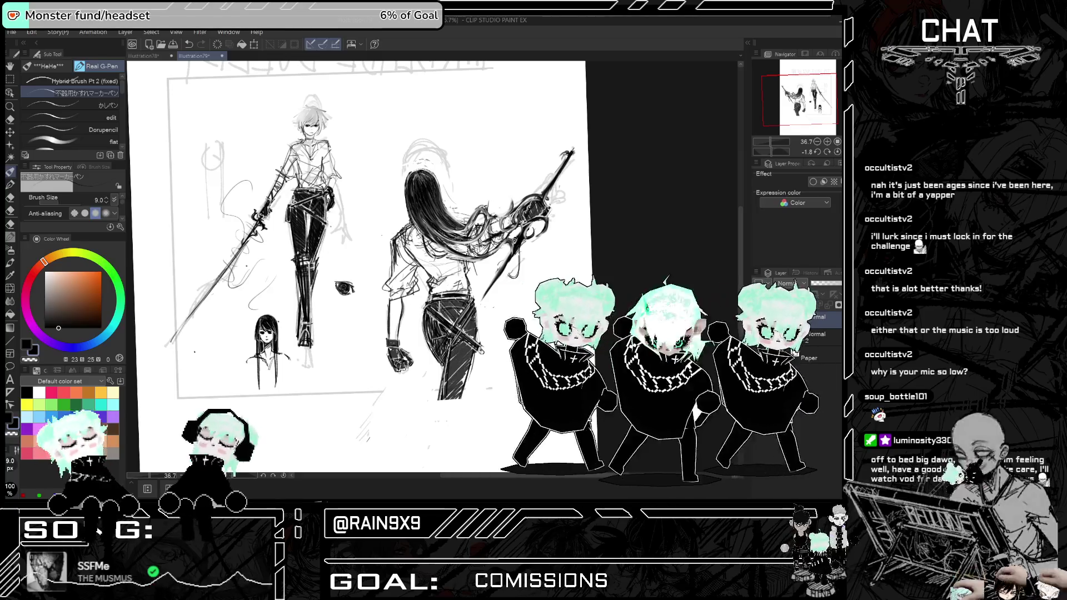
{"action": "key", "text": "h"}
{"action": "key", "text": "h"}
{"action": "key", "text": "h"}
{"action": "key", "text": "h"}
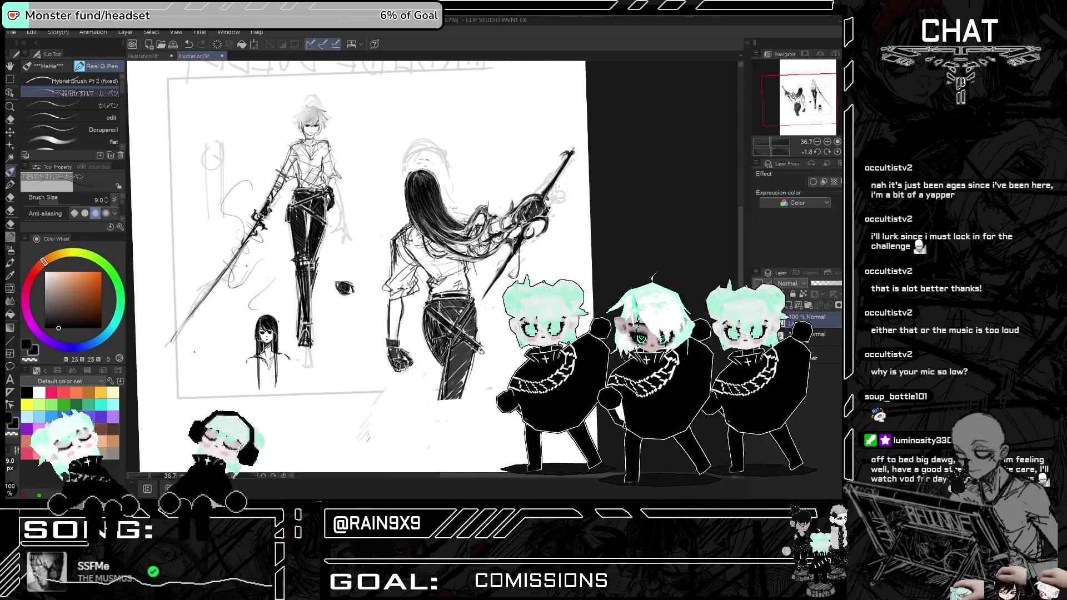
{"action": "key", "text": "ctrl+minus"}
{"action": "key", "text": "h"}
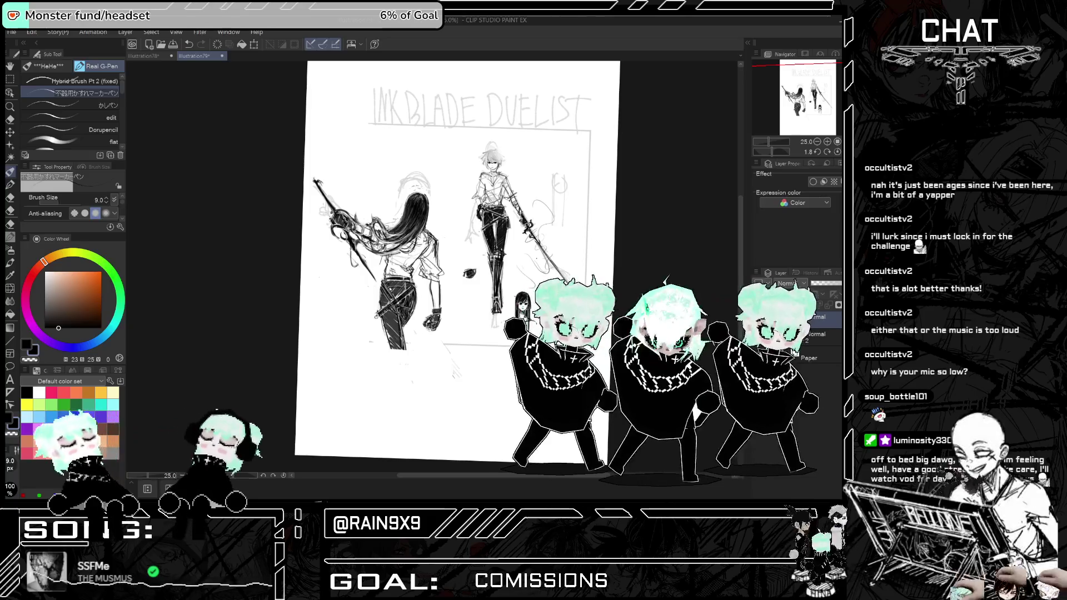
{"action": "key", "text": "h"}
{"action": "scroll", "coordinate": [292, 291], "scroll_direction": "up", "scroll_amount": 2}
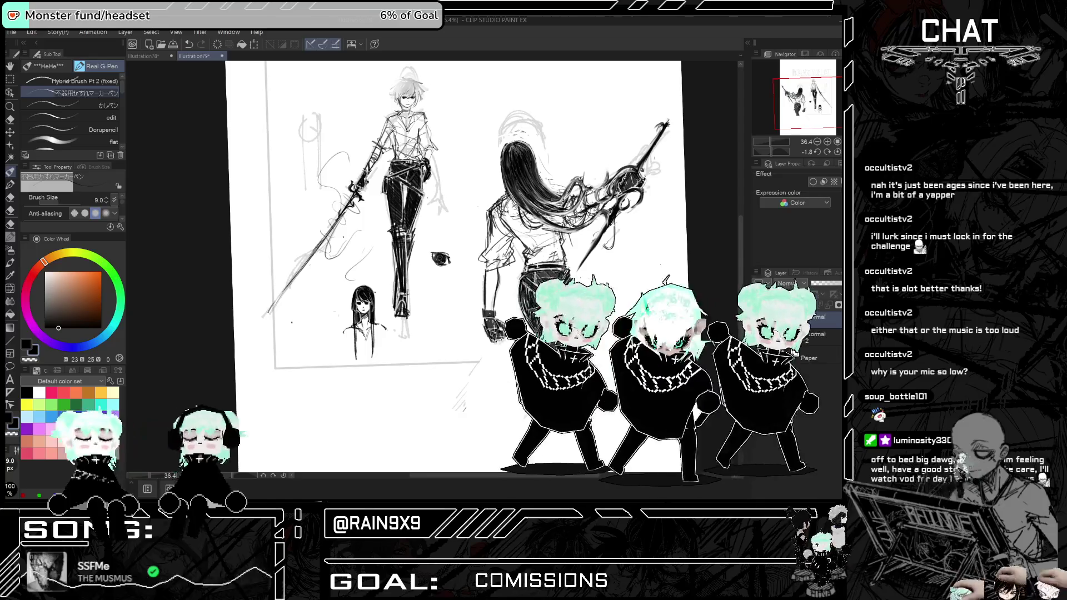
{"action": "scroll", "coordinate": [453, 267], "scroll_direction": "down", "scroll_amount": 2}
{"action": "key", "text": "h"}
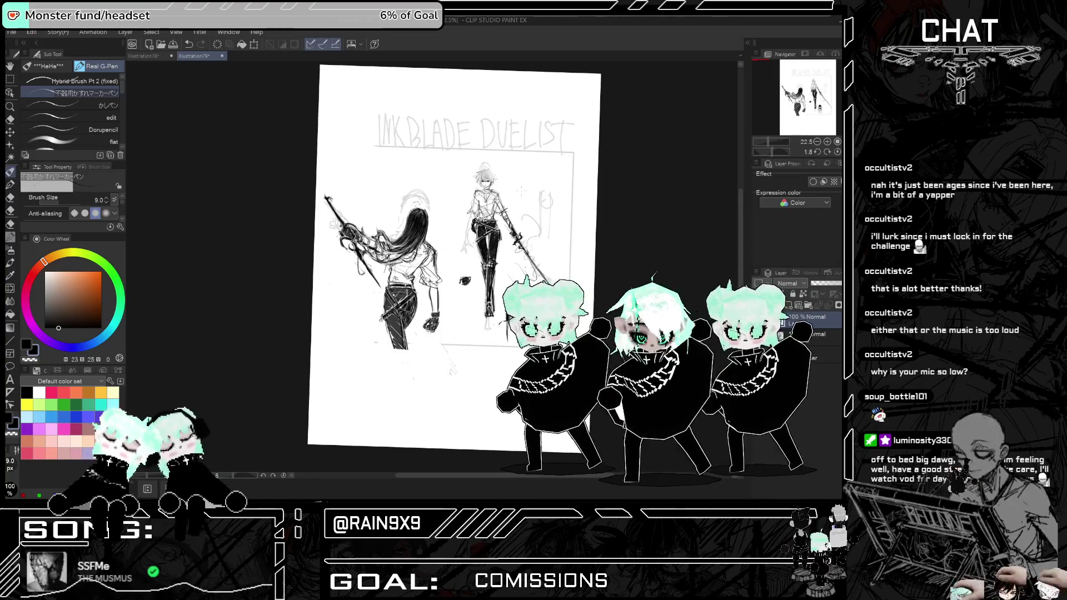
{"action": "scroll", "coordinate": [529, 184], "scroll_direction": "up", "scroll_amount": 10}
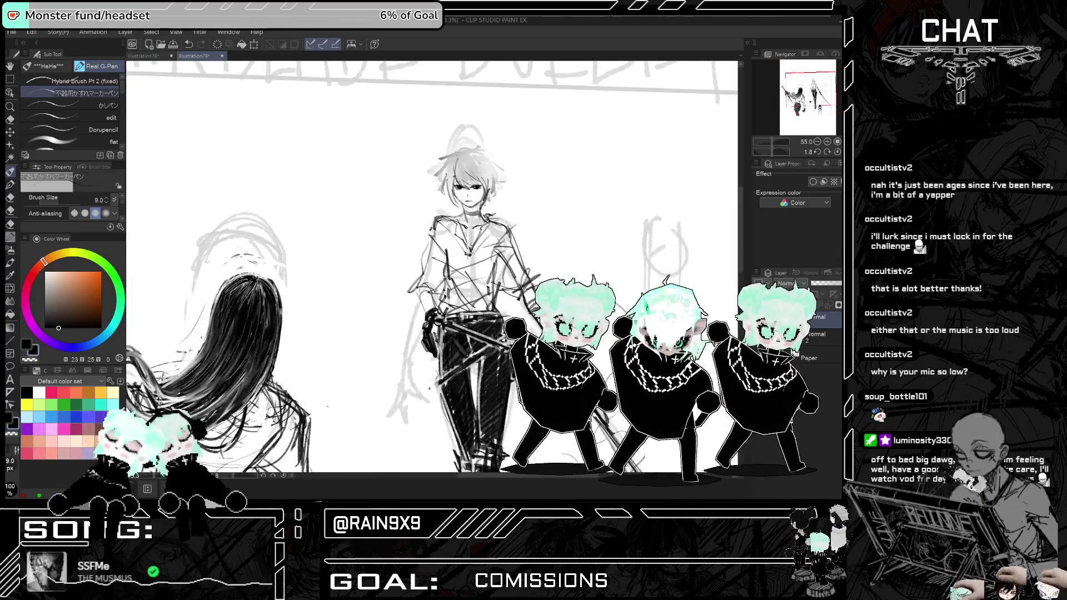
- Set up the Pen with brush size 8, undoing the trial strands on the man's hair
{"action": "scroll", "coordinate": [455, 161], "scroll_direction": "up", "scroll_amount": 3}
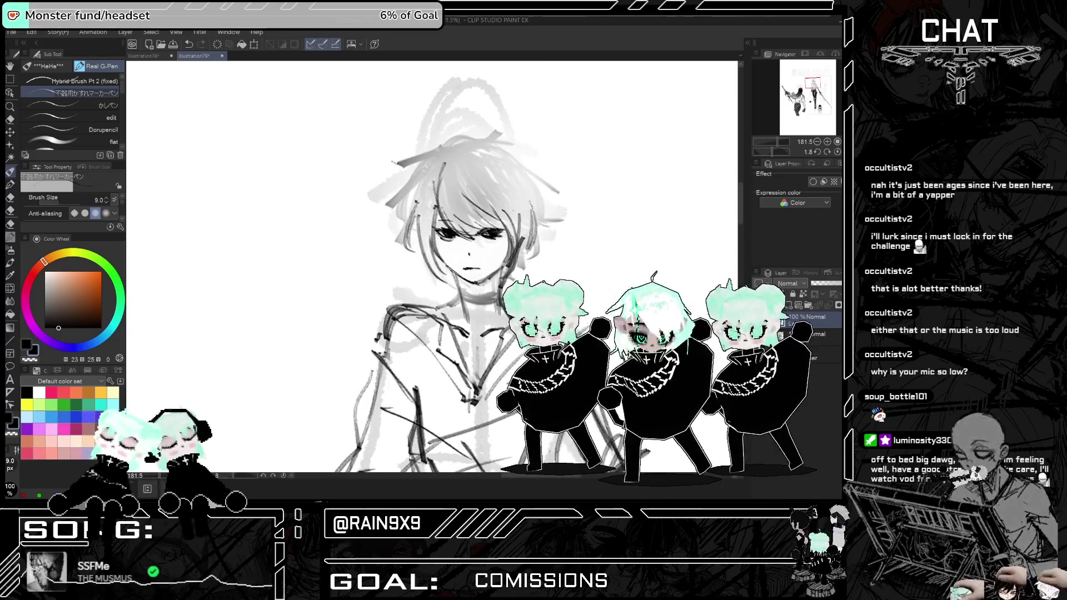
{"action": "left_click_drag", "start_coordinate": [445, 162], "coordinate": [461, 230]}
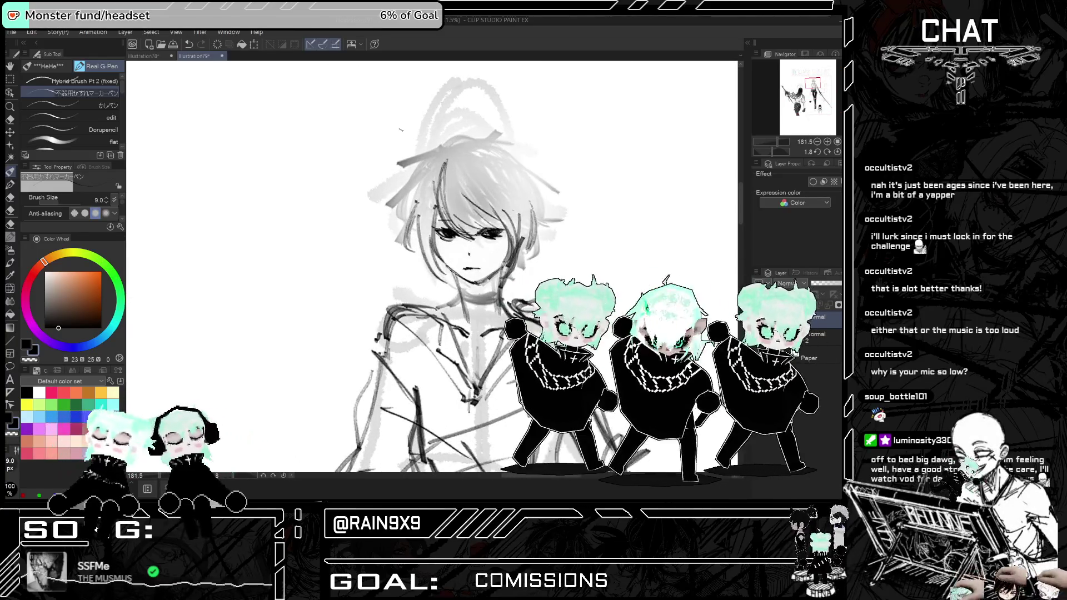
{"action": "left_click", "coordinate": [70, 105]}
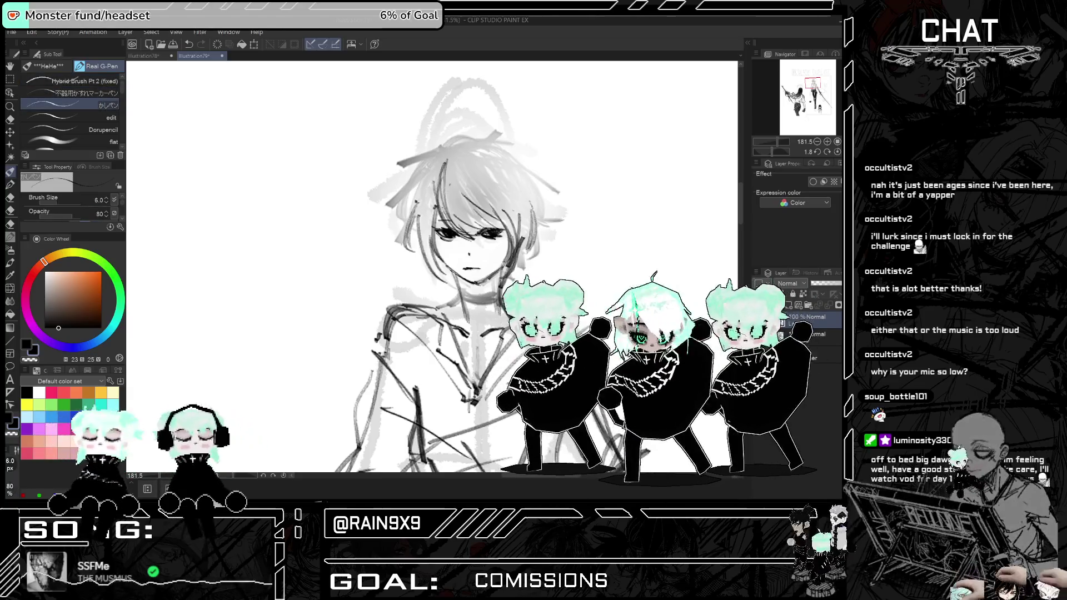
{"action": "left_click", "coordinate": [11, 186]}
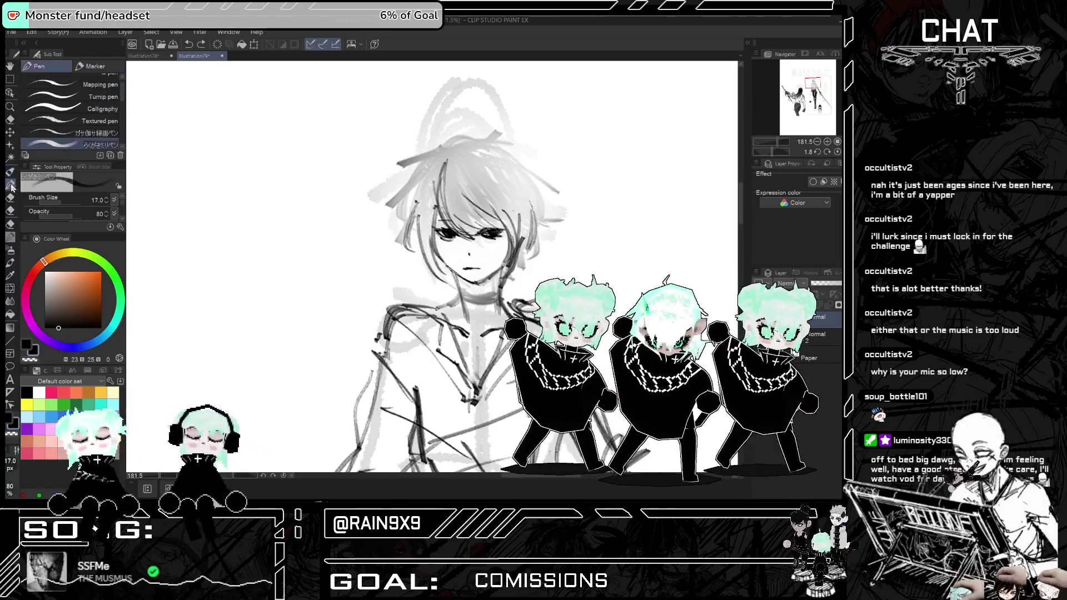
{"action": "left_click_drag", "start_coordinate": [450, 160], "coordinate": [461, 236]}
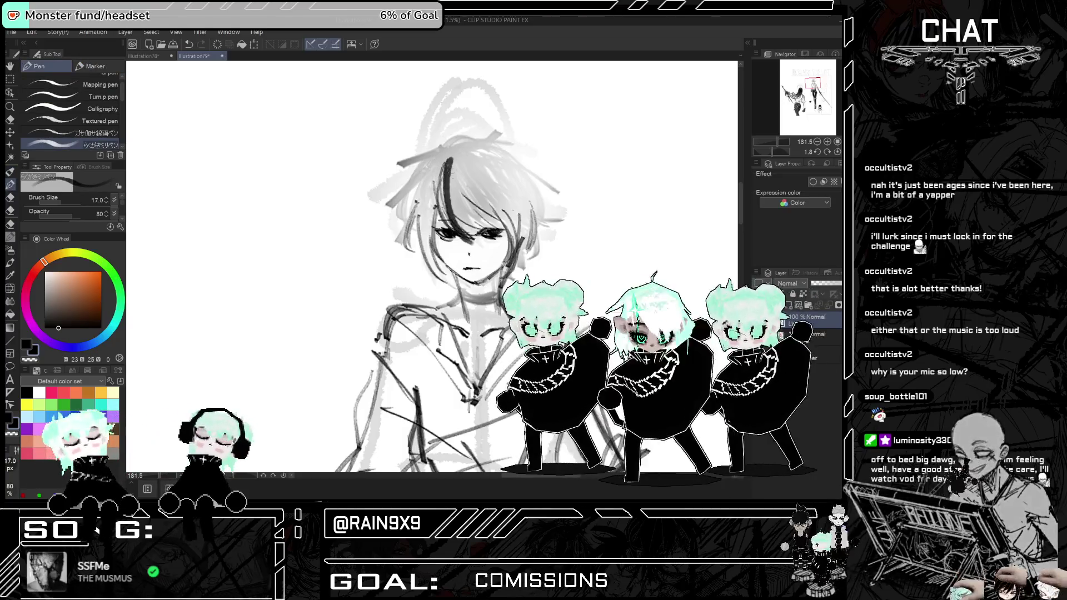
{"action": "key", "text": "ctrl+z"}
{"action": "left_click_drag", "start_coordinate": [448, 150], "coordinate": [447, 221]}
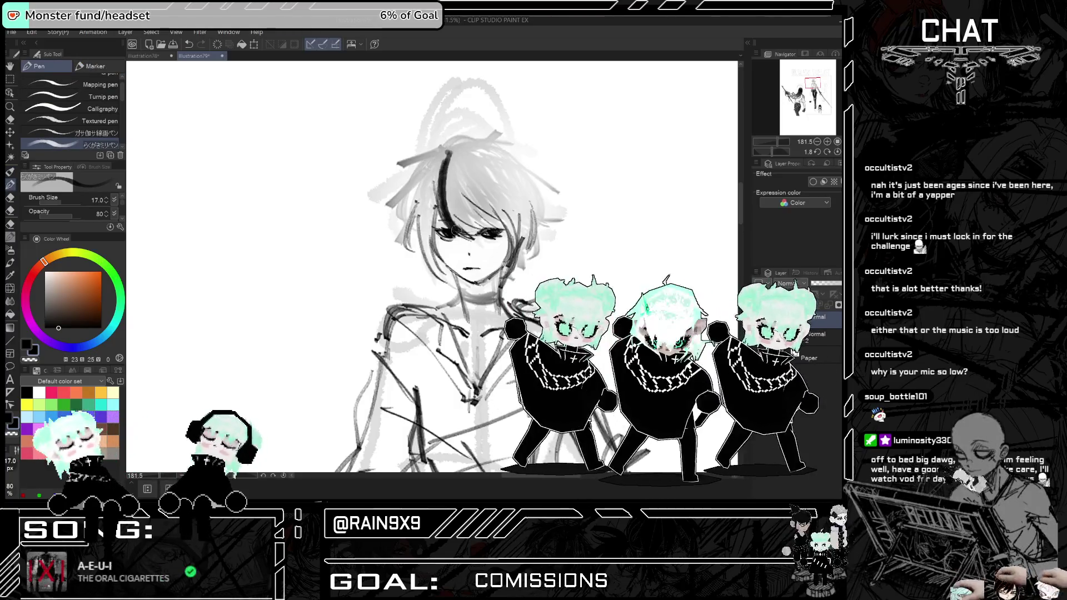
{"action": "left_click", "coordinate": [107, 203]}
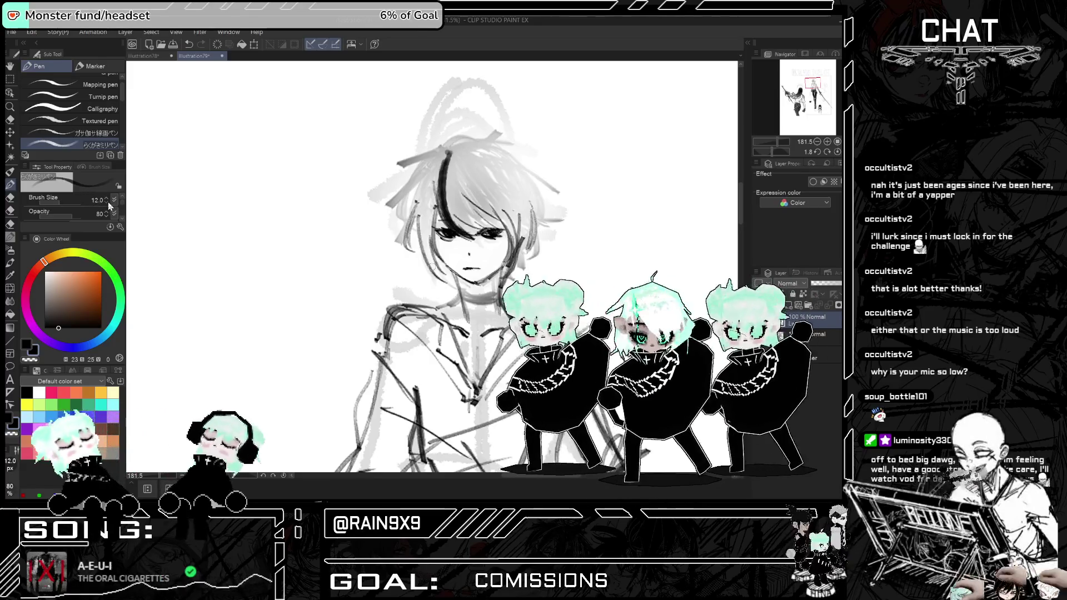
{"action": "left_click", "coordinate": [106, 202]}
{"action": "key", "text": "ctrl+z"}
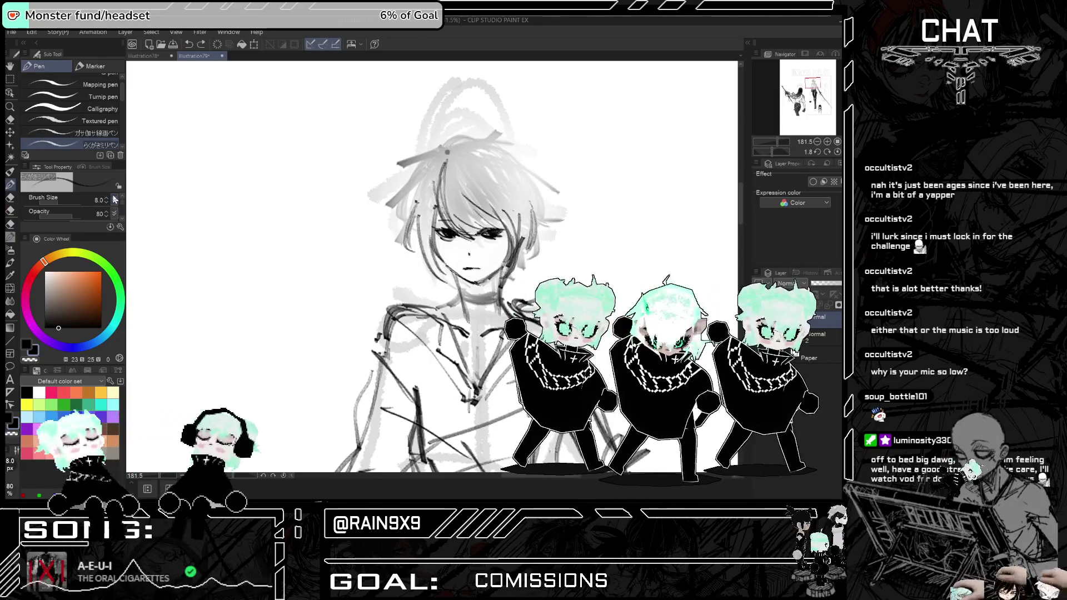
- Ink dark strands down over the right eye and along the left side of the face
{"action": "mouse_move", "coordinate": [448, 160]}
{"action": "left_mouse_down"}
{"action": "mouse_move", "coordinate": [443, 233]}
{"action": "mouse_move", "coordinate": [481, 238]}
{"action": "left_mouse_up"}
{"action": "left_click_drag", "start_coordinate": [453, 189], "coordinate": [485, 233]}
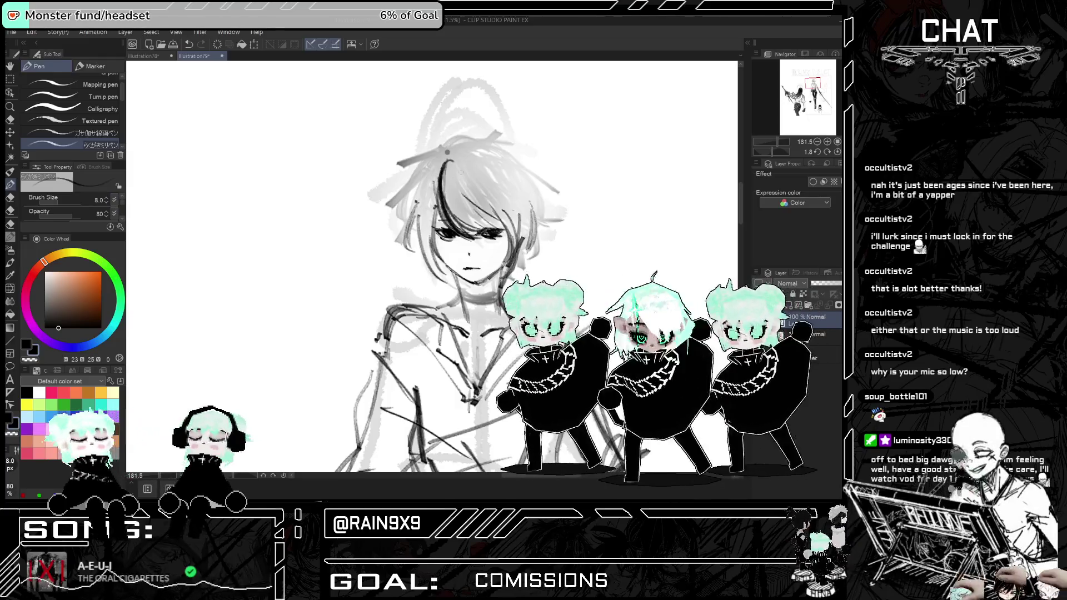
{"action": "mouse_move", "coordinate": [443, 194]}
{"action": "left_mouse_down"}
{"action": "mouse_move", "coordinate": [479, 229]}
{"action": "mouse_move", "coordinate": [501, 224]}
{"action": "left_mouse_up"}
{"action": "left_click_drag", "start_coordinate": [450, 177], "coordinate": [481, 218]}
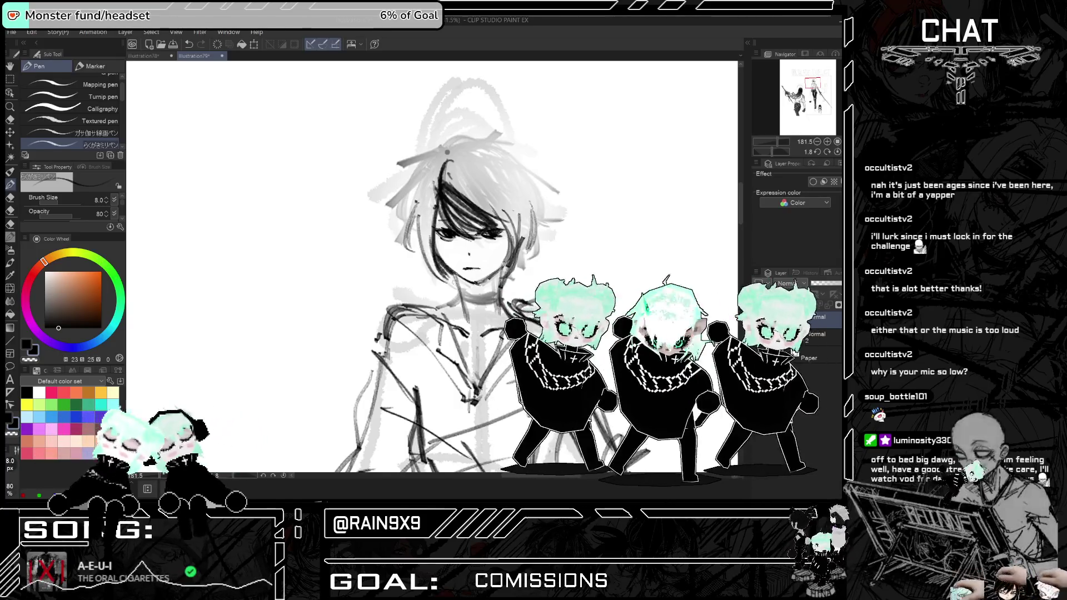
{"action": "mouse_move", "coordinate": [436, 194]}
{"action": "left_mouse_down"}
{"action": "mouse_move", "coordinate": [434, 271]}
{"action": "mouse_move", "coordinate": [427, 260]}
{"action": "left_mouse_up"}
{"action": "left_click_drag", "start_coordinate": [427, 212], "coordinate": [427, 252]}
{"action": "mouse_move", "coordinate": [425, 188]}
{"action": "left_mouse_down"}
{"action": "mouse_move", "coordinate": [426, 265]}
{"action": "mouse_move", "coordinate": [403, 245]}
{"action": "left_mouse_up"}
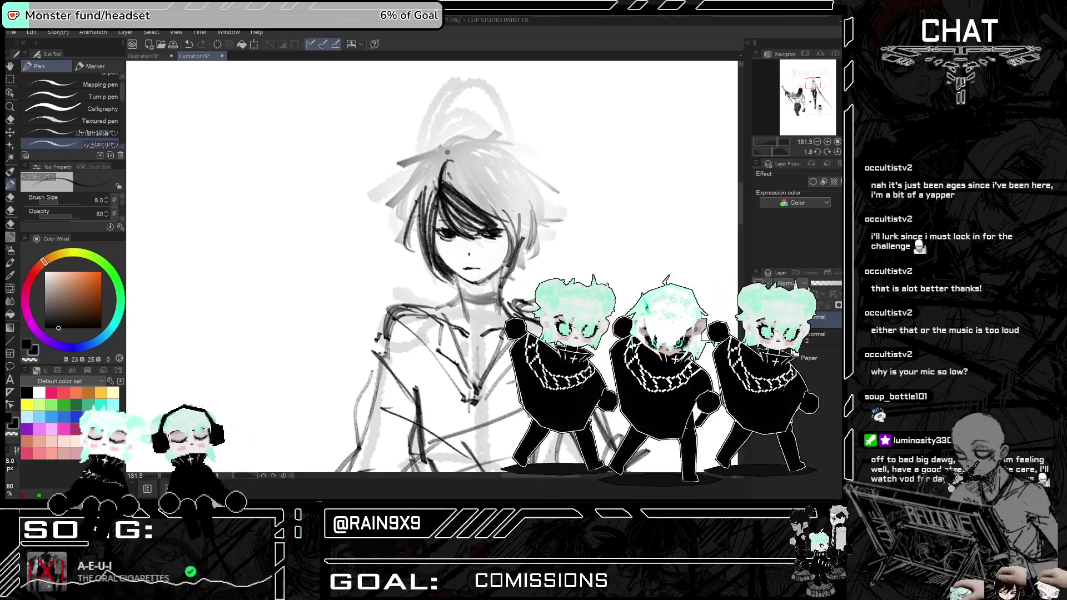
{"action": "left_click_drag", "start_coordinate": [426, 195], "coordinate": [409, 250]}
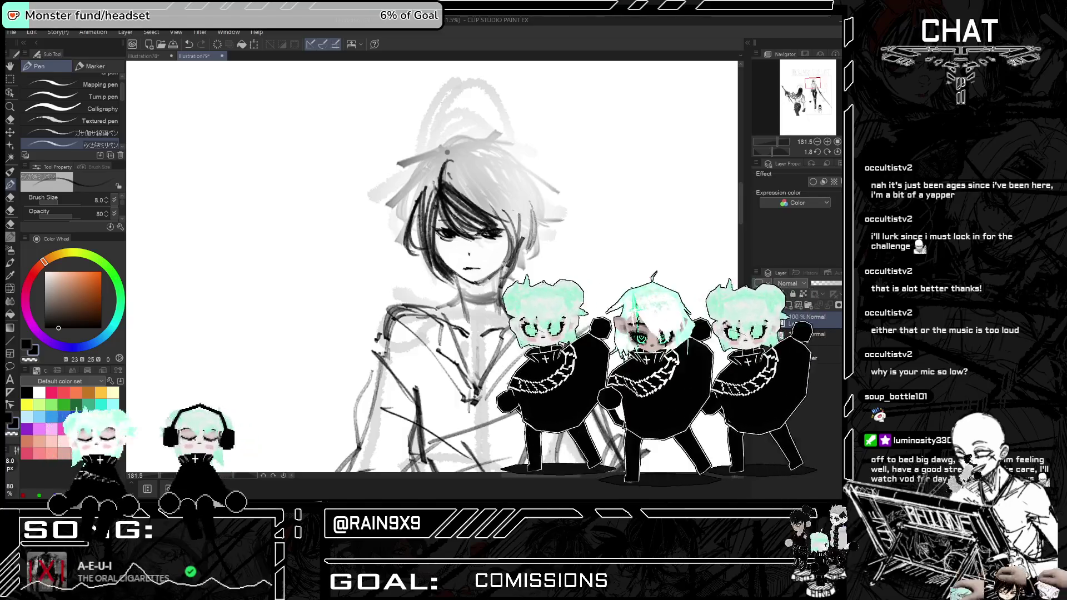
{"action": "left_click_drag", "start_coordinate": [429, 171], "coordinate": [398, 242]}
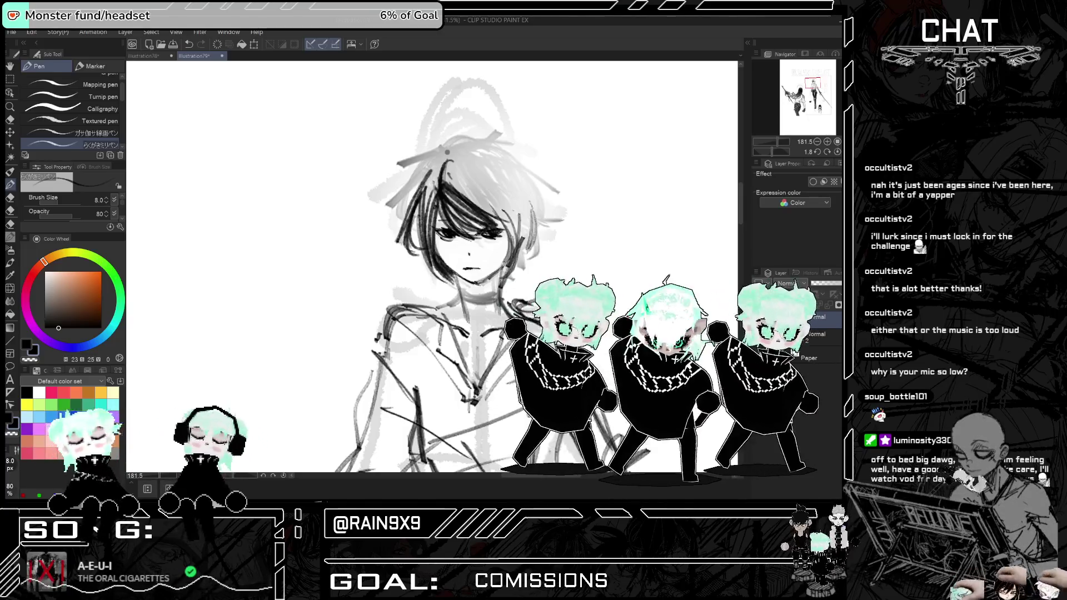
- Hatch dense dark ink into the upper part of the man's hair
{"action": "scroll", "coordinate": [468, 110], "scroll_direction": "down", "scroll_amount": 1}
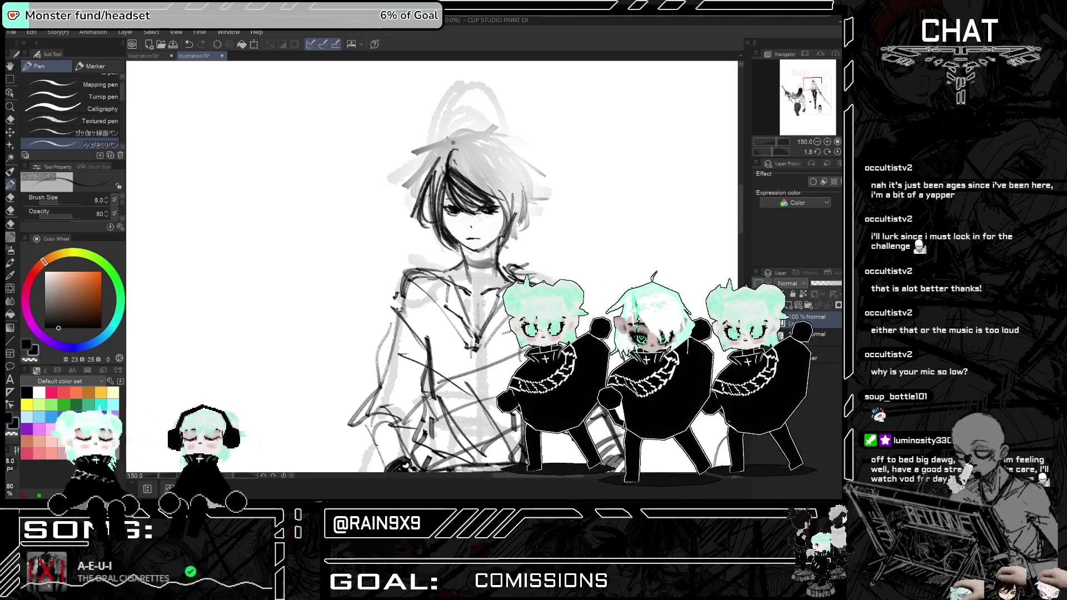
{"action": "scroll", "coordinate": [444, 345], "scroll_direction": "down", "scroll_amount": 6}
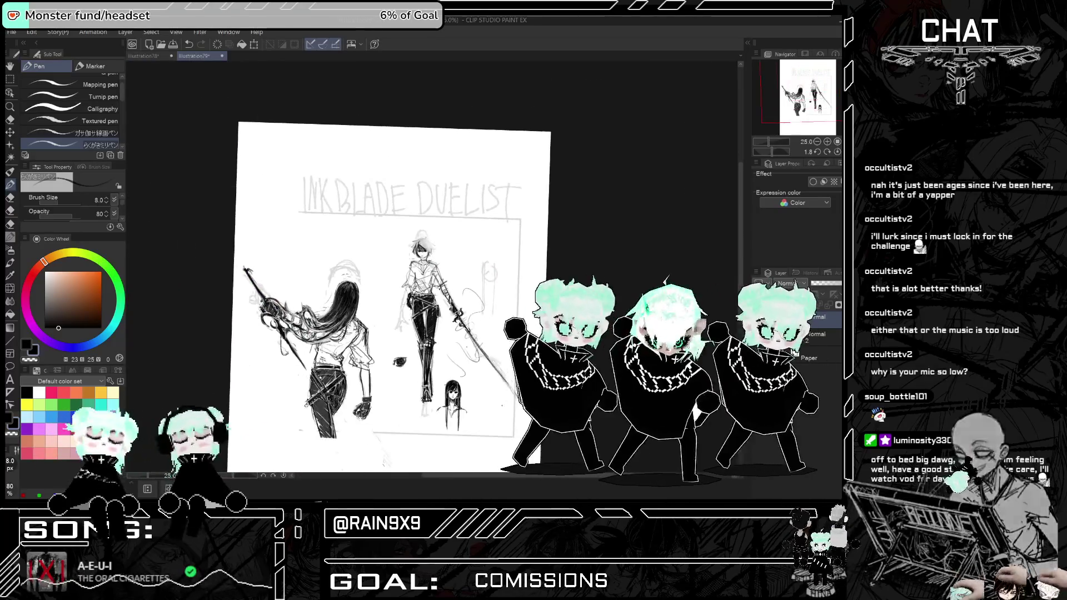
{"action": "scroll", "coordinate": [444, 346], "scroll_direction": "up", "scroll_amount": 2}
{"action": "scroll", "coordinate": [451, 210], "scroll_direction": "up", "scroll_amount": 6}
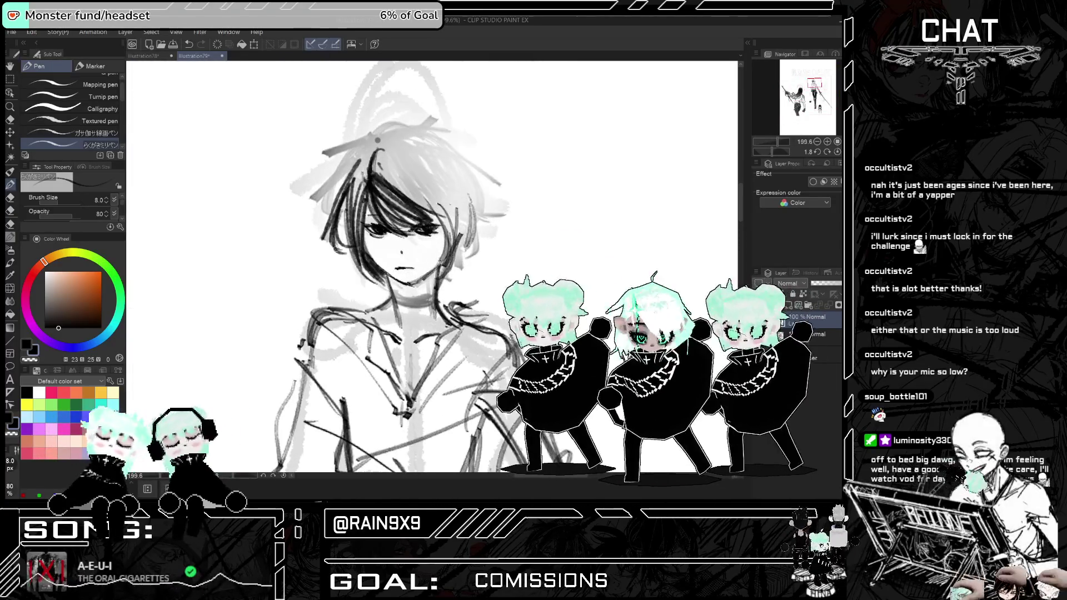
{"action": "mouse_move", "coordinate": [378, 163]}
{"action": "left_mouse_down"}
{"action": "mouse_move", "coordinate": [398, 200]}
{"action": "mouse_move", "coordinate": [423, 211]}
{"action": "left_mouse_up"}
{"action": "left_click_drag", "start_coordinate": [411, 175], "coordinate": [436, 204]}
{"action": "mouse_move", "coordinate": [395, 157]}
{"action": "left_mouse_down"}
{"action": "mouse_move", "coordinate": [438, 213]}
{"action": "mouse_move", "coordinate": [426, 191]}
{"action": "left_mouse_up"}
{"action": "left_click_drag", "start_coordinate": [431, 205], "coordinate": [451, 234]}
{"action": "mouse_move", "coordinate": [424, 186]}
{"action": "left_mouse_down"}
{"action": "mouse_move", "coordinate": [446, 227]}
{"action": "mouse_move", "coordinate": [447, 260]}
{"action": "left_mouse_up"}
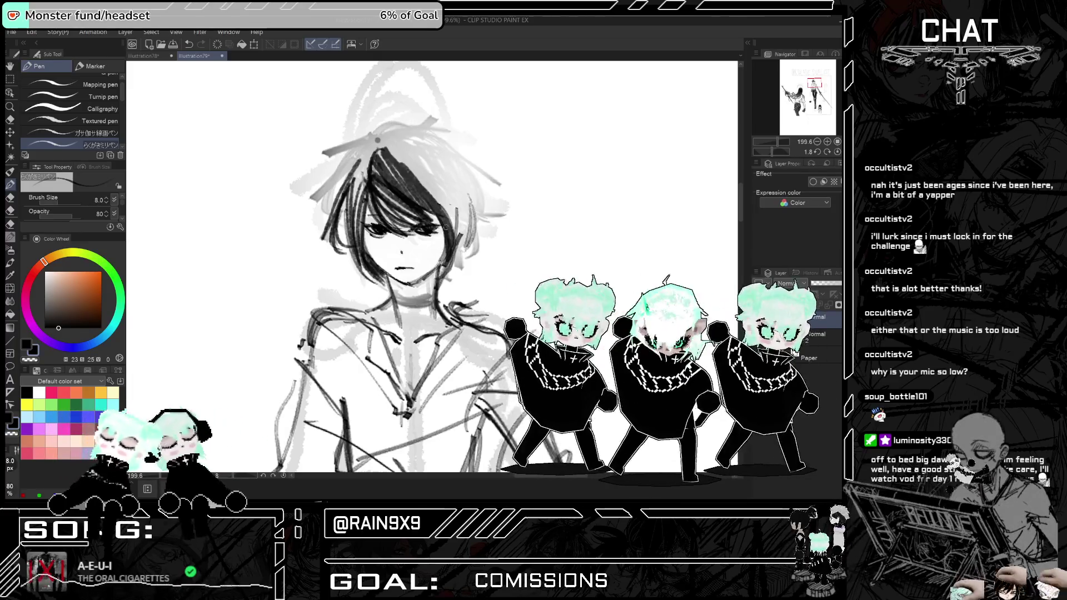
- Ink more strands across the top and left side of the man's head
{"action": "left_click_drag", "start_coordinate": [415, 217], "coordinate": [472, 217]}
{"action": "mouse_move", "coordinate": [472, 155]}
{"action": "left_mouse_down"}
{"action": "mouse_move", "coordinate": [411, 223]}
{"action": "mouse_move", "coordinate": [433, 184]}
{"action": "left_mouse_up"}
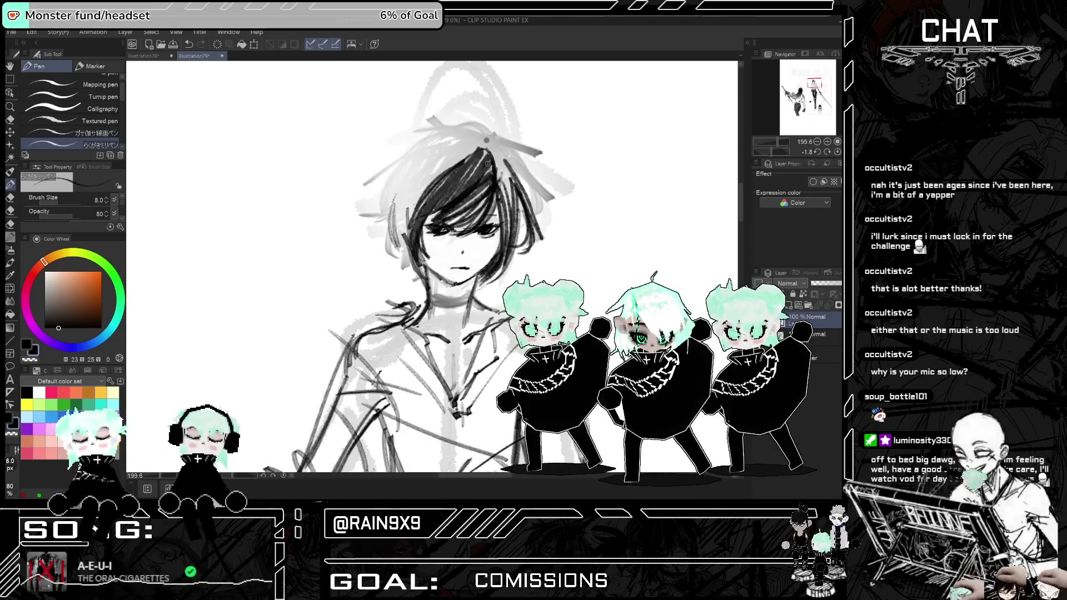
{"action": "mouse_move", "coordinate": [472, 149]}
{"action": "left_mouse_down"}
{"action": "mouse_move", "coordinate": [408, 222]}
{"action": "mouse_move", "coordinate": [407, 240]}
{"action": "left_mouse_up"}
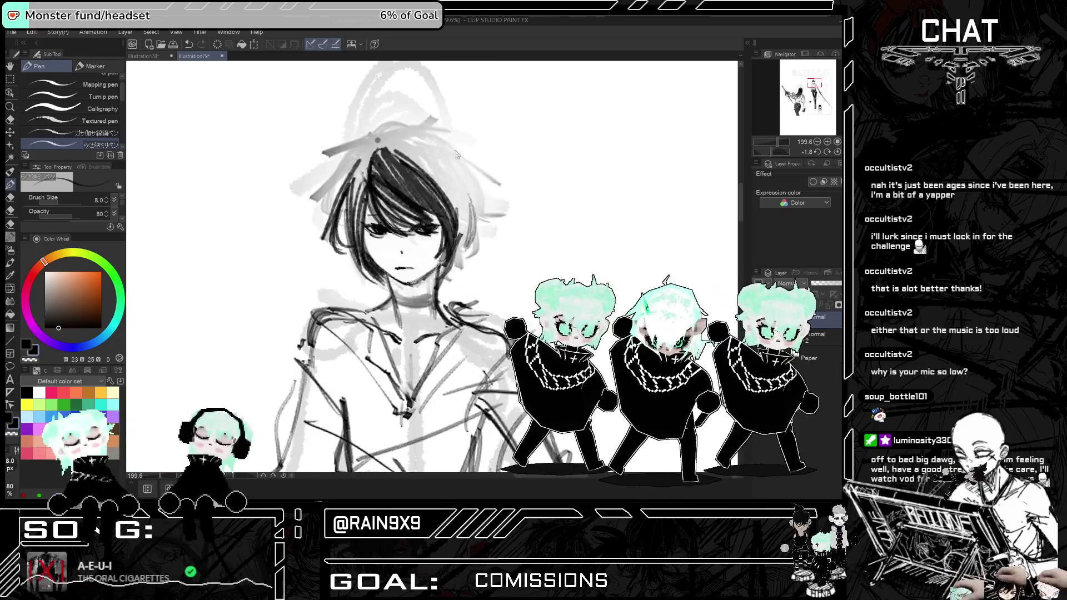
{"action": "left_click_drag", "start_coordinate": [450, 168], "coordinate": [422, 215]}
{"action": "left_click_drag", "start_coordinate": [373, 167], "coordinate": [361, 209]}
{"action": "mouse_move", "coordinate": [380, 146]}
{"action": "left_mouse_down"}
{"action": "mouse_move", "coordinate": [357, 207]}
{"action": "mouse_move", "coordinate": [355, 181]}
{"action": "left_mouse_up"}
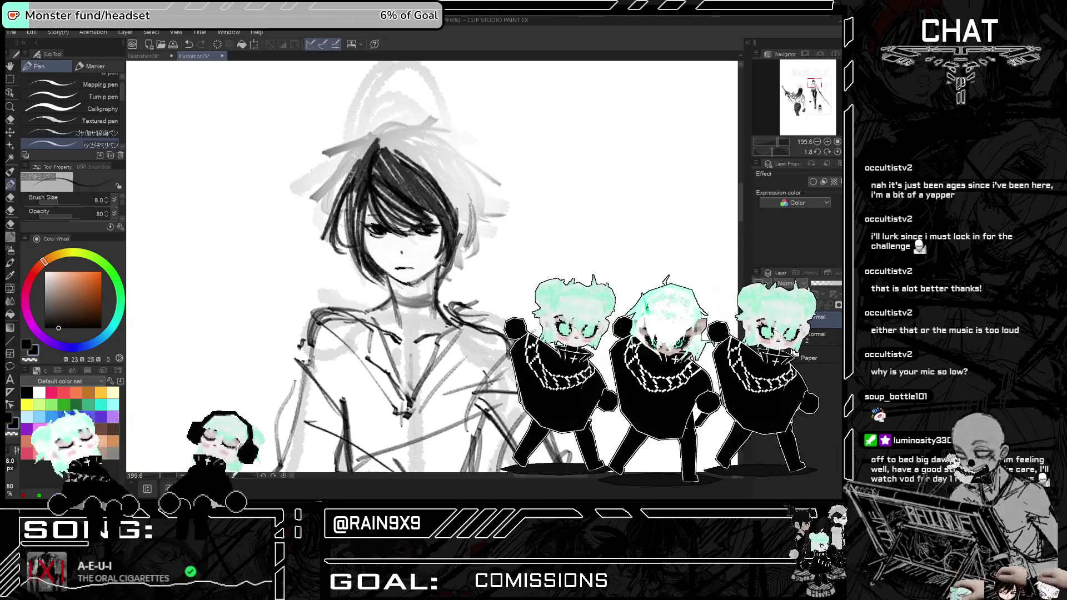
{"action": "left_click_drag", "start_coordinate": [379, 137], "coordinate": [340, 204]}
{"action": "mouse_move", "coordinate": [405, 144]}
{"action": "left_mouse_down"}
{"action": "mouse_move", "coordinate": [366, 153]}
{"action": "mouse_move", "coordinate": [346, 225]}
{"action": "left_mouse_up"}
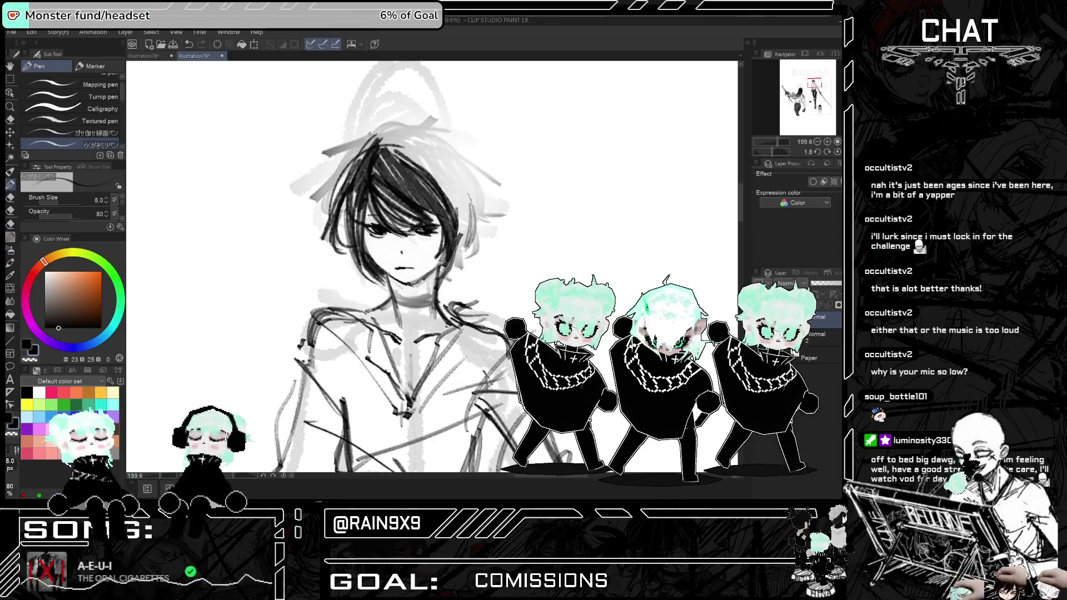
{"action": "scroll", "coordinate": [416, 250], "scroll_direction": "down", "scroll_amount": 5}
- Try inking strands across the top and left of the hair, undoing both attempts
{"action": "scroll", "coordinate": [433, 266], "scroll_direction": "down", "scroll_amount": 2}
{"action": "scroll", "coordinate": [432, 267], "scroll_direction": "up", "scroll_amount": 4}
{"action": "scroll", "coordinate": [432, 267], "scroll_direction": "down", "scroll_amount": 3}
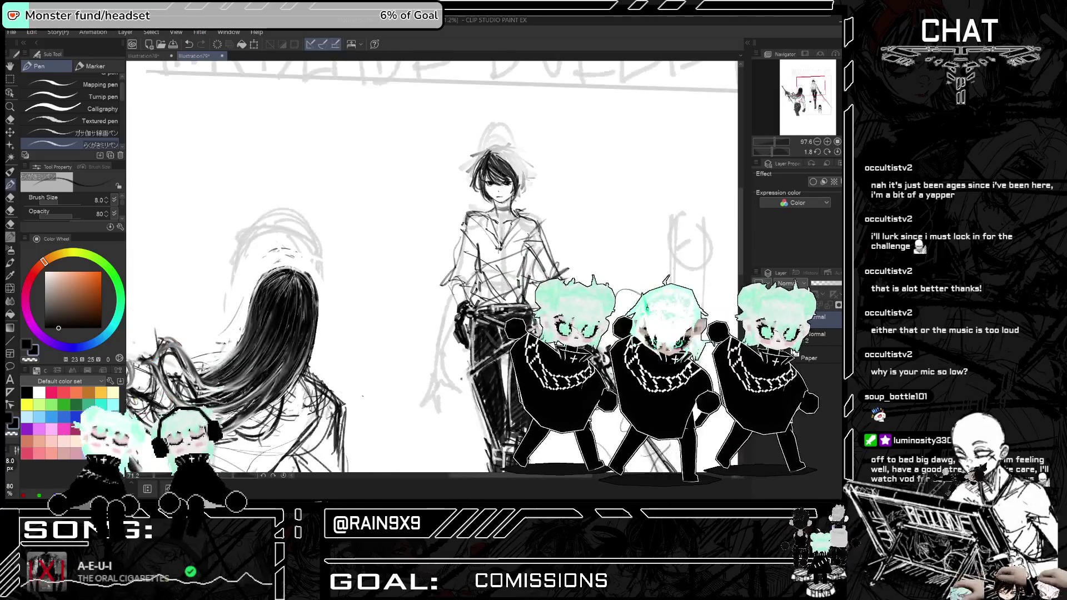
{"action": "scroll", "coordinate": [500, 174], "scroll_direction": "up", "scroll_amount": 5}
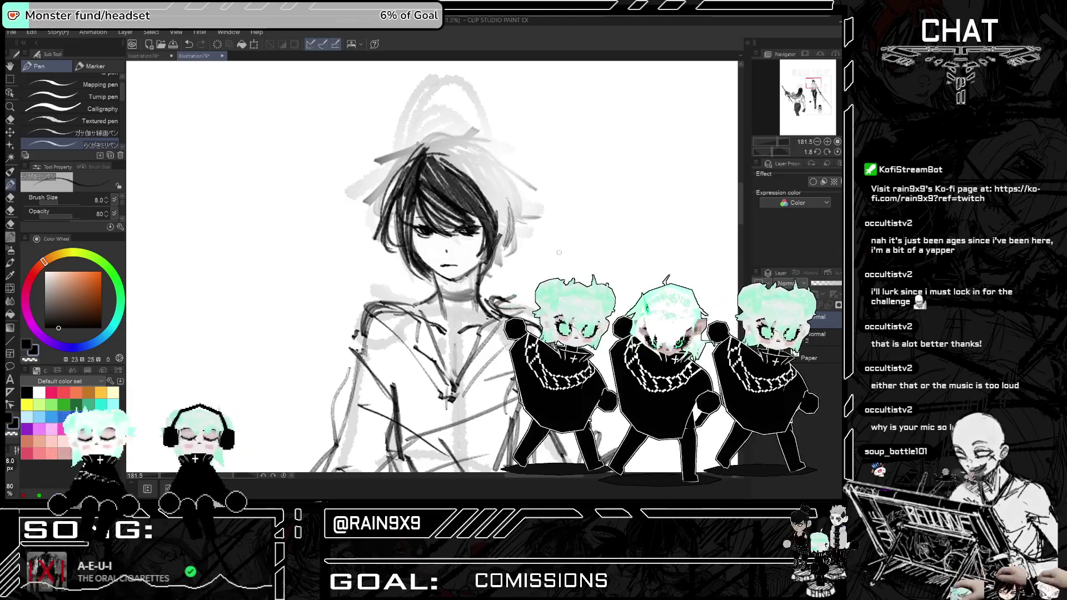
{"action": "mouse_move", "coordinate": [431, 151]}
{"action": "left_mouse_down"}
{"action": "mouse_move", "coordinate": [475, 189]}
{"action": "mouse_move", "coordinate": [487, 178]}
{"action": "left_mouse_up"}
{"action": "key", "text": "ctrl+z"}
{"action": "mouse_move", "coordinate": [417, 156]}
{"action": "left_mouse_down"}
{"action": "mouse_move", "coordinate": [370, 206]}
{"action": "mouse_move", "coordinate": [363, 242]}
{"action": "left_mouse_up"}
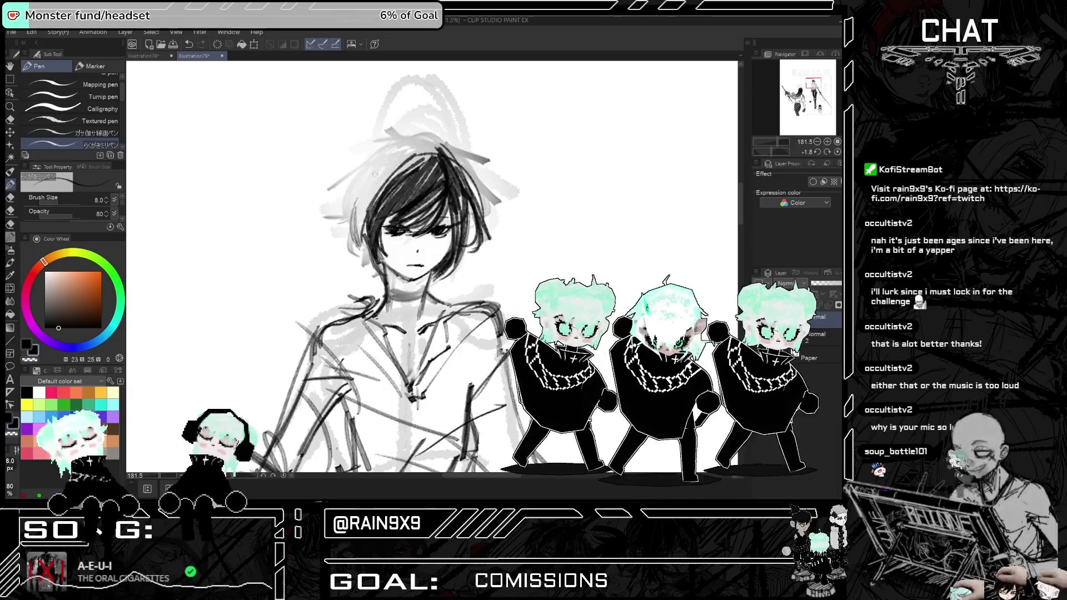
{"action": "key", "text": "ctrl+z"}
- Ink dense strands down the left side of the man's hair, redoing a stray stroke
{"action": "left_click_drag", "start_coordinate": [372, 192], "coordinate": [364, 239]}
{"action": "left_click_drag", "start_coordinate": [392, 170], "coordinate": [357, 229]}
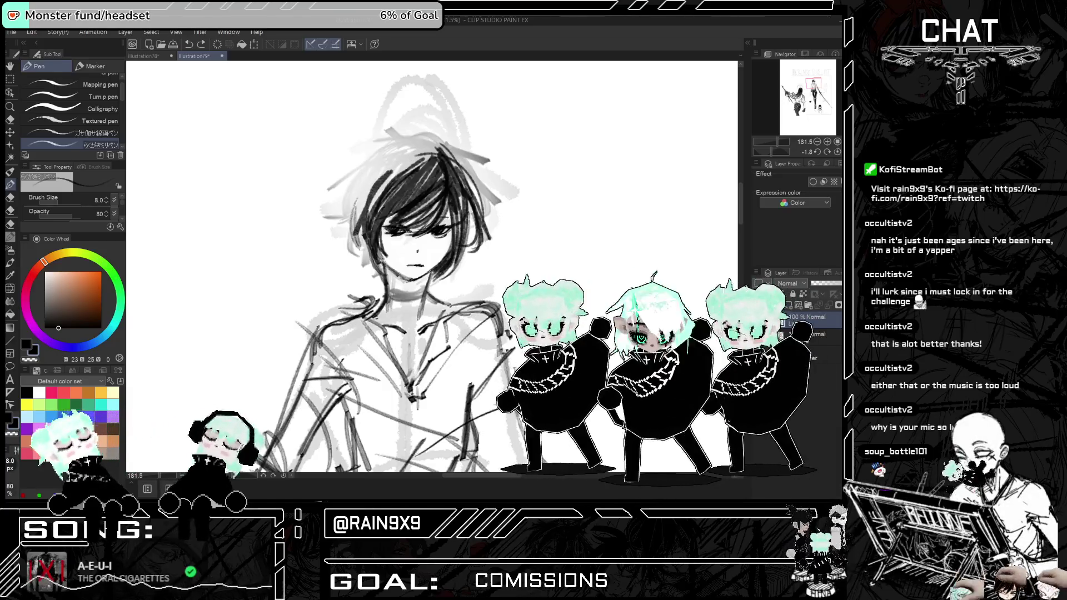
{"action": "left_click_drag", "start_coordinate": [378, 168], "coordinate": [349, 233]}
{"action": "key", "text": "ctrl+z"}
{"action": "left_click_drag", "start_coordinate": [367, 197], "coordinate": [359, 234]}
{"action": "left_click_drag", "start_coordinate": [369, 172], "coordinate": [356, 231]}
{"action": "left_click_drag", "start_coordinate": [384, 173], "coordinate": [356, 253]}
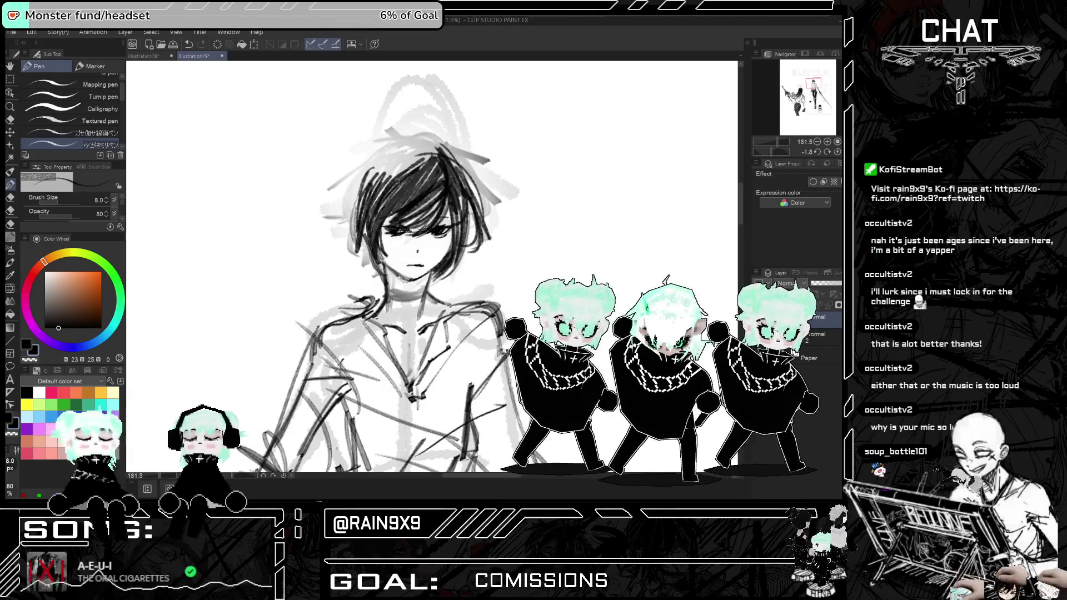
- Add strands to the top and left hair while toggling the mirrored view
{"action": "key", "text": "h"}
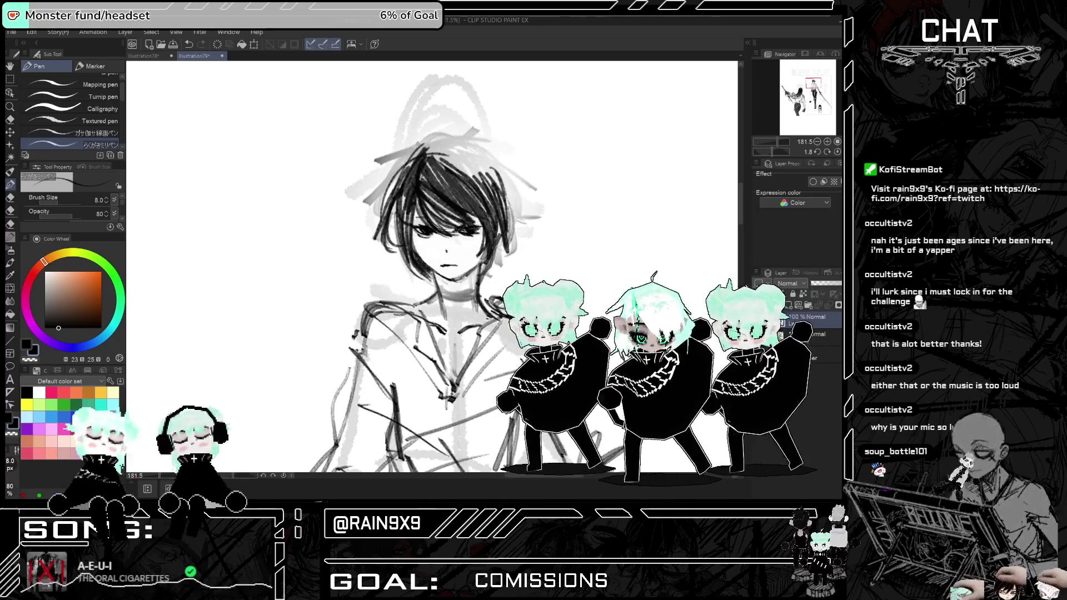
{"action": "left_click_drag", "start_coordinate": [429, 155], "coordinate": [479, 183]}
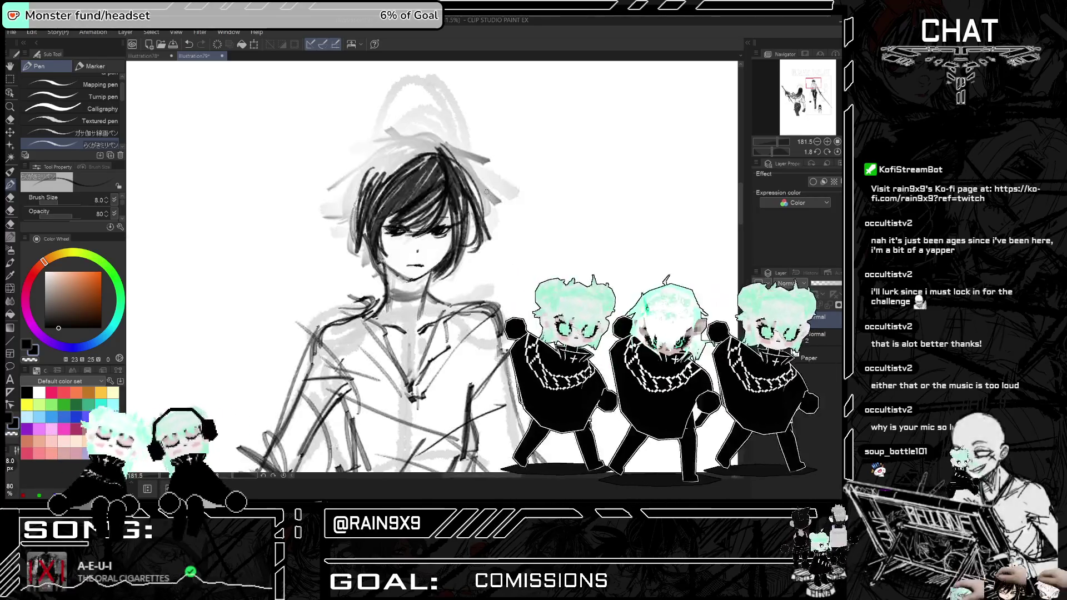
{"action": "key", "text": "h"}
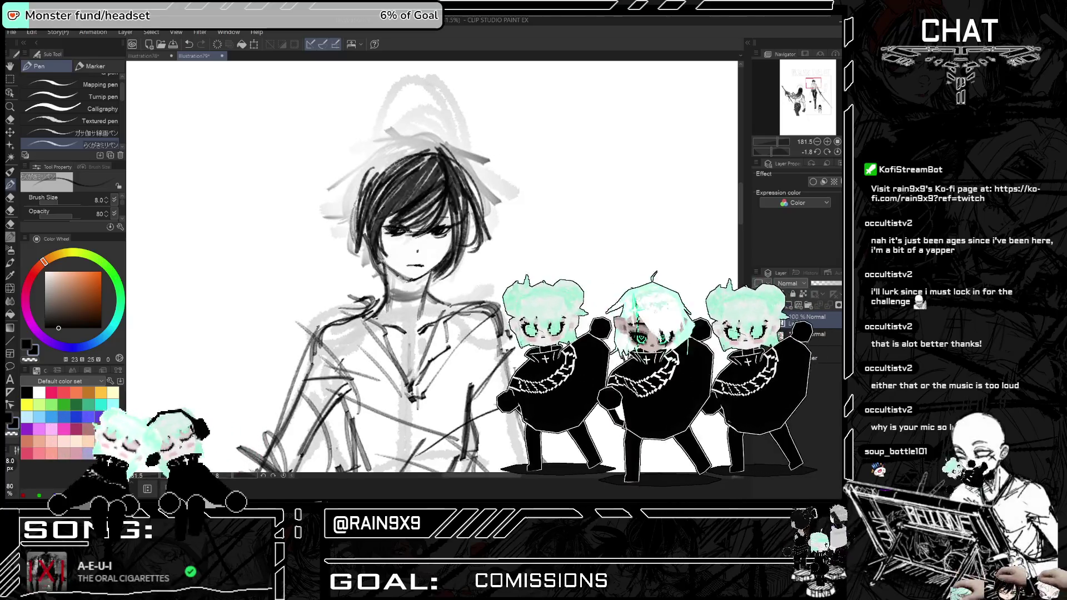
{"action": "left_click_drag", "start_coordinate": [422, 156], "coordinate": [368, 192]}
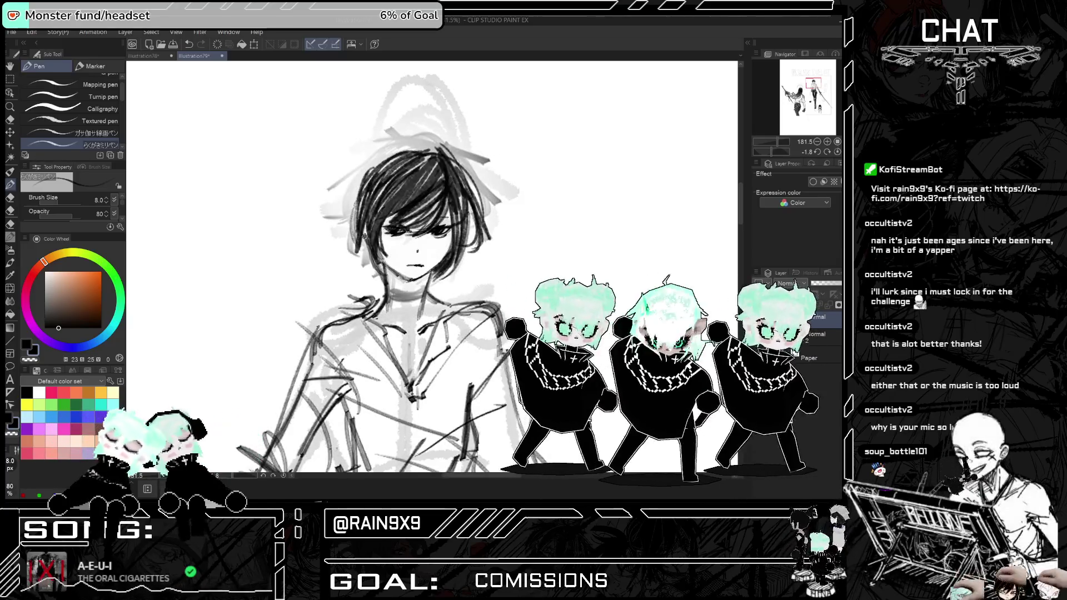
{"action": "key", "text": "h"}
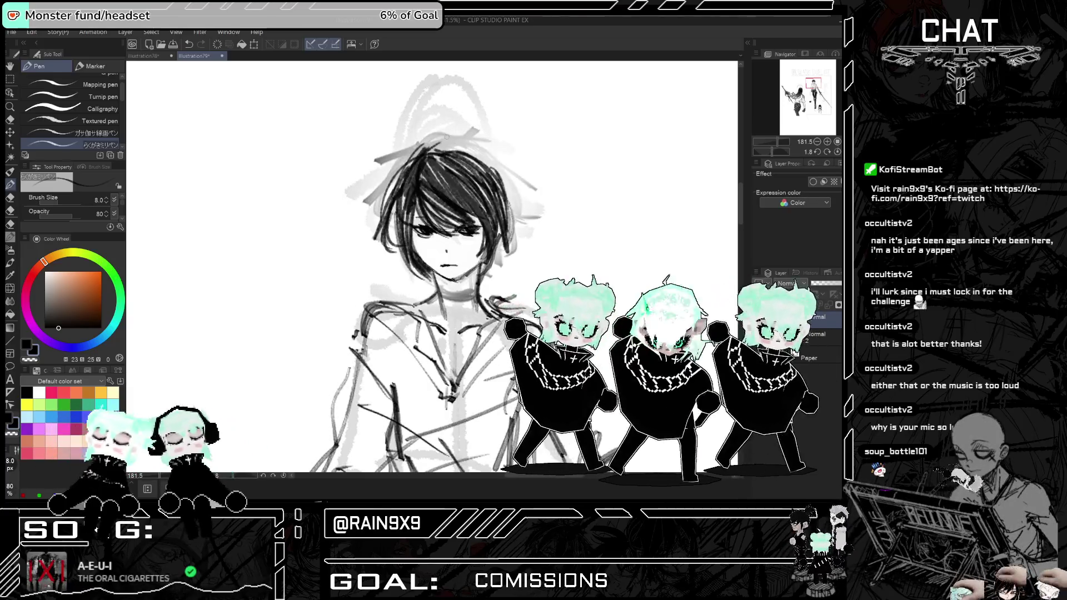
{"action": "scroll", "coordinate": [432, 267], "scroll_direction": "down", "scroll_amount": 5}
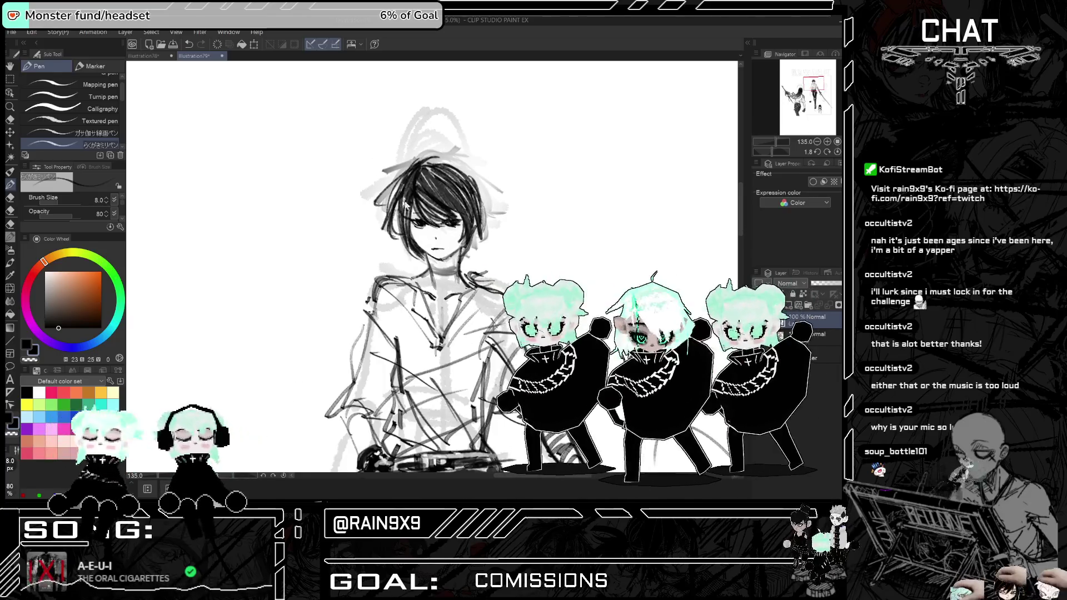
- Review the whole composition, zooming out to the full page and flipping it mirrored and back
{"action": "key", "text": "h"}
{"action": "scroll", "coordinate": [382, 184], "scroll_direction": "up", "scroll_amount": 3}
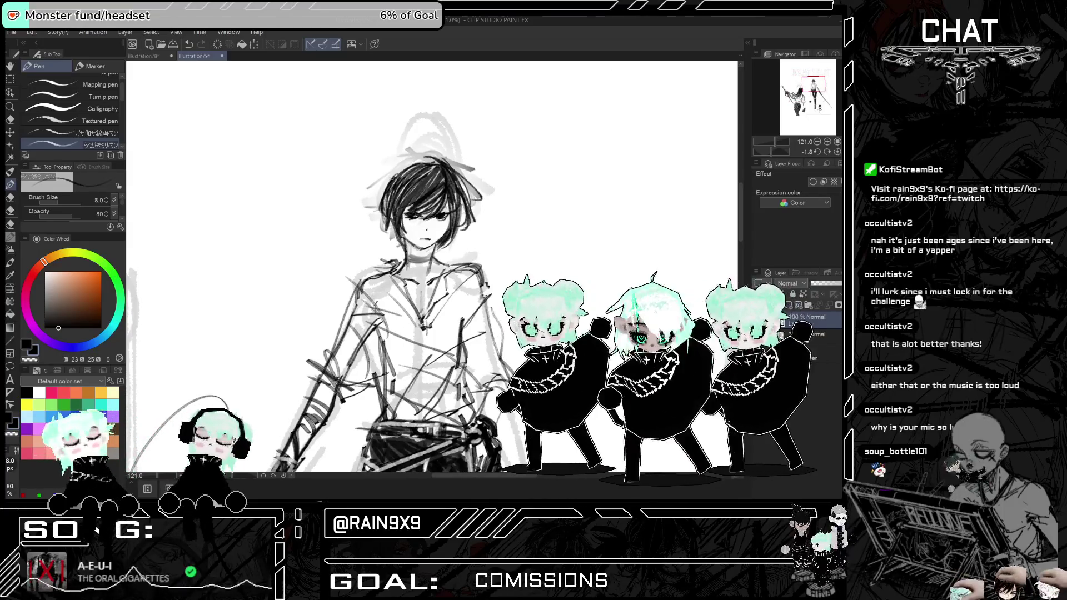
{"action": "key", "text": "h"}
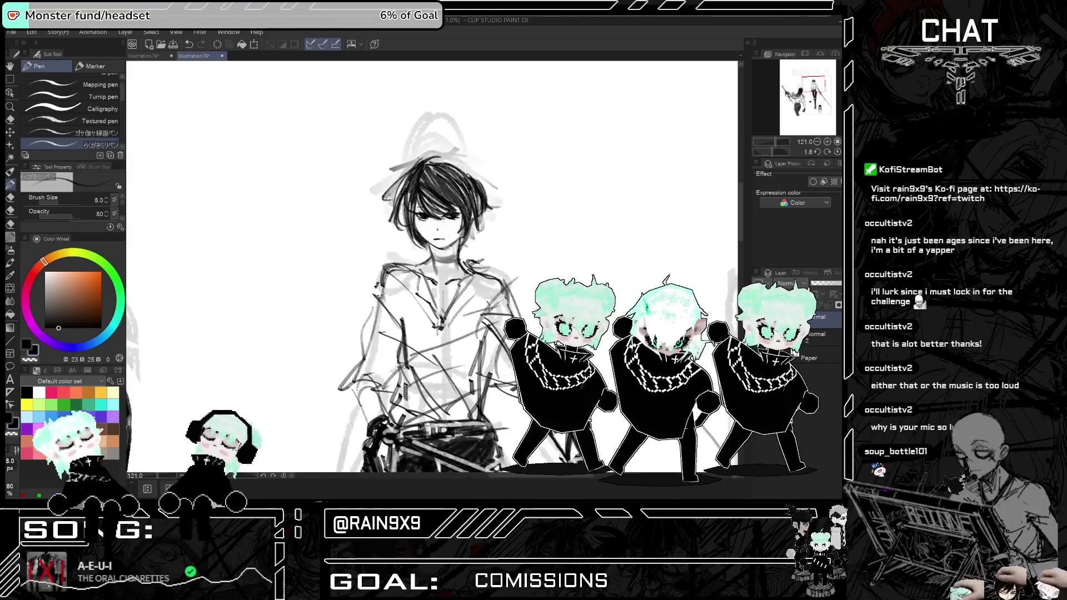
{"action": "scroll", "coordinate": [406, 137], "scroll_direction": "down", "scroll_amount": 5}
{"action": "scroll", "coordinate": [542, 225], "scroll_direction": "up", "scroll_amount": 3}
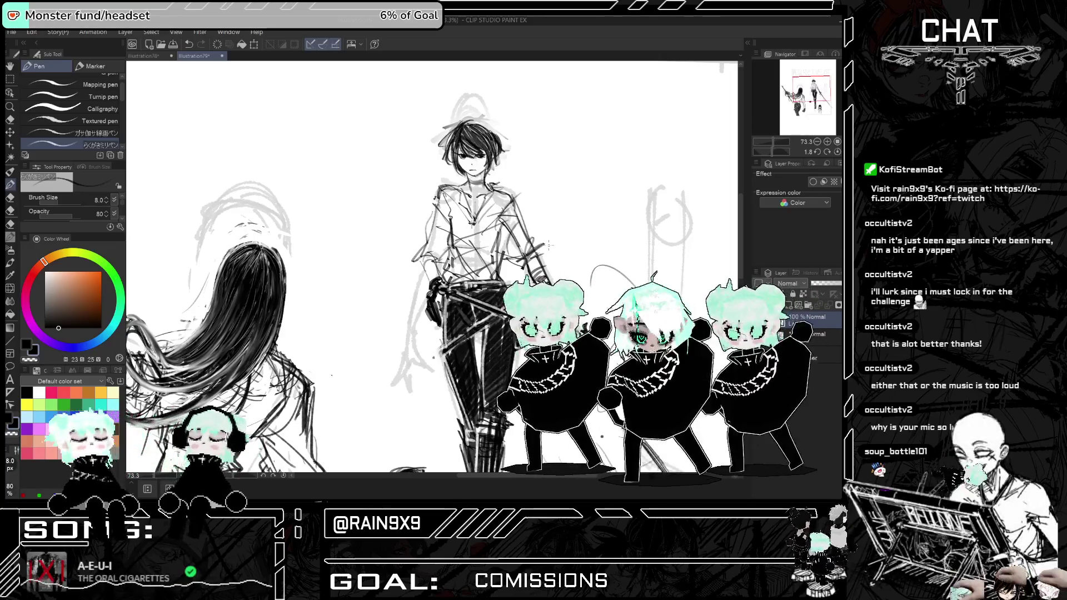
{"action": "scroll", "coordinate": [565, 265], "scroll_direction": "down", "scroll_amount": 2}
{"action": "scroll", "coordinate": [432, 267], "scroll_direction": "down", "scroll_amount": 4}
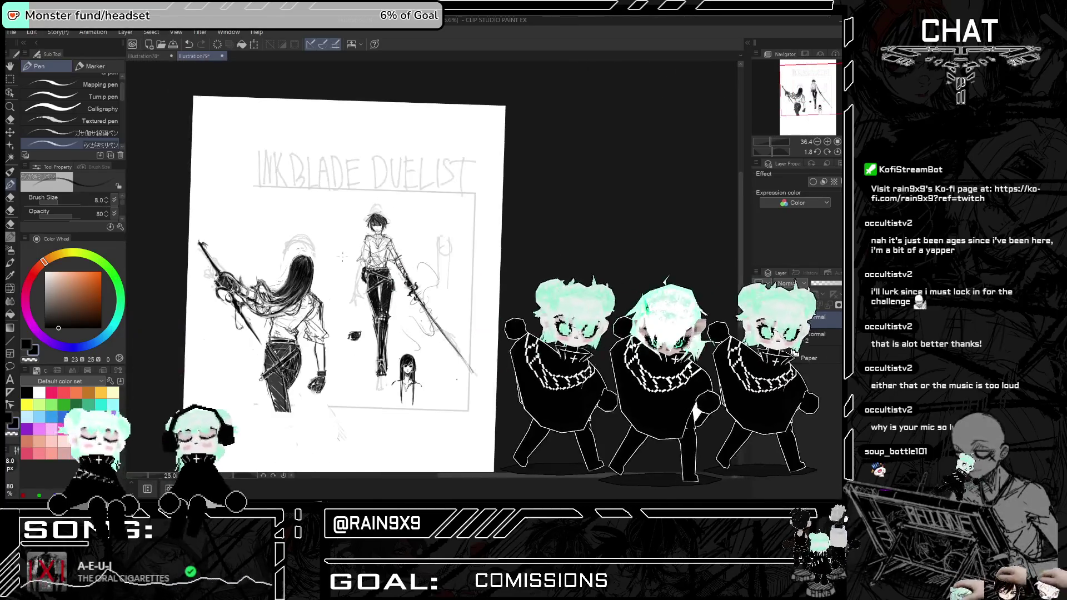
{"action": "scroll", "coordinate": [394, 326], "scroll_direction": "up", "scroll_amount": 4}
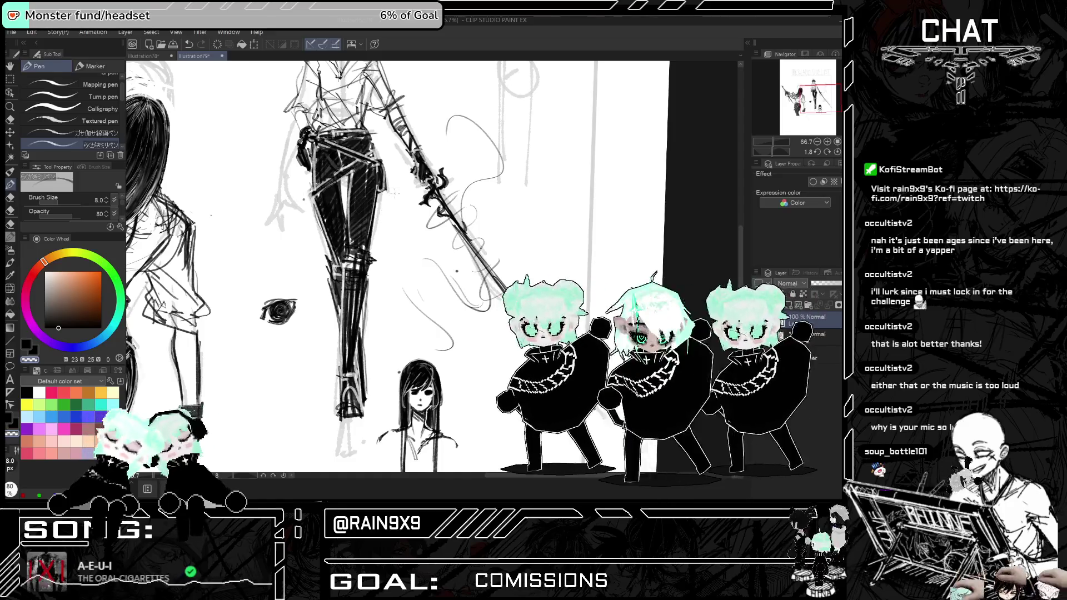
{"action": "key", "text": "h"}
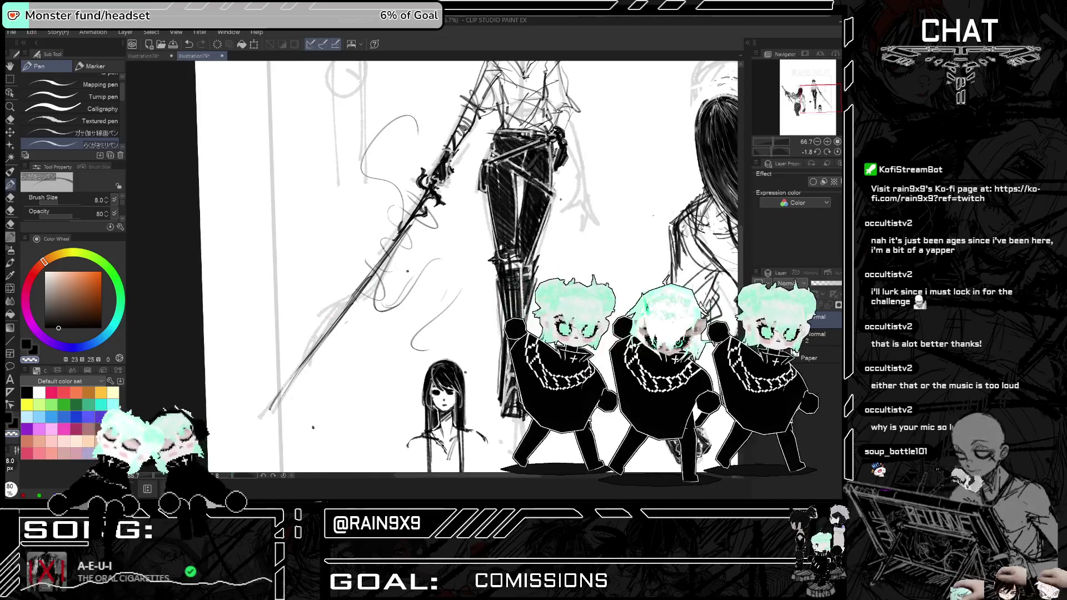
{"action": "key", "text": "h"}
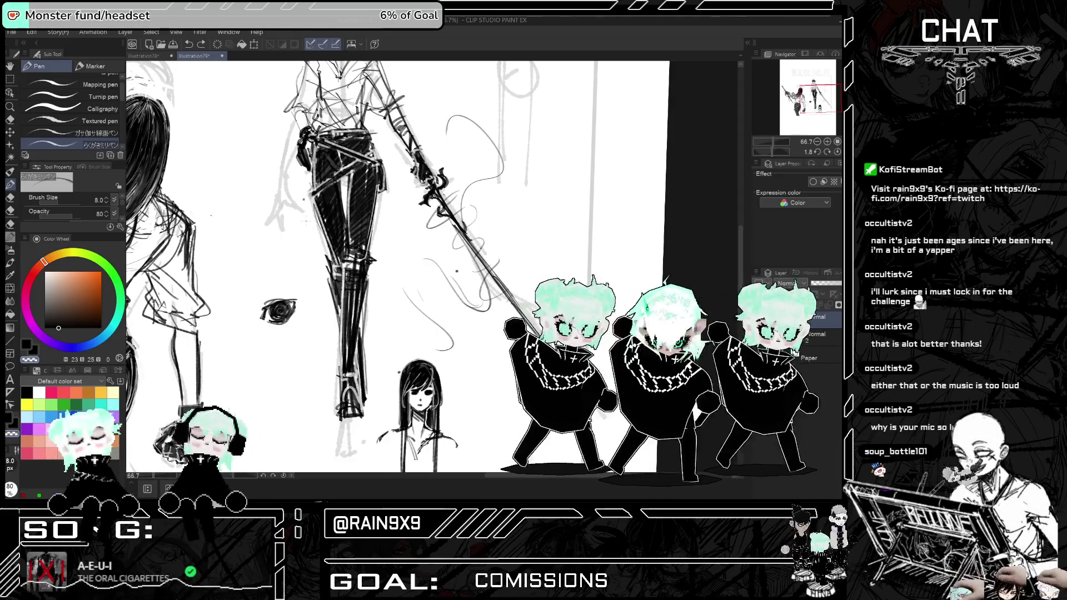
{"action": "key", "text": "ctrl+minus"}
{"action": "key", "text": "ctrl+minus"}
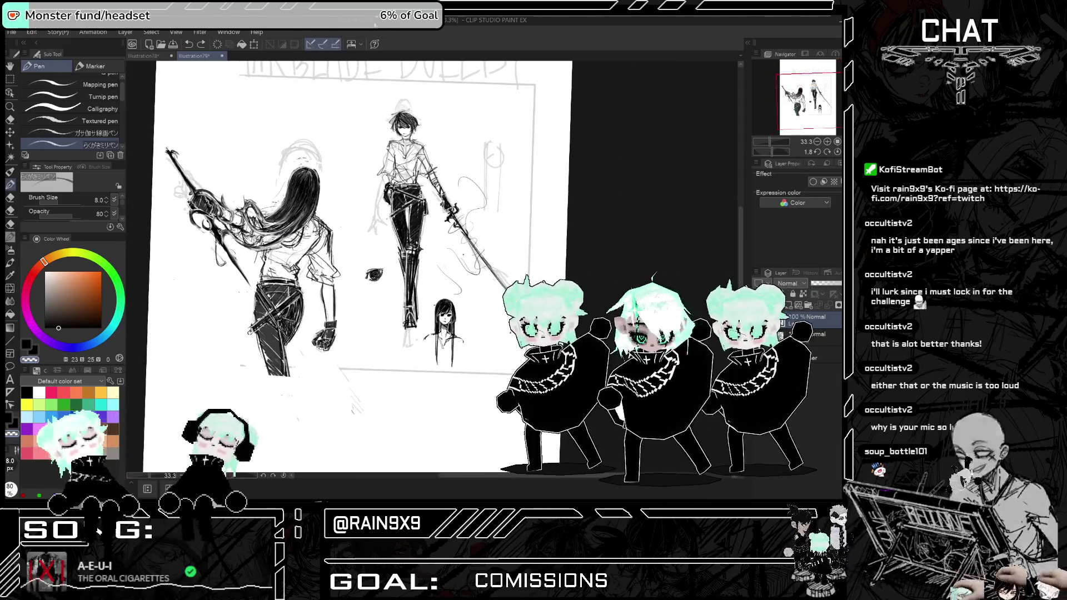
{"action": "scroll", "coordinate": [398, 65], "scroll_direction": "up", "scroll_amount": 5}
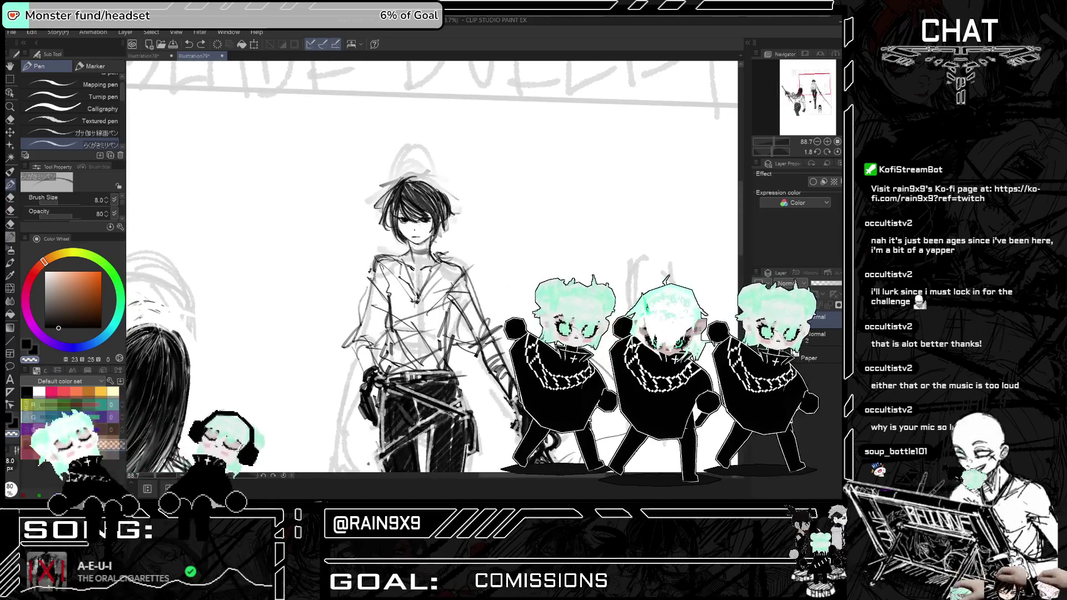
{"action": "key", "text": "h"}
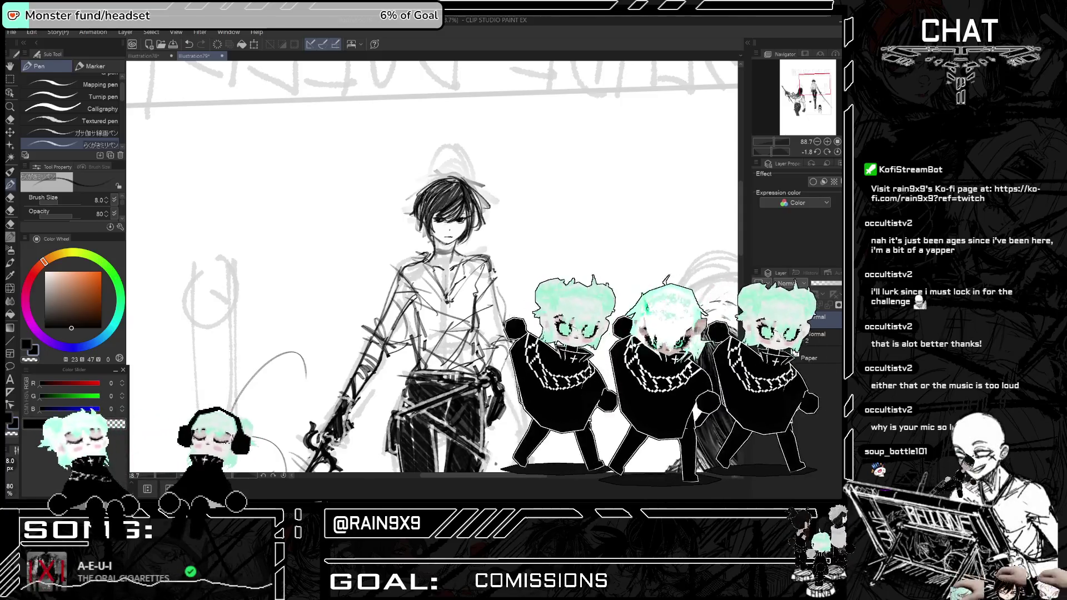
{"action": "key", "text": "h"}
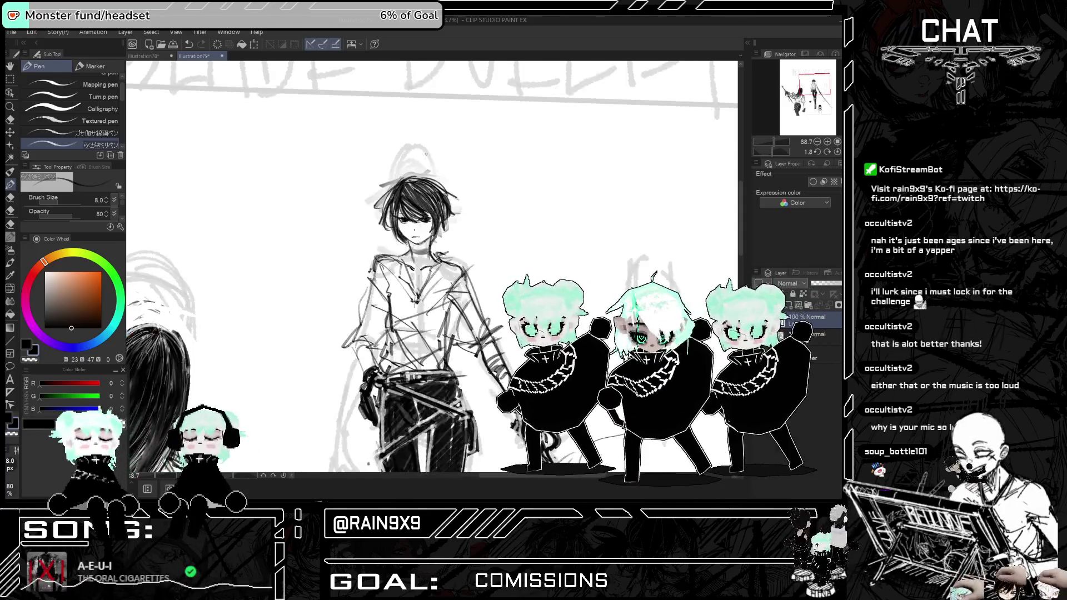
- Add a short stroke atop the swordsman's head and darken strands in his hair
{"action": "left_click_drag", "start_coordinate": [415, 176], "coordinate": [425, 172]}
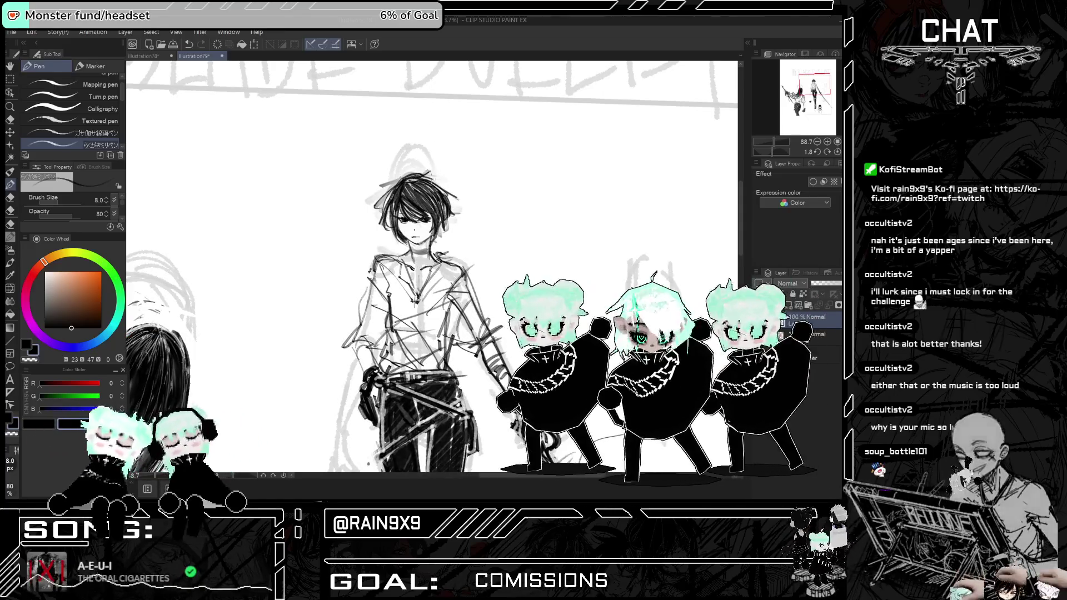
{"action": "left_click_drag", "start_coordinate": [384, 183], "coordinate": [405, 207]}
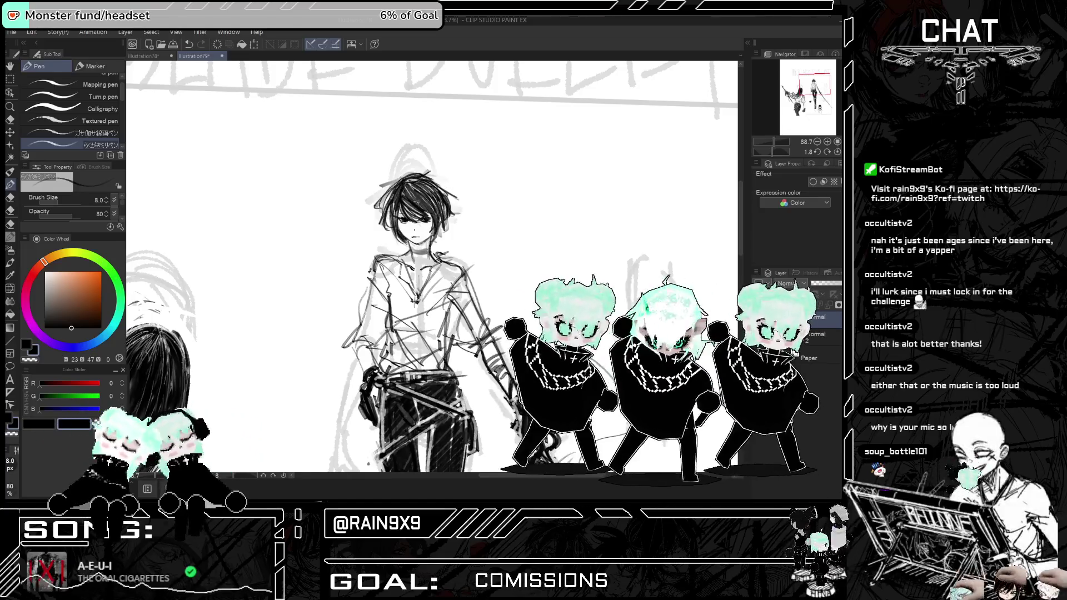
{"action": "key", "text": "ctrl+minus"}
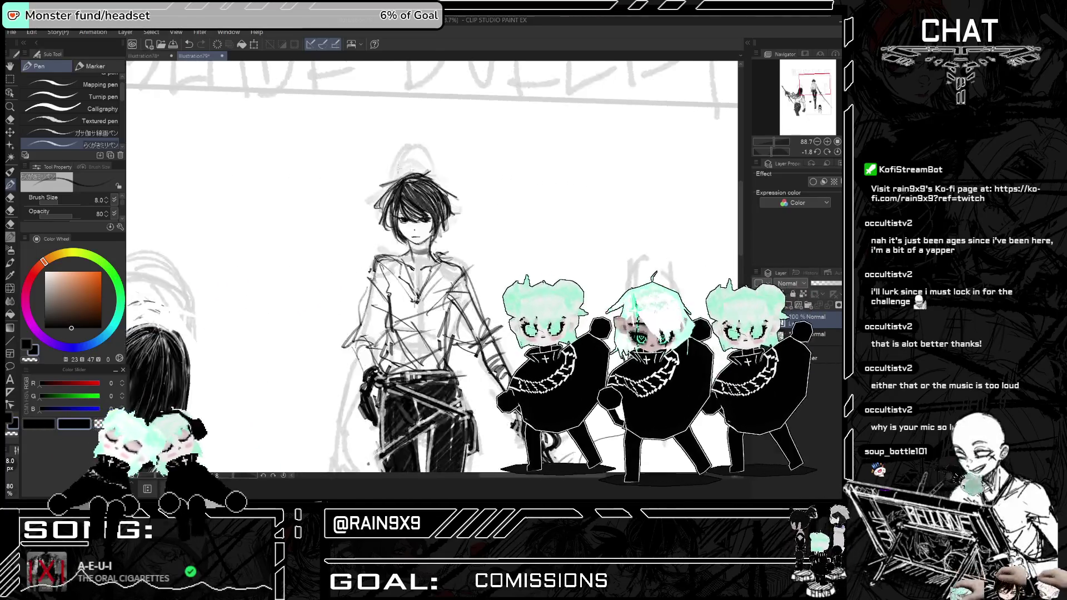
{"action": "scroll", "coordinate": [389, 378], "scroll_direction": "up", "scroll_amount": 3}
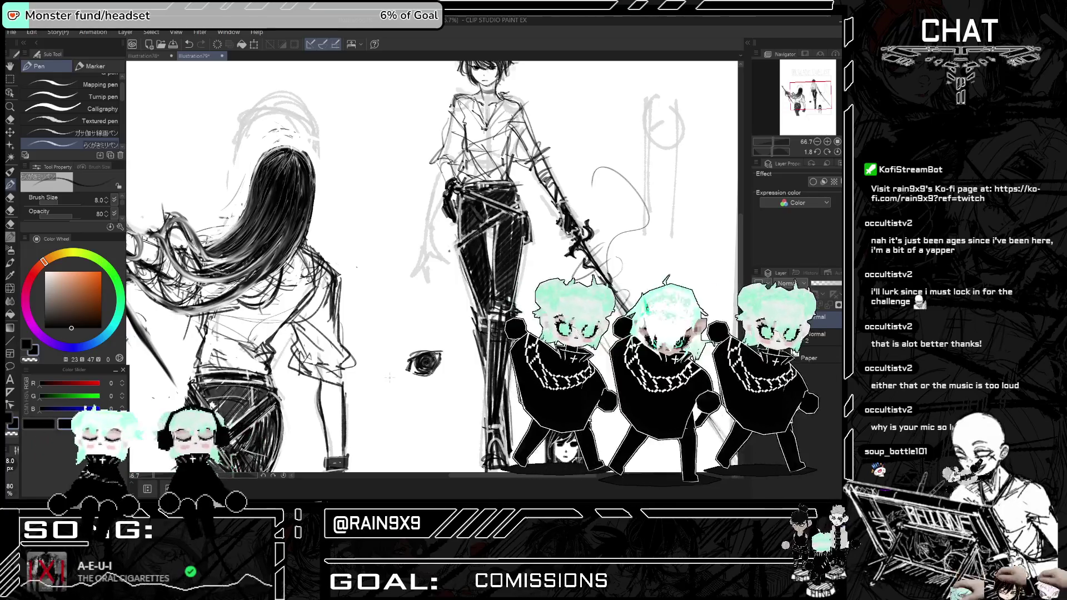
{"action": "scroll", "coordinate": [434, 267], "scroll_direction": "down", "scroll_amount": 3}
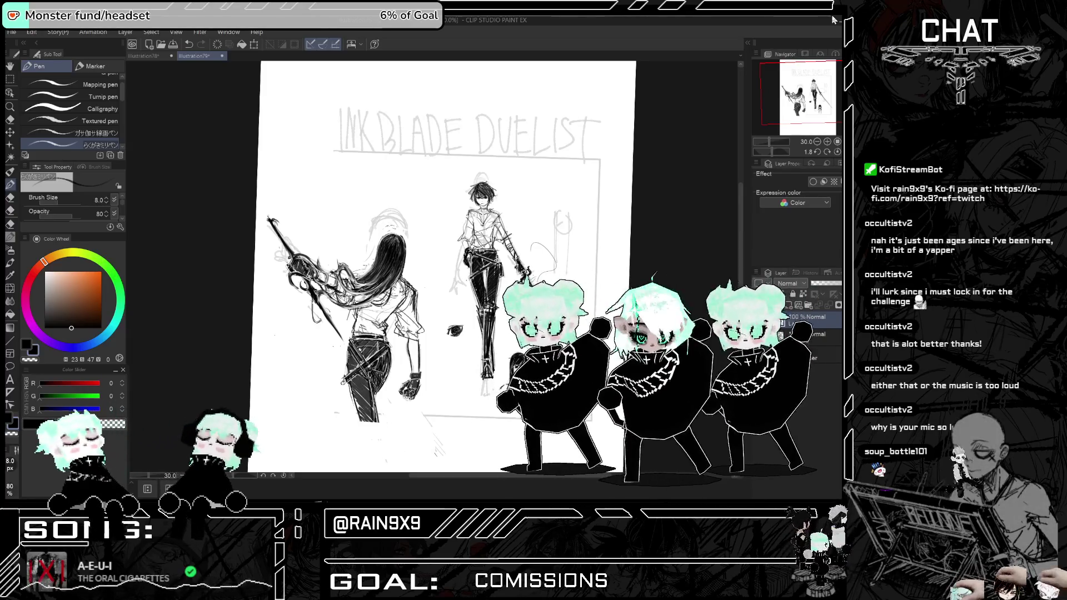
{"action": "scroll", "coordinate": [534, 249], "scroll_direction": "up", "scroll_amount": 2}
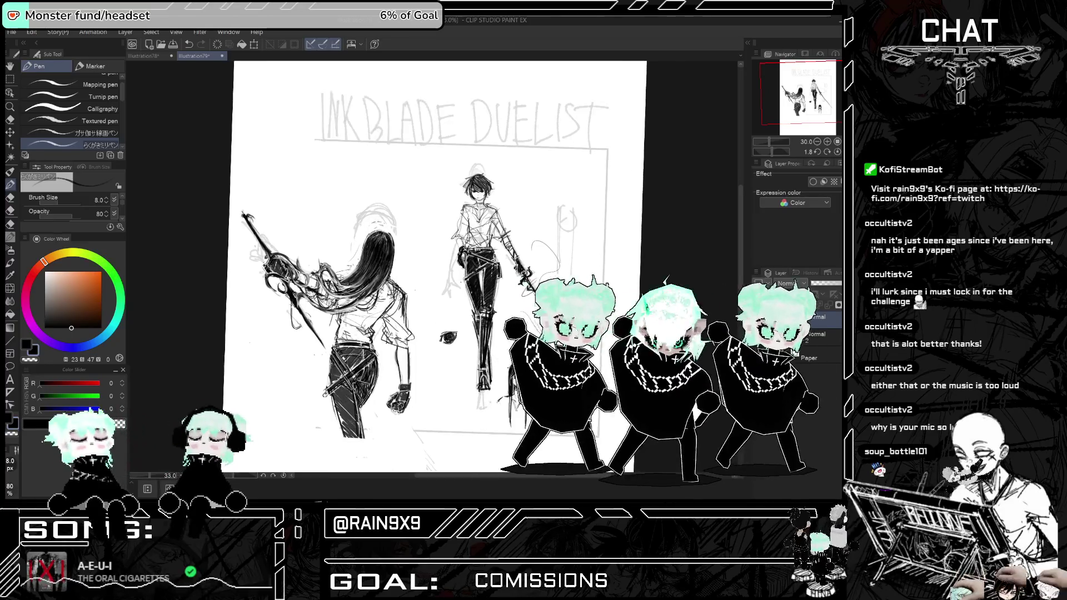
{"action": "scroll", "coordinate": [517, 271], "scroll_direction": "up", "scroll_amount": 3}
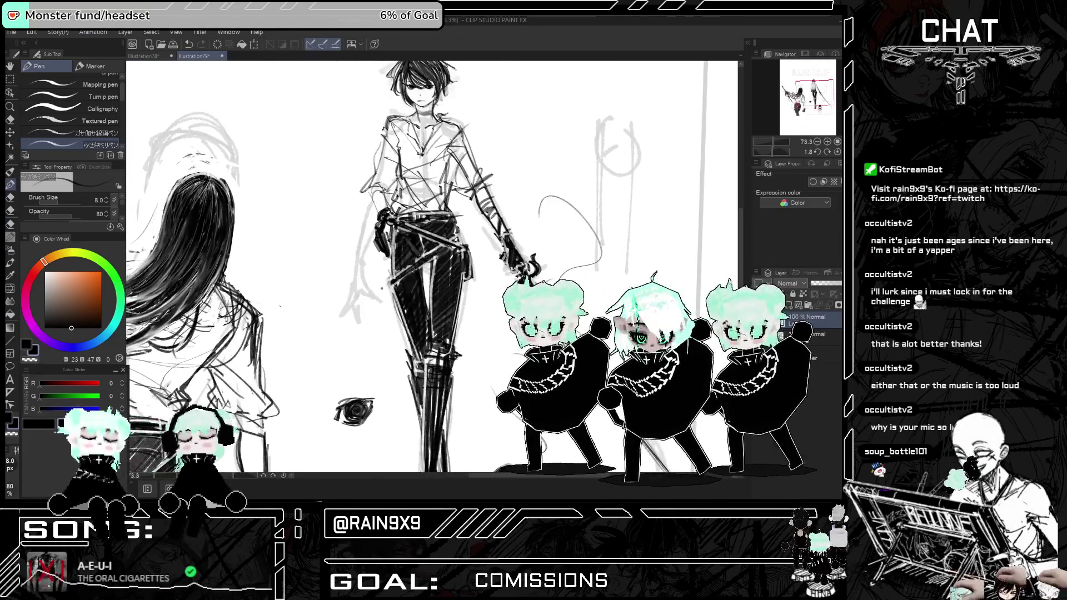
{"action": "scroll", "coordinate": [432, 267], "scroll_direction": "down", "scroll_amount": 5}
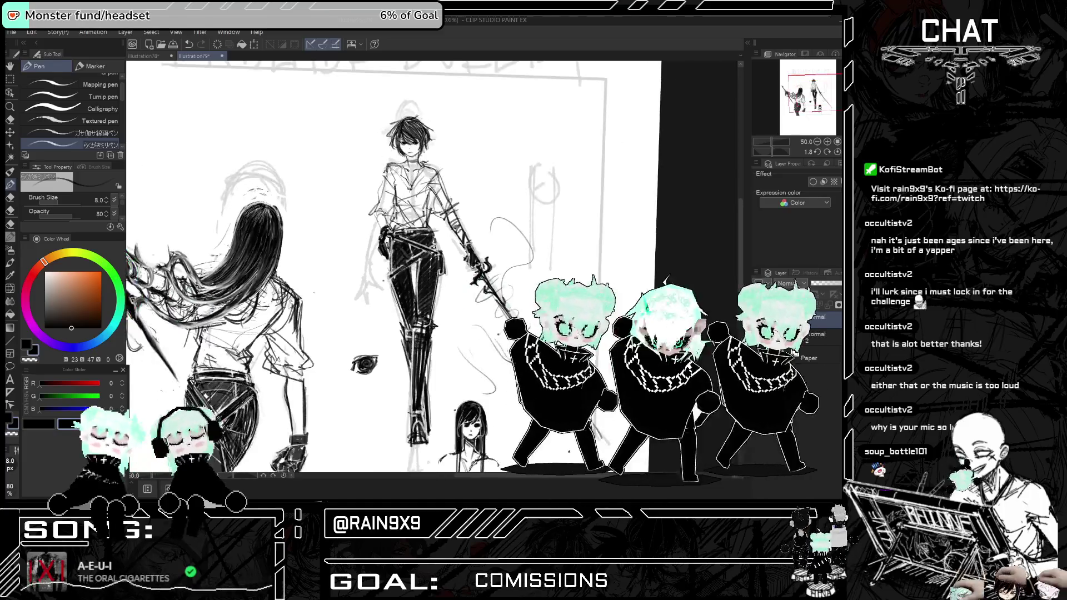
{"action": "scroll", "coordinate": [432, 267], "scroll_direction": "up", "scroll_amount": 3}
{"action": "scroll", "coordinate": [460, 241], "scroll_direction": "up", "scroll_amount": 3}
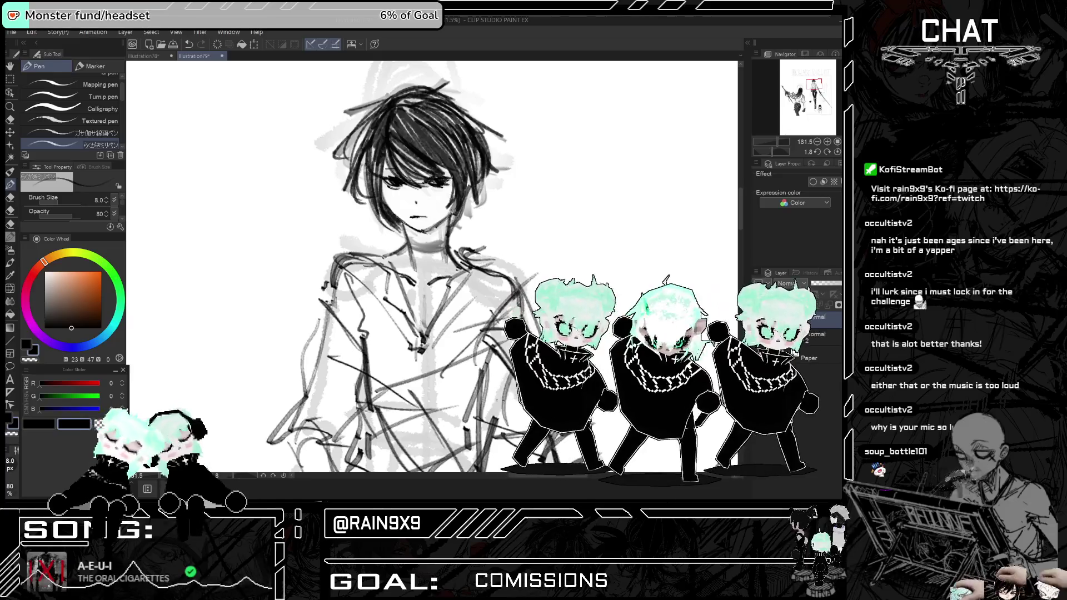
- Hatch three dark strokes across the right side of the swordsman's hair
{"action": "mouse_move", "coordinate": [417, 100]}
{"action": "left_mouse_down"}
{"action": "mouse_move", "coordinate": [402, 148]}
{"action": "mouse_move", "coordinate": [410, 134]}
{"action": "mouse_move", "coordinate": [454, 169]}
{"action": "left_mouse_up"}
{"action": "mouse_move", "coordinate": [411, 109]}
{"action": "left_mouse_down"}
{"action": "mouse_move", "coordinate": [453, 163]}
{"action": "mouse_move", "coordinate": [452, 155]}
{"action": "left_mouse_up"}
{"action": "left_click_drag", "start_coordinate": [404, 96], "coordinate": [463, 169]}
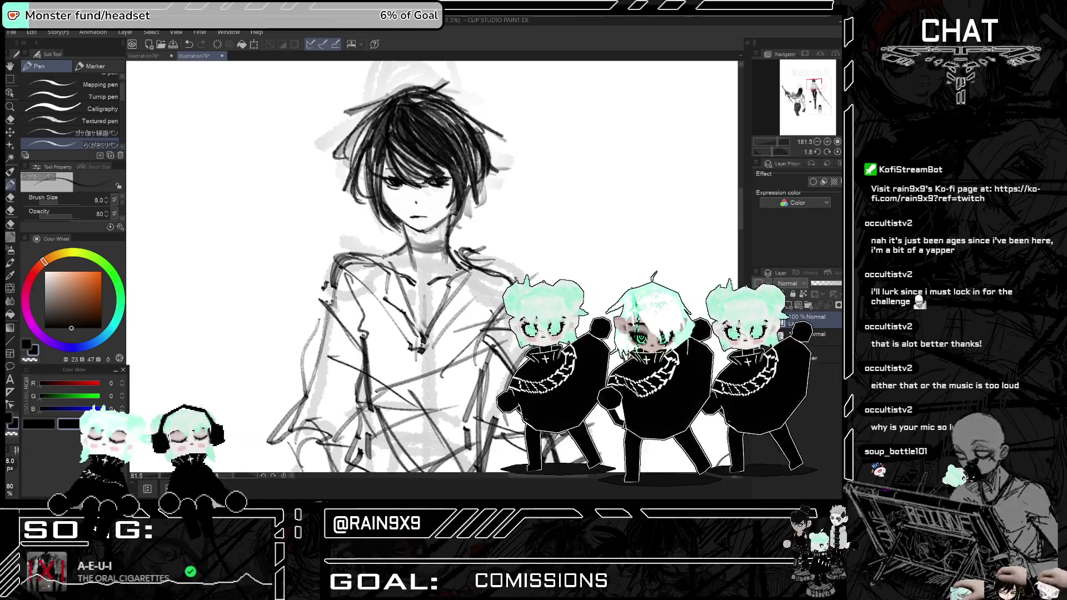
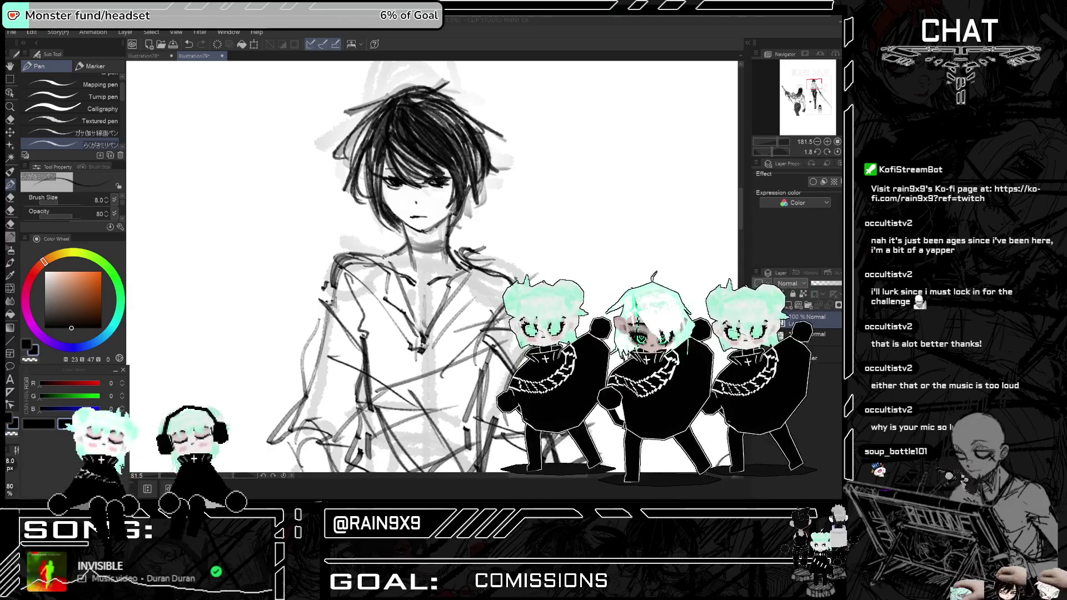
- Zoom into the swordsman's face, draw a small mark at his chin and neck, then undo it
{"action": "scroll", "coordinate": [454, 146], "scroll_direction": "down", "scroll_amount": 8}
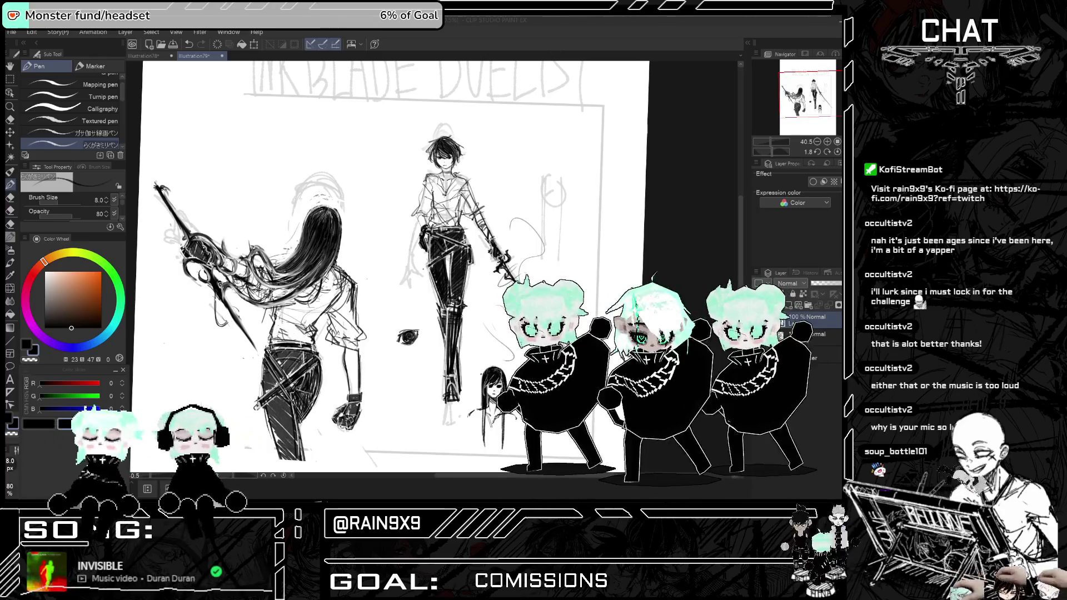
{"action": "scroll", "coordinate": [389, 267], "scroll_direction": "up", "scroll_amount": 2}
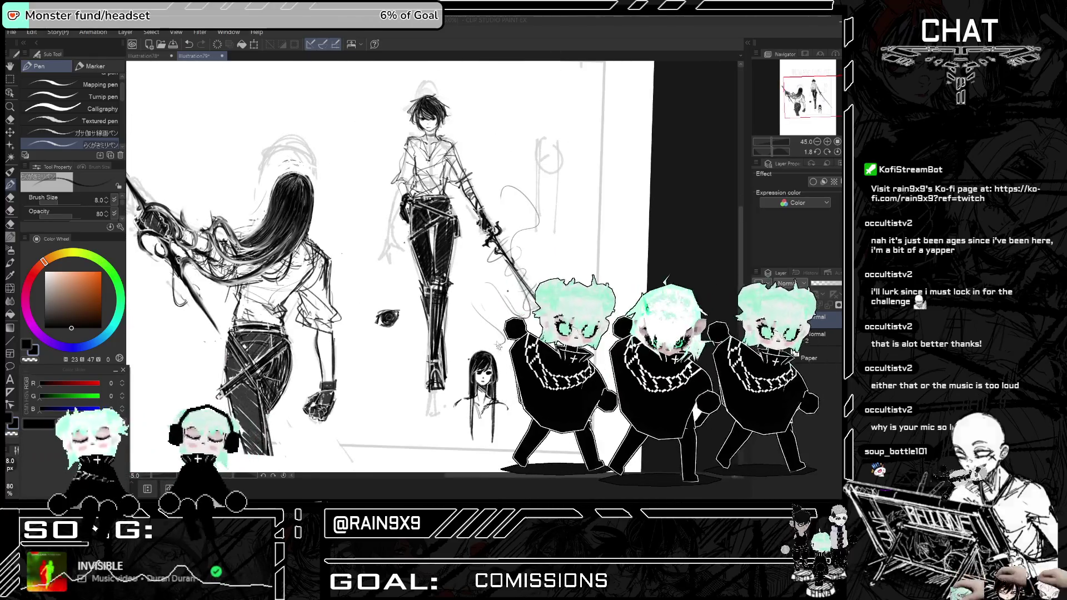
{"action": "scroll", "coordinate": [438, 67], "scroll_direction": "up", "scroll_amount": 3}
{"action": "scroll", "coordinate": [437, 67], "scroll_direction": "up", "scroll_amount": 4}
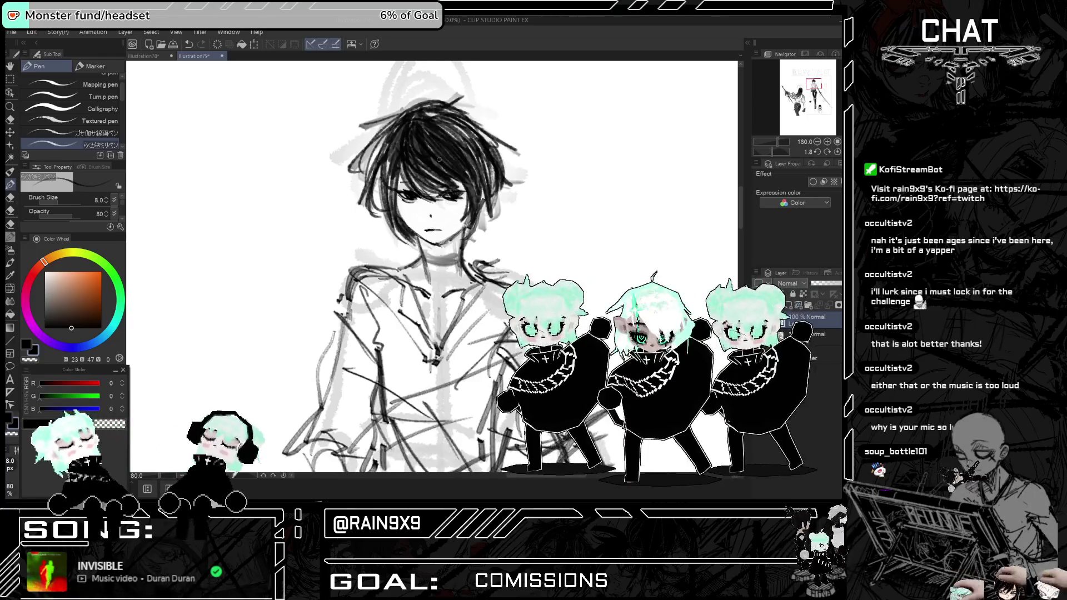
{"action": "scroll", "coordinate": [465, 179], "scroll_direction": "down", "scroll_amount": 1}
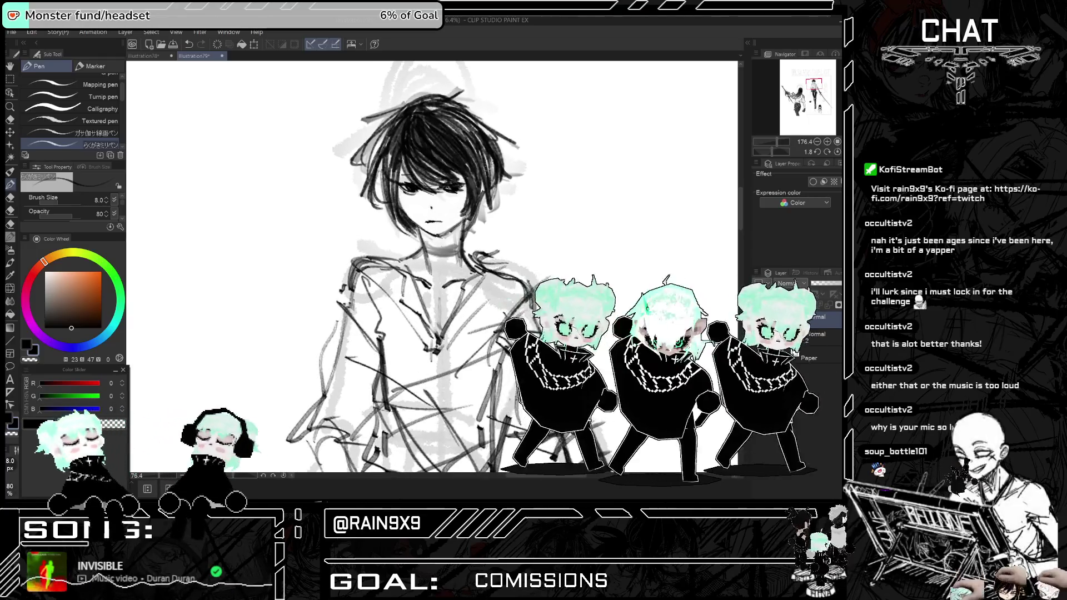
{"action": "scroll", "coordinate": [448, 185], "scroll_direction": "down", "scroll_amount": 1}
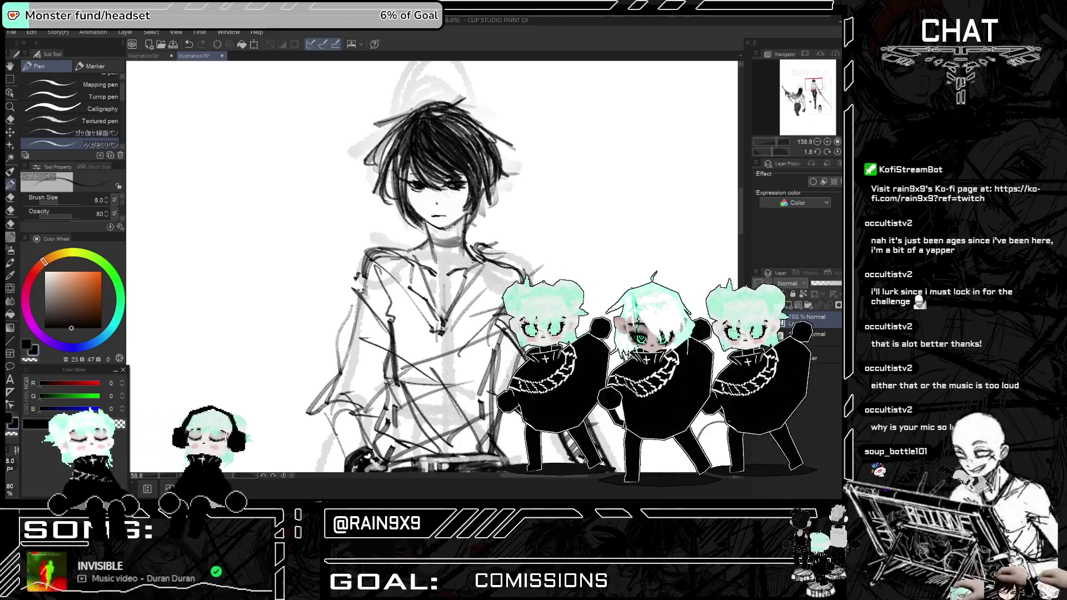
{"action": "left_click_drag", "start_coordinate": [448, 225], "coordinate": [438, 239]}
{"action": "key", "text": "ctrl+z"}
{"action": "key", "text": "ctrl+z"}
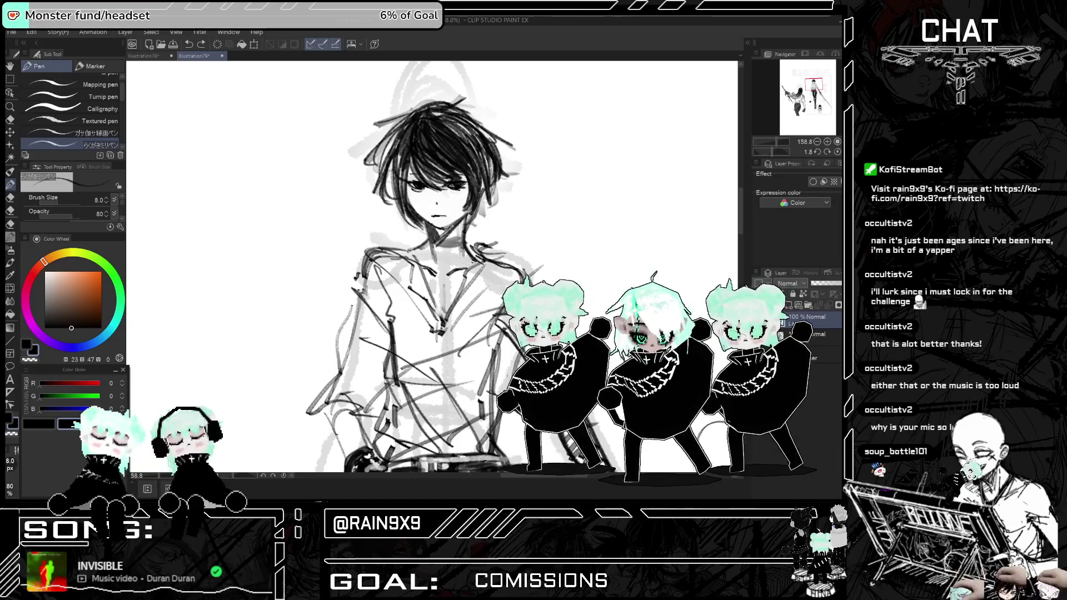
- Adjust the zoom around the face and switch to the eraser with E
{"action": "scroll", "coordinate": [487, 178], "scroll_direction": "down", "scroll_amount": 4}
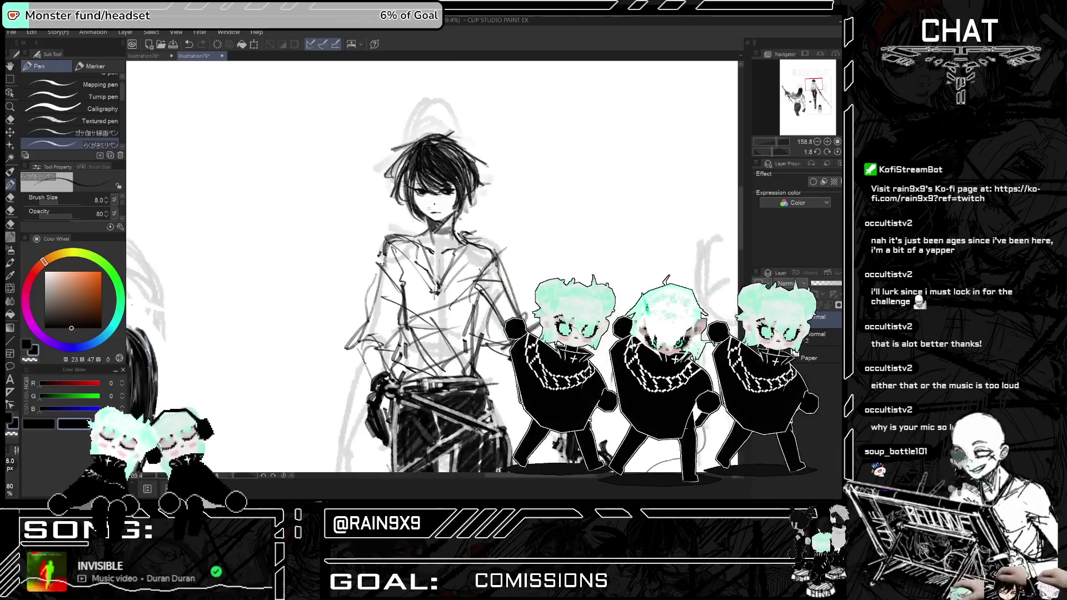
{"action": "scroll", "coordinate": [488, 178], "scroll_direction": "down", "scroll_amount": 2}
{"action": "scroll", "coordinate": [488, 178], "scroll_direction": "up", "scroll_amount": 4}
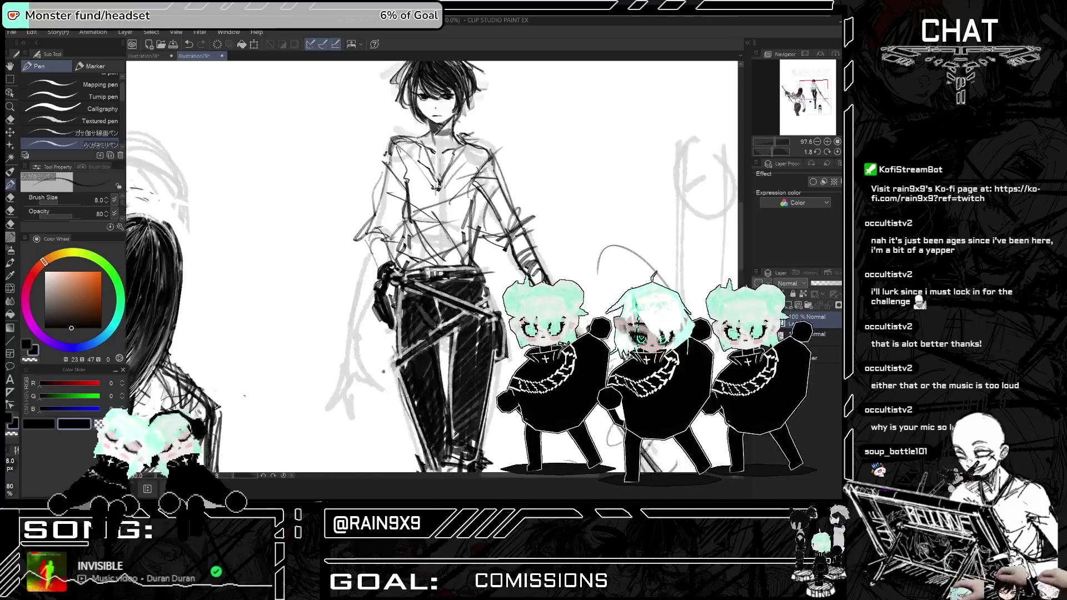
{"action": "scroll", "coordinate": [549, 224], "scroll_direction": "down", "scroll_amount": 3}
{"action": "scroll", "coordinate": [549, 224], "scroll_direction": "up", "scroll_amount": 3}
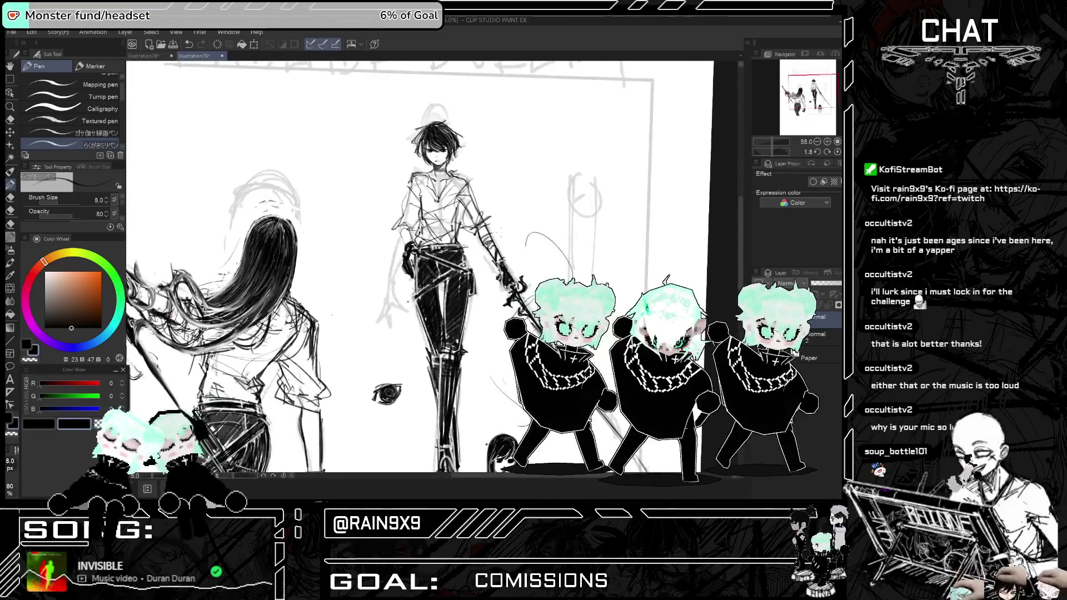
{"action": "scroll", "coordinate": [549, 224], "scroll_direction": "down", "scroll_amount": 2}
{"action": "key", "text": "e"}
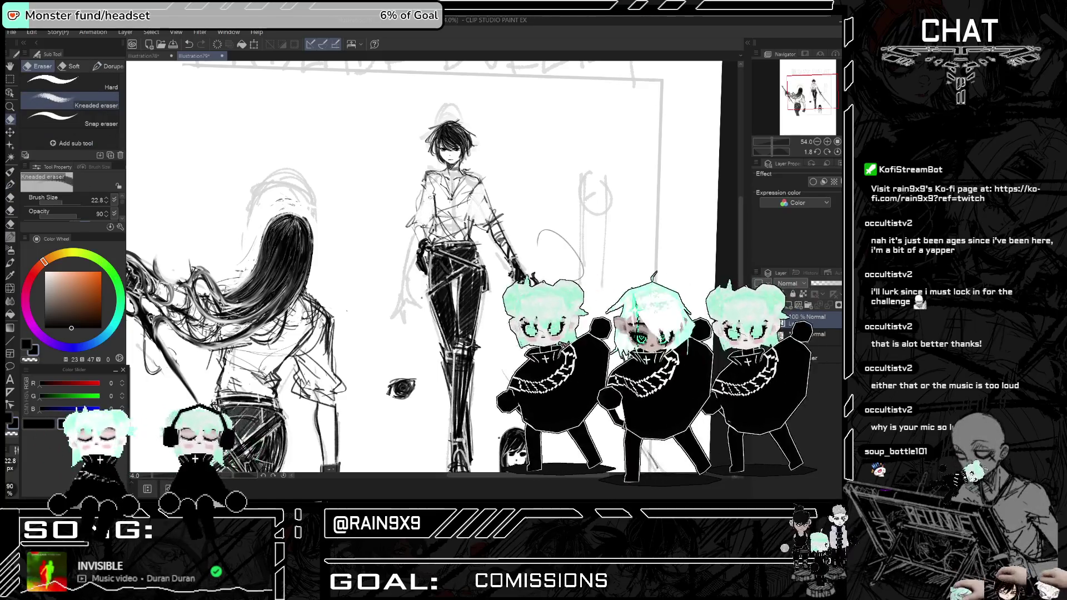
- Select the Hard eraser, then return to the pen with Hybrid Brush Pt 2 (fixed) at size 4
{"action": "left_click", "coordinate": [103, 77]}
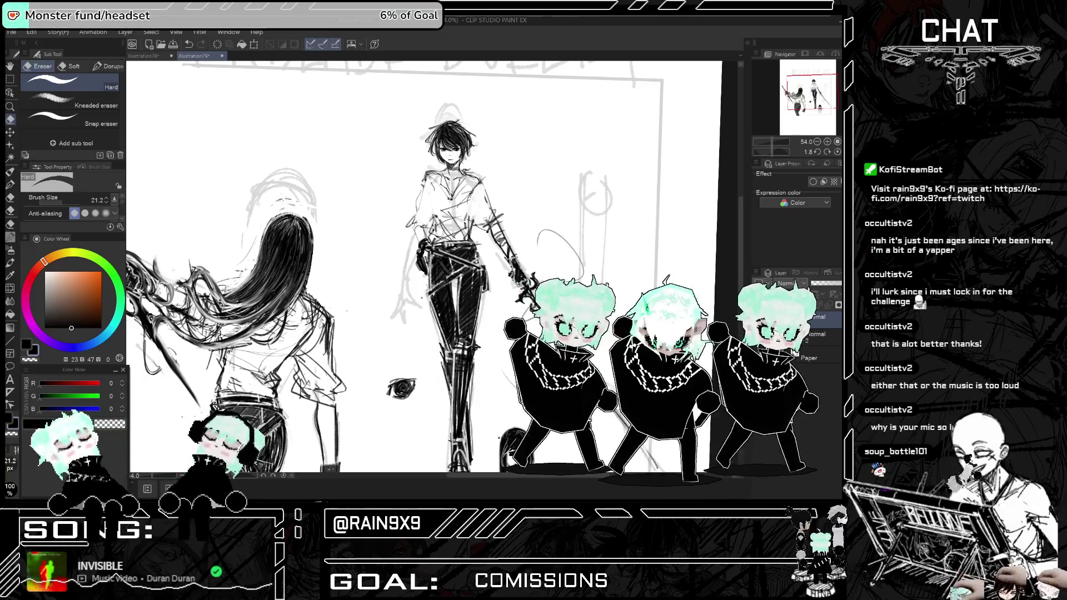
{"action": "key", "text": "p"}
{"action": "left_click", "coordinate": [94, 85]}
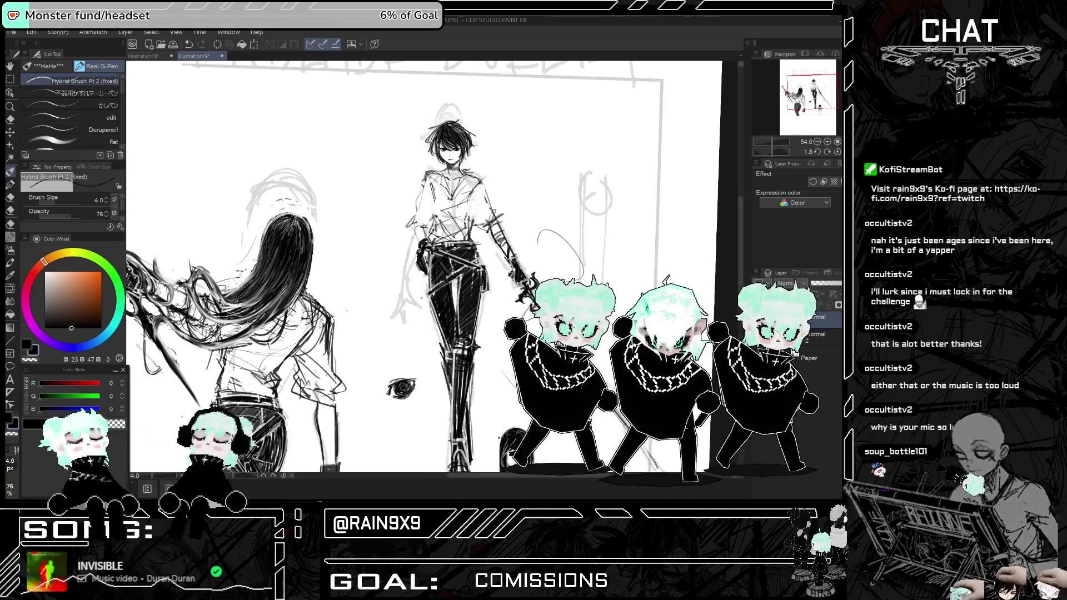
- Add dark strokes on the swordsman's arm and torso, discarding a trial collar stroke
{"action": "left_click_drag", "start_coordinate": [425, 183], "coordinate": [434, 196]}
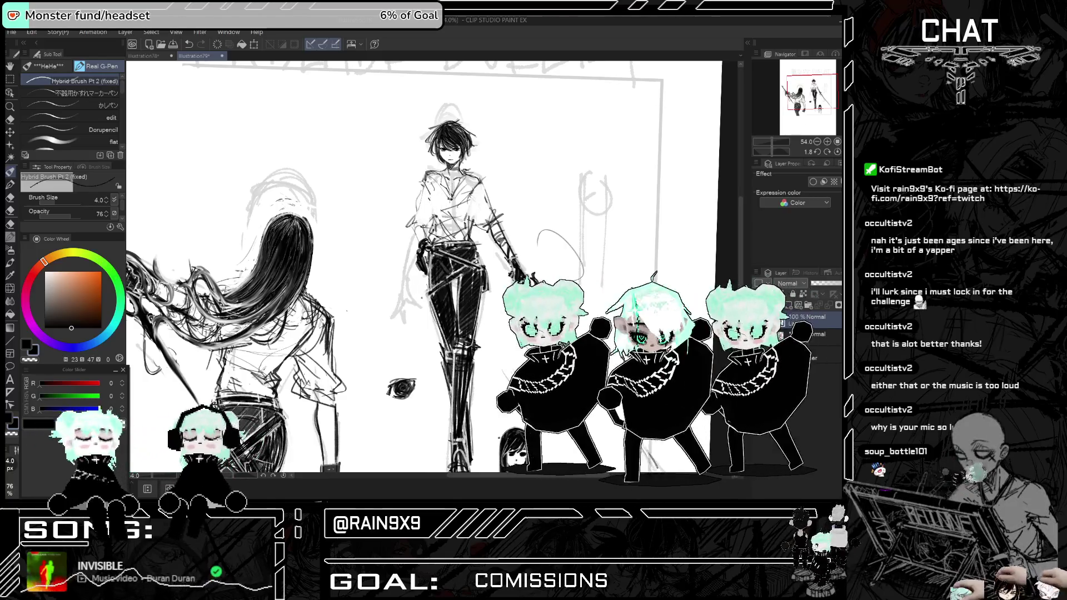
{"action": "key", "text": "ctrl+z"}
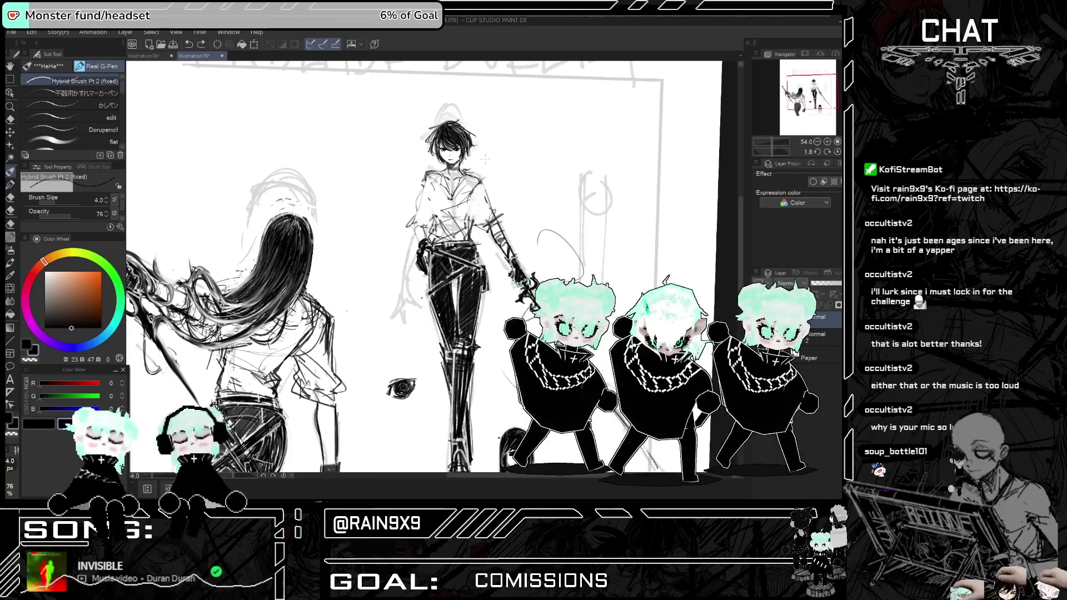
{"action": "scroll", "coordinate": [485, 143], "scroll_direction": "up", "scroll_amount": 2}
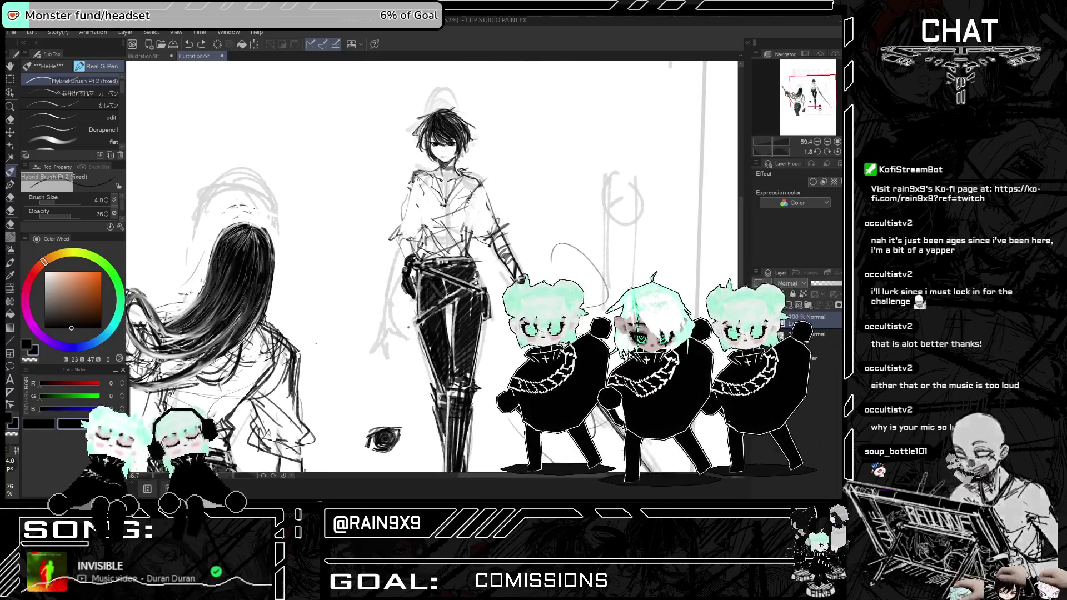
{"action": "left_click_drag", "start_coordinate": [467, 210], "coordinate": [481, 239]}
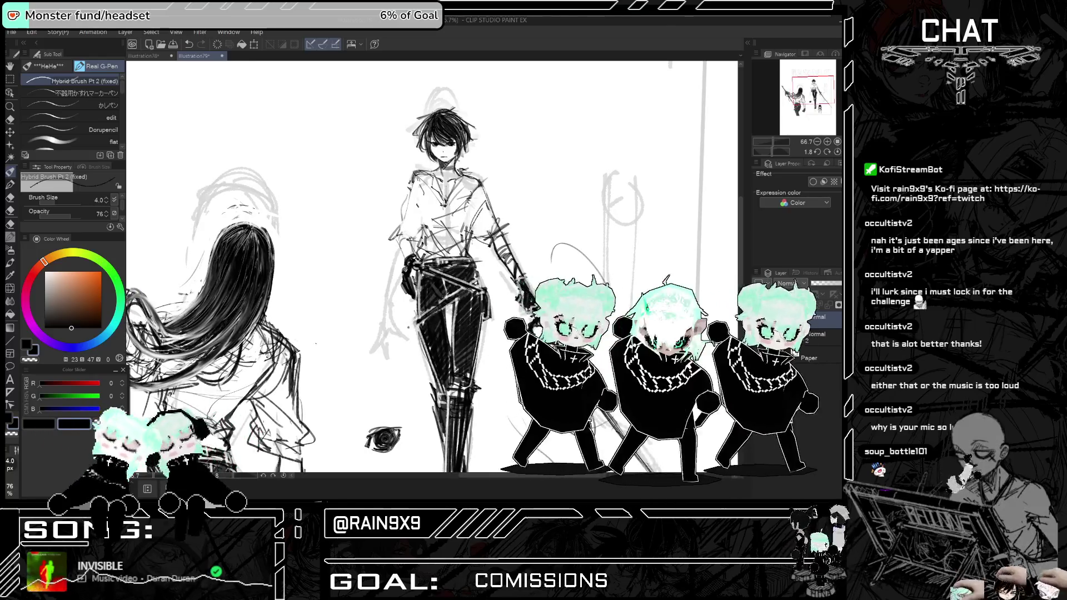
{"action": "left_click_drag", "start_coordinate": [420, 218], "coordinate": [404, 239]}
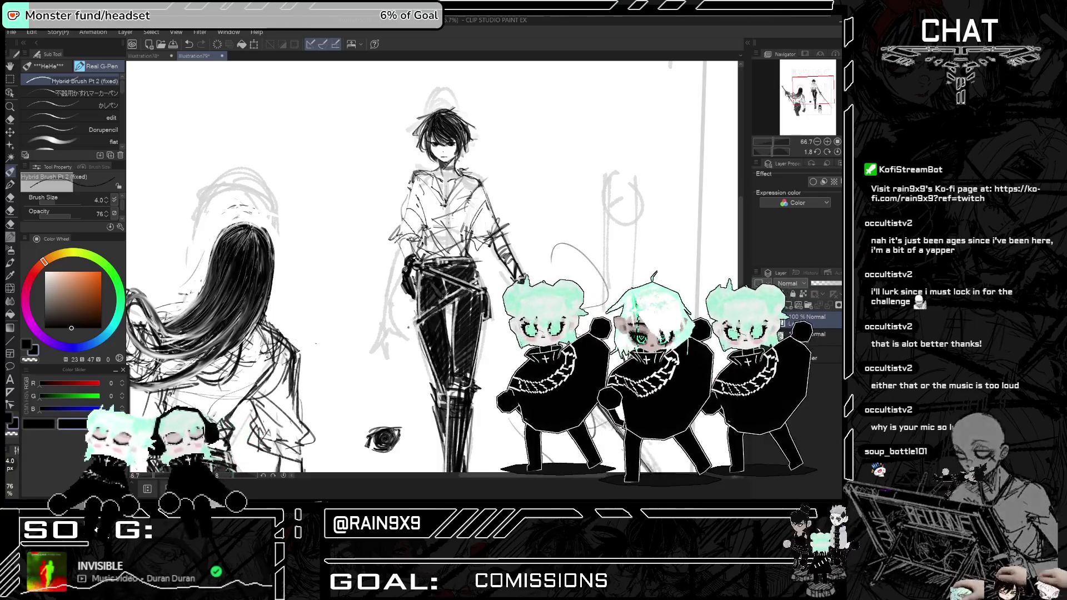
- Flip the canvas horizontally back and forth to check the sketch mirrored
{"action": "scroll", "coordinate": [445, 267], "scroll_direction": "down", "scroll_amount": 2}
{"action": "key", "text": "h"}
{"action": "key", "text": "h"}
{"action": "key", "text": "h"}
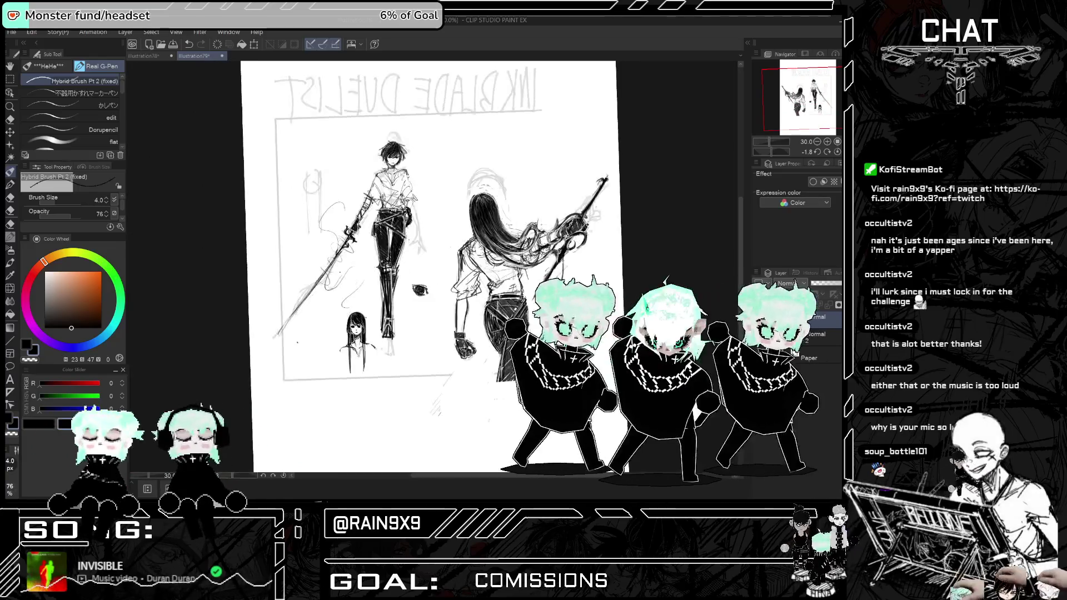
{"action": "key", "text": "h"}
{"action": "scroll", "coordinate": [510, 233], "scroll_direction": "up", "scroll_amount": 2}
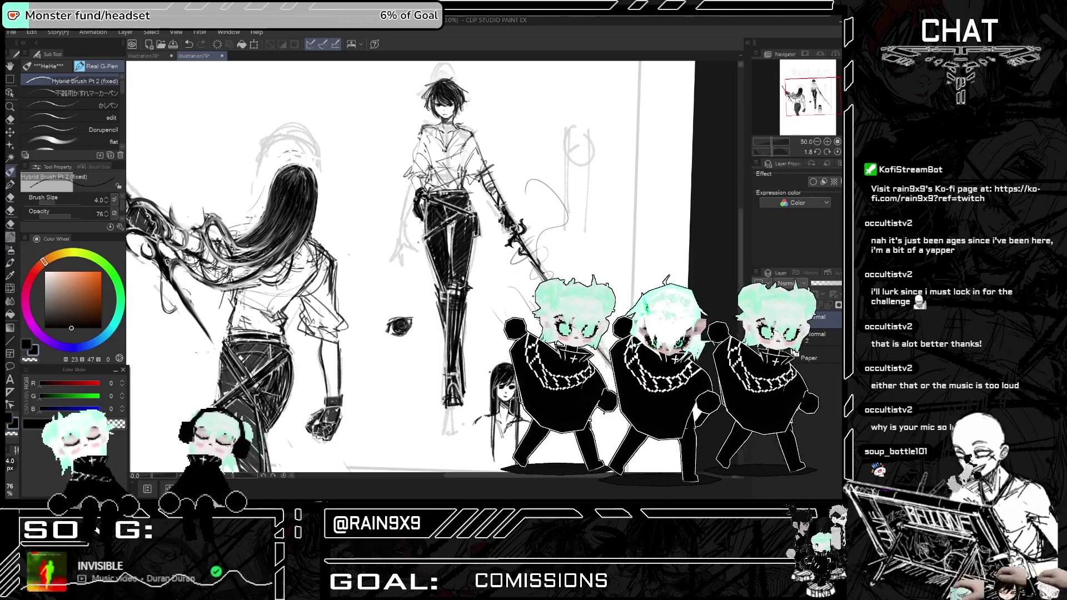
{"action": "key", "text": "h"}
{"action": "scroll", "coordinate": [286, 132], "scroll_direction": "down", "scroll_amount": 2}
{"action": "key", "text": "h"}
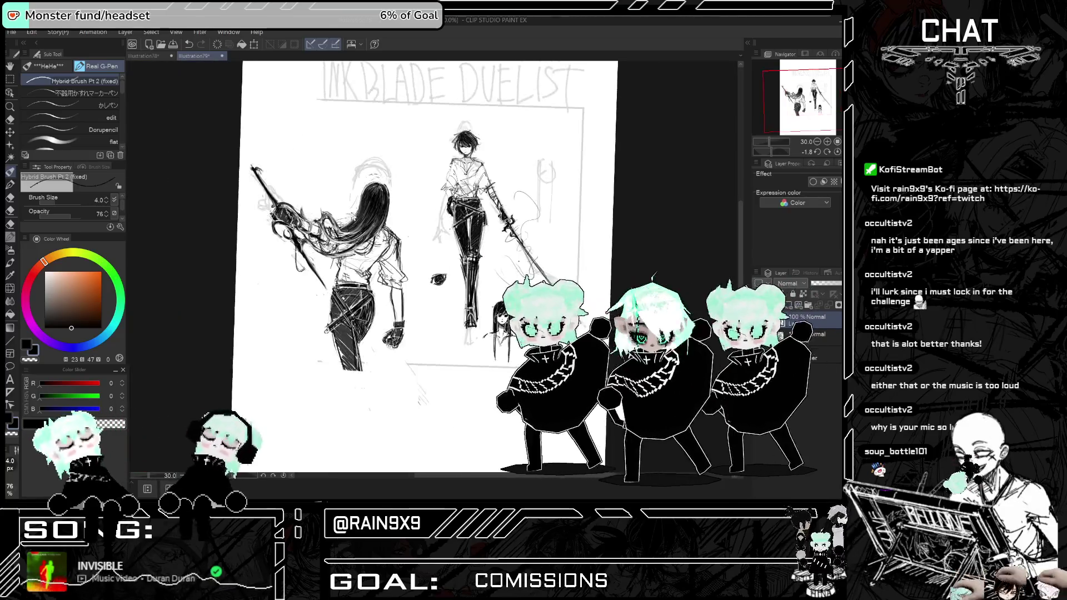
{"action": "key", "text": "h"}
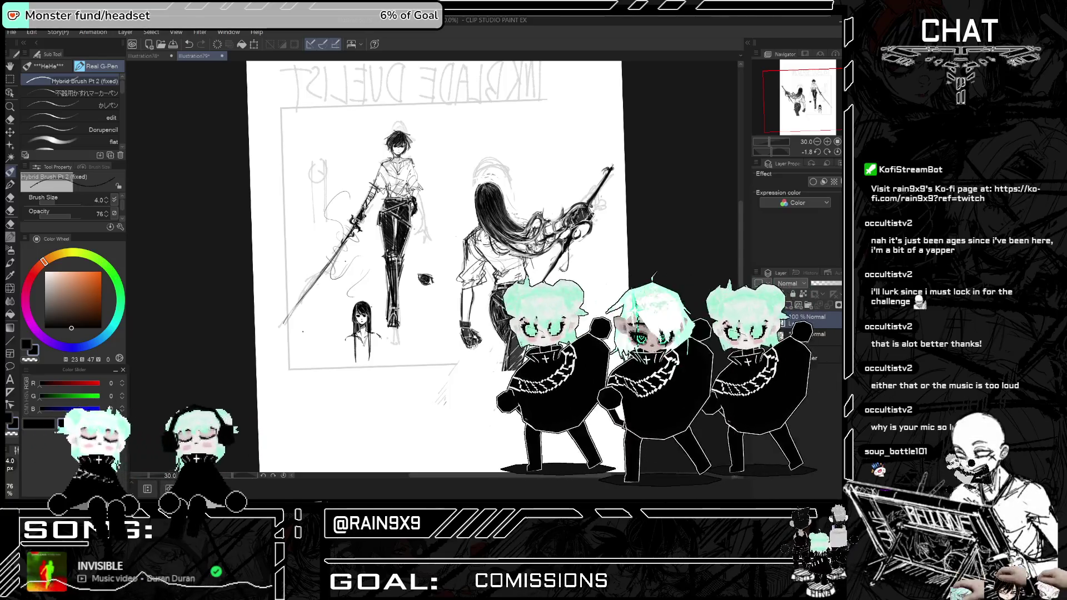
{"action": "scroll", "coordinate": [543, 133], "scroll_direction": "up", "scroll_amount": 5}
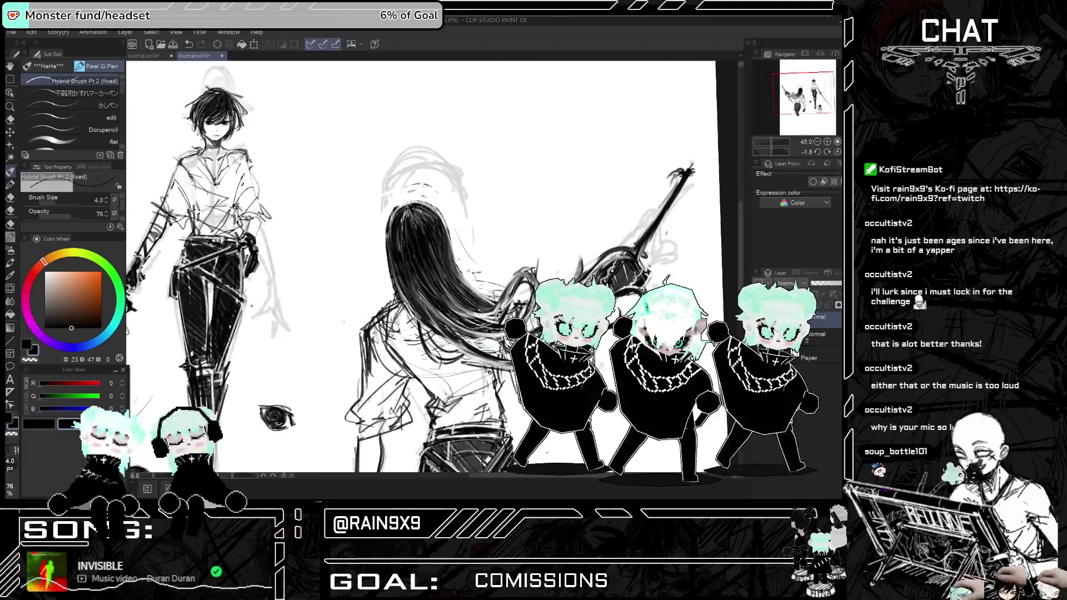
- Bring the swordswoman into view, switch to transparent colour, and undo two small hair strokes
{"action": "left_click_drag", "start_coordinate": [518, 203], "coordinate": [475, 147]}
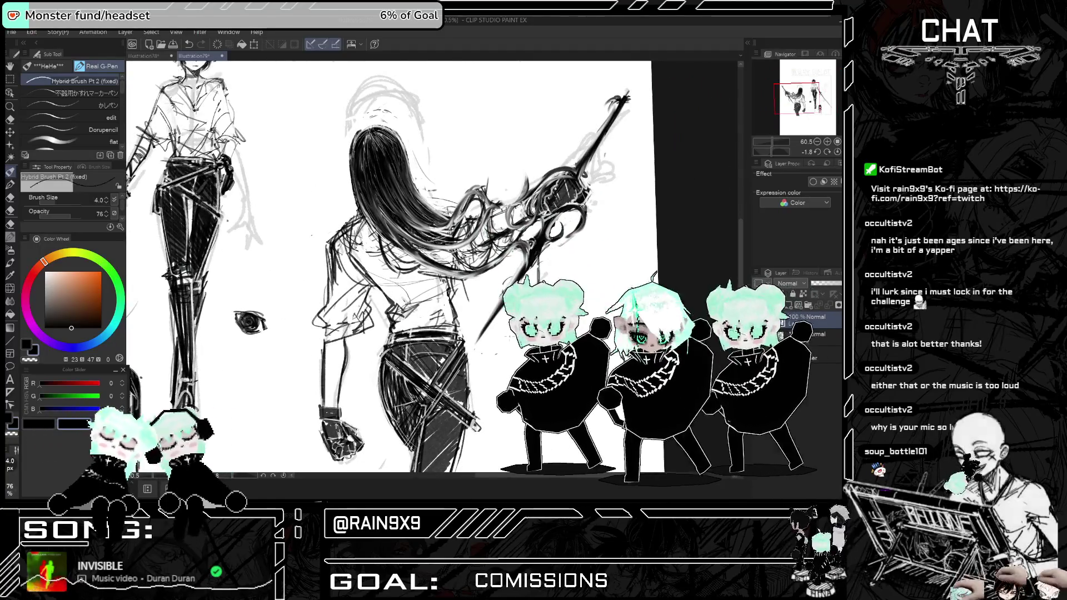
{"action": "left_click", "coordinate": [13, 435]}
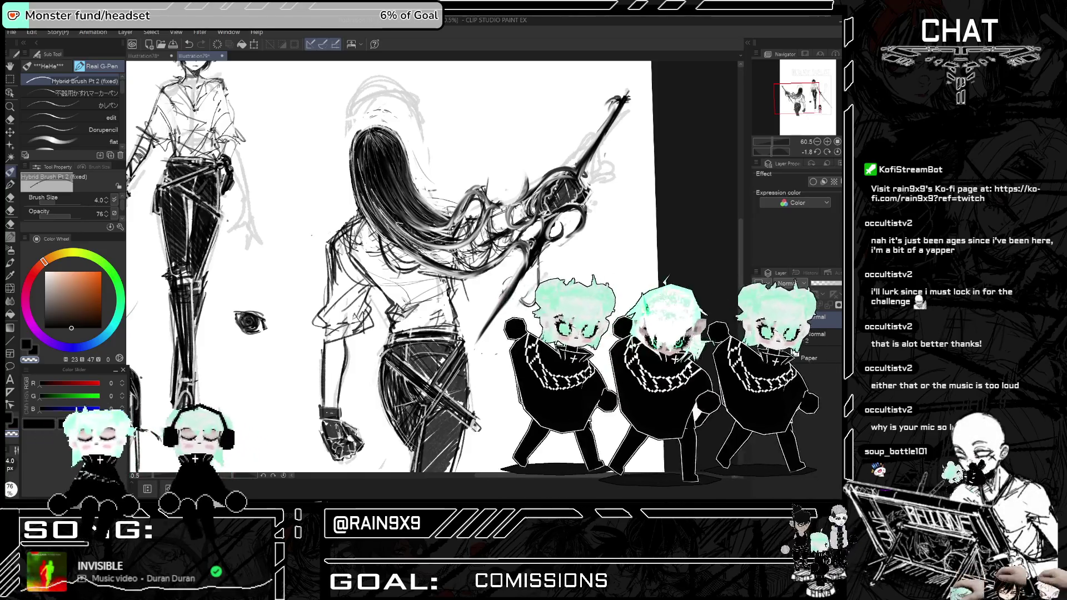
{"action": "key", "text": "ctrl+z"}
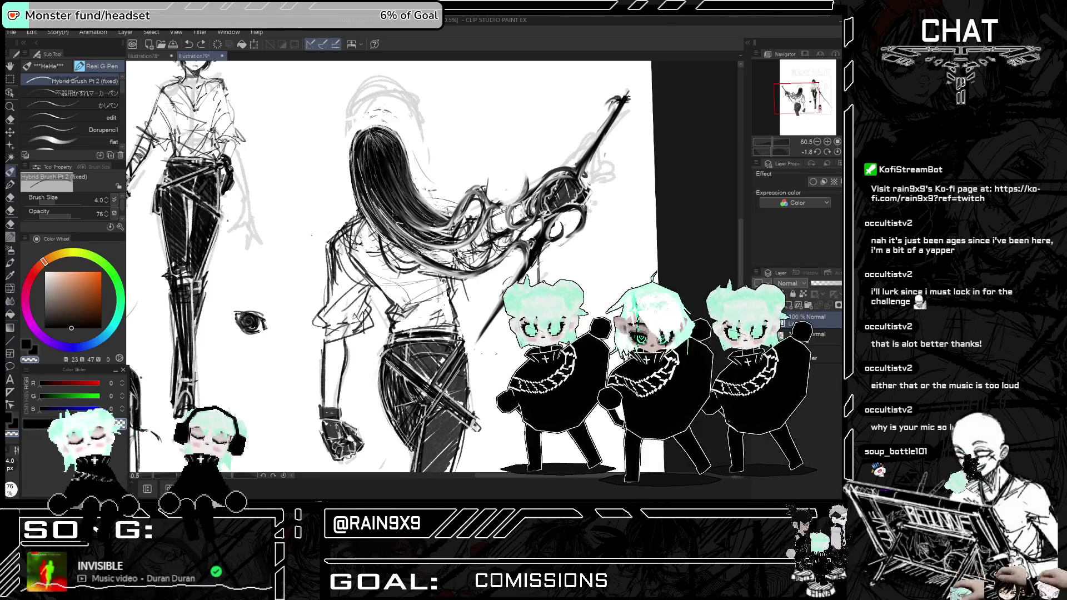
{"action": "key", "text": "ctrl+z"}
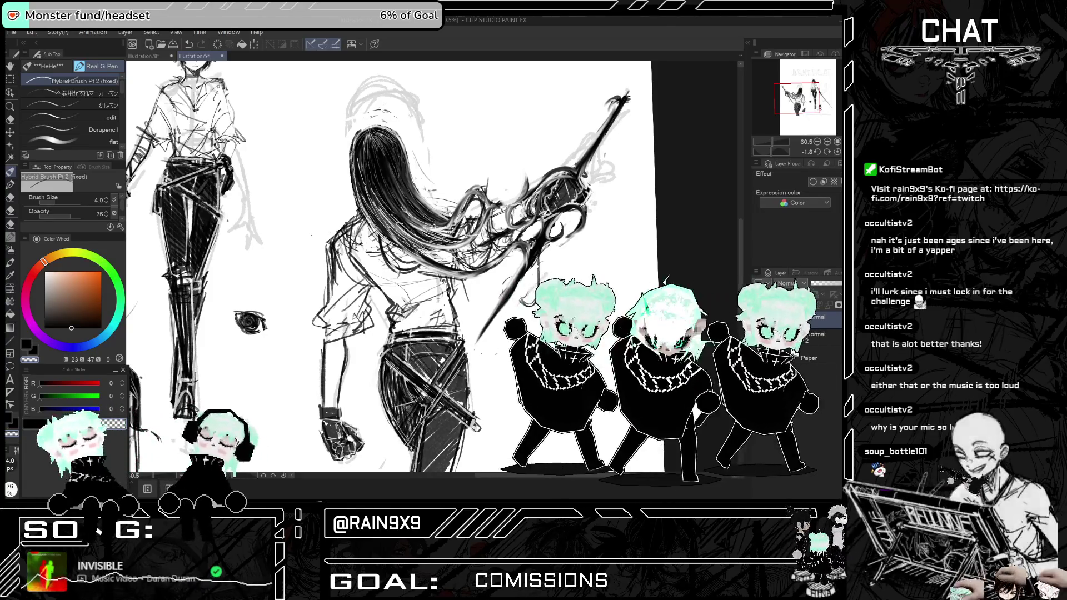
- Mirror and zoom the canvas view to check the two figures, ending in normal orientation
{"action": "key", "text": "ctrl+z"}
{"action": "key", "text": "ctrl+z"}
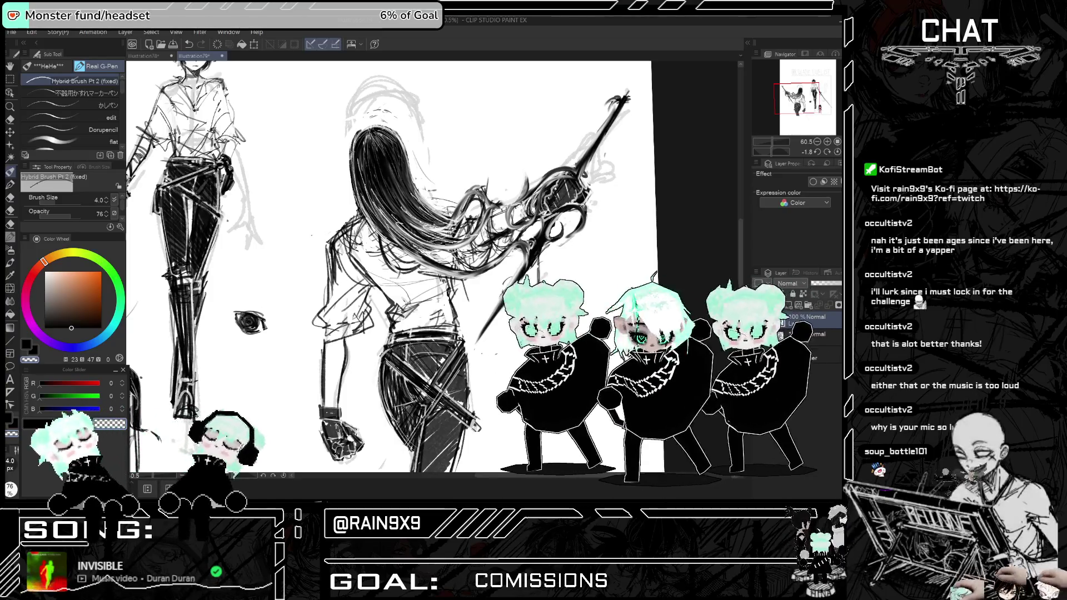
{"action": "key", "text": "h"}
{"action": "key", "text": "ctrl+minus"}
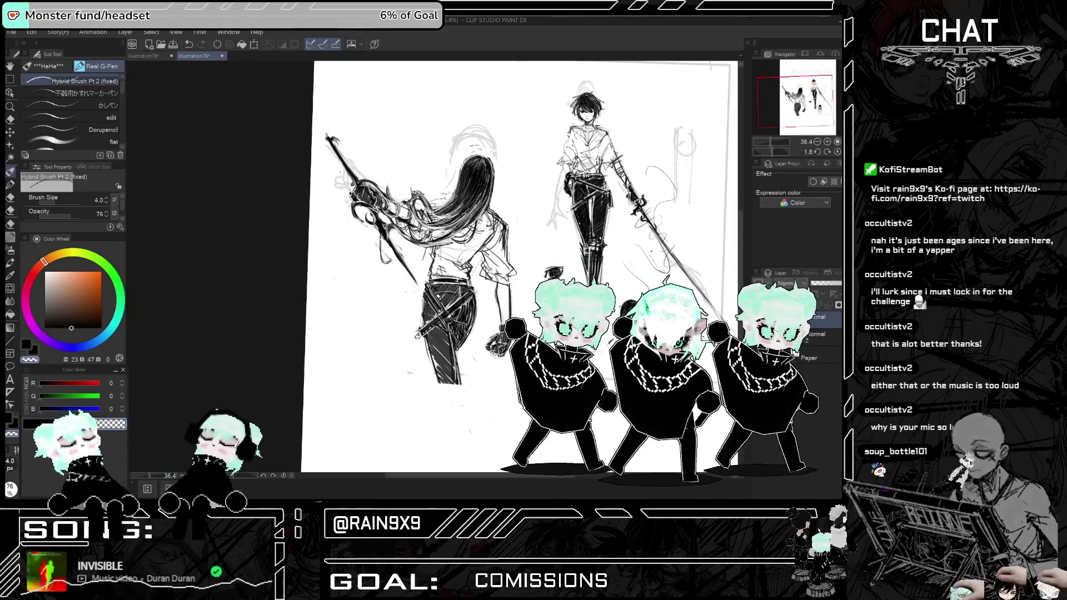
{"action": "key", "text": "h"}
{"action": "key", "text": "ctrl+plus"}
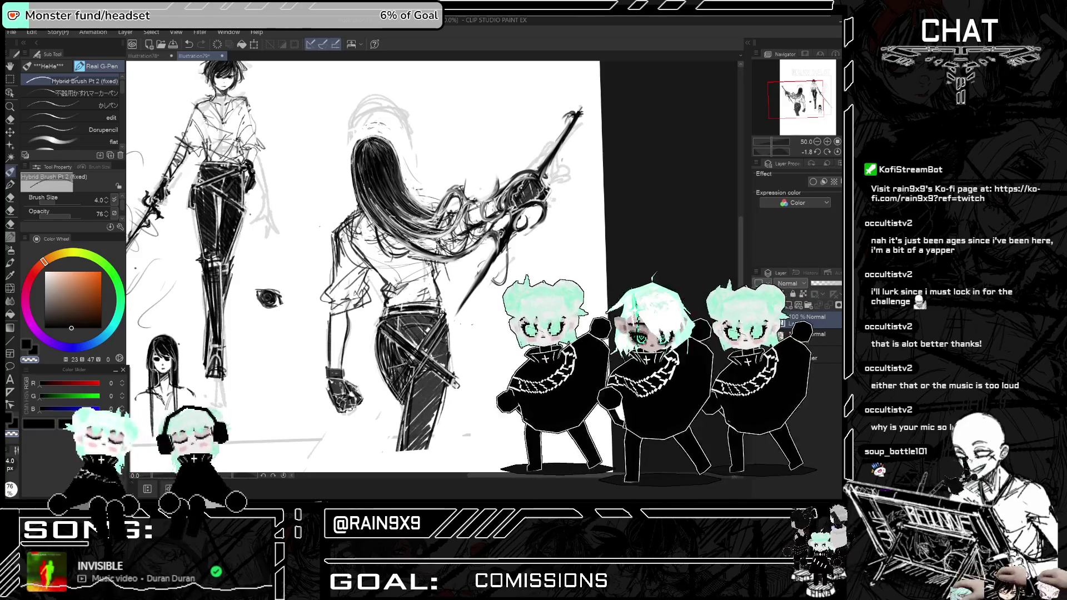
{"action": "key", "text": "h"}
{"action": "key", "text": "ctrl+minus"}
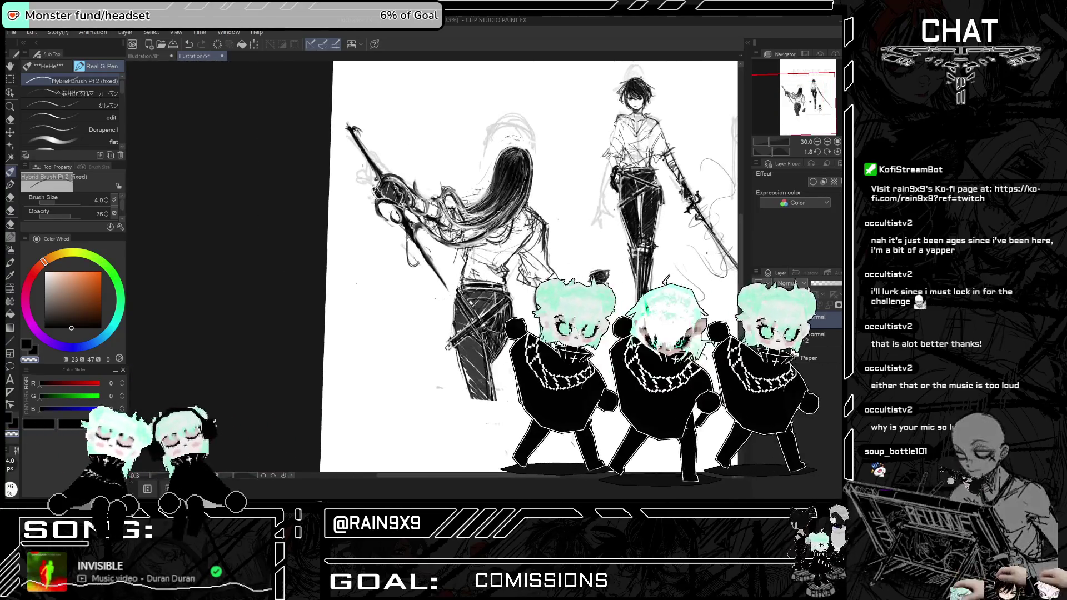
{"action": "key", "text": "h"}
{"action": "scroll", "coordinate": [356, 251], "scroll_direction": "down", "scroll_amount": 2}
{"action": "scroll", "coordinate": [355, 250], "scroll_direction": "up", "scroll_amount": 3}
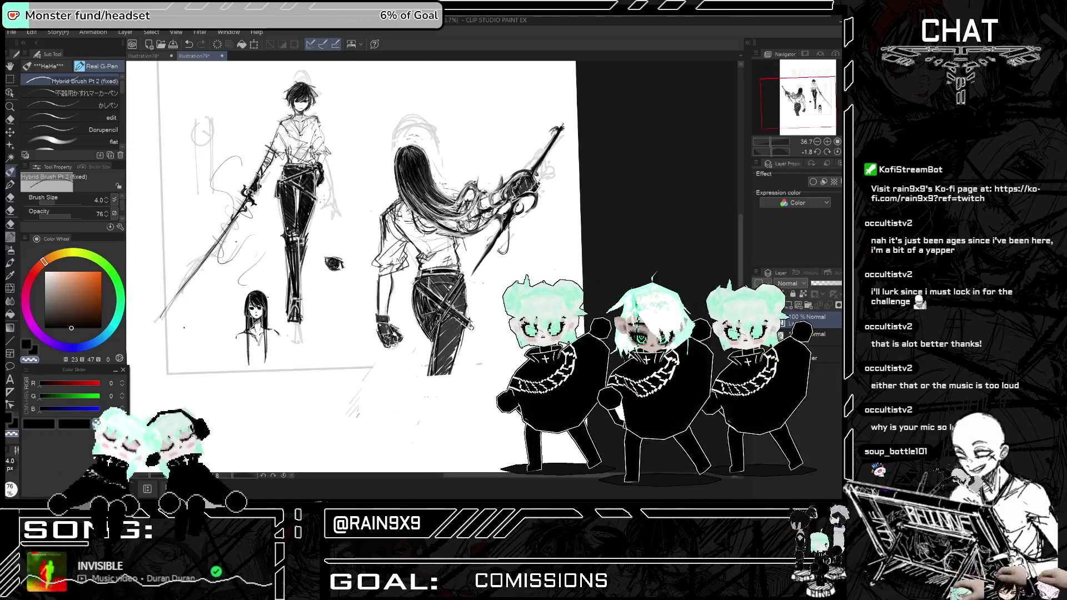
- Pick a slightly darker ink shade and redraw the hair stroke more cleanly
{"action": "left_click", "coordinate": [69, 329]}
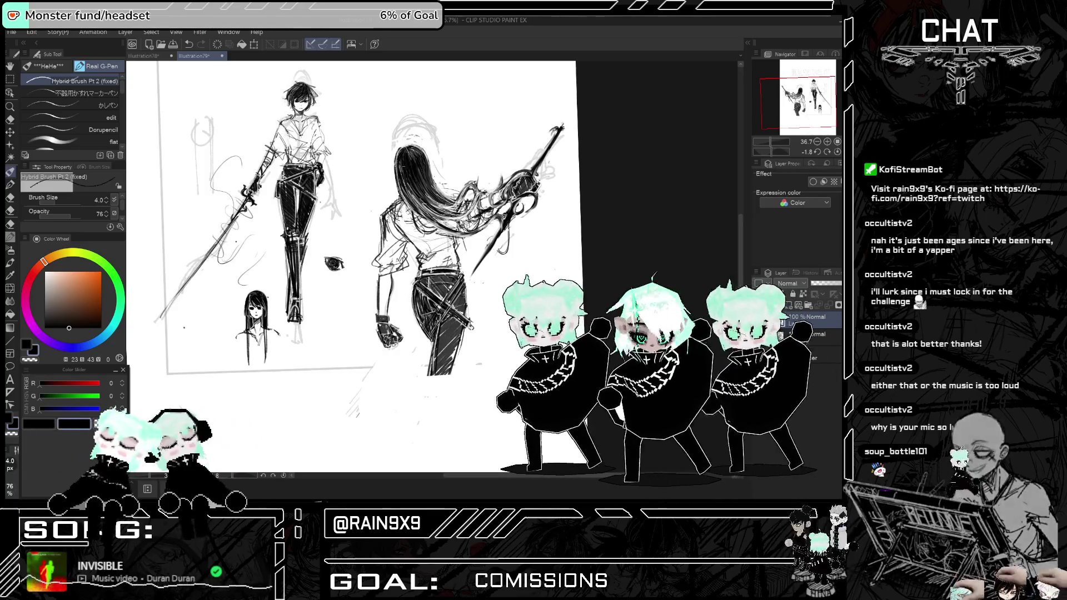
{"action": "key", "text": "ctrl+z"}
{"action": "left_click_drag", "start_coordinate": [396, 156], "coordinate": [405, 193]}
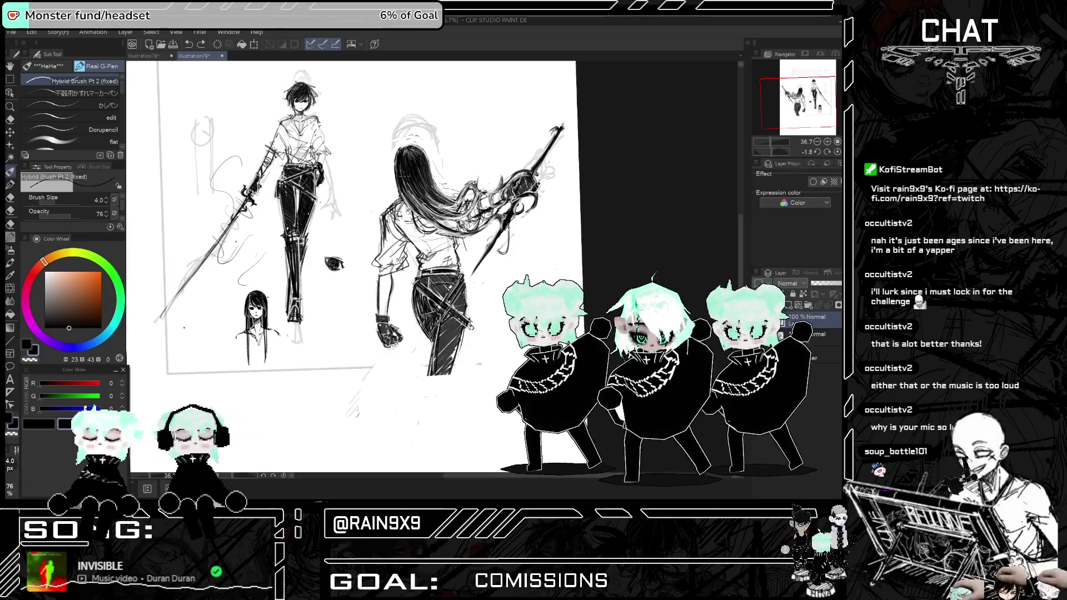
{"action": "key", "text": "ctrl+y"}
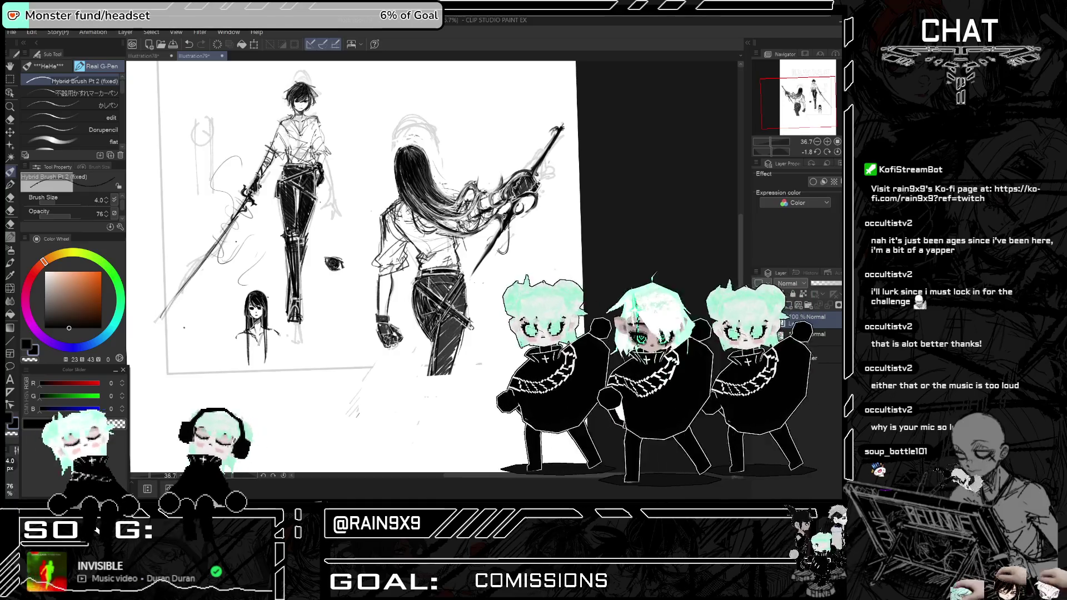
- Raise the brush opacity from 76 to 100
{"action": "key", "text": "ctrl+minus"}
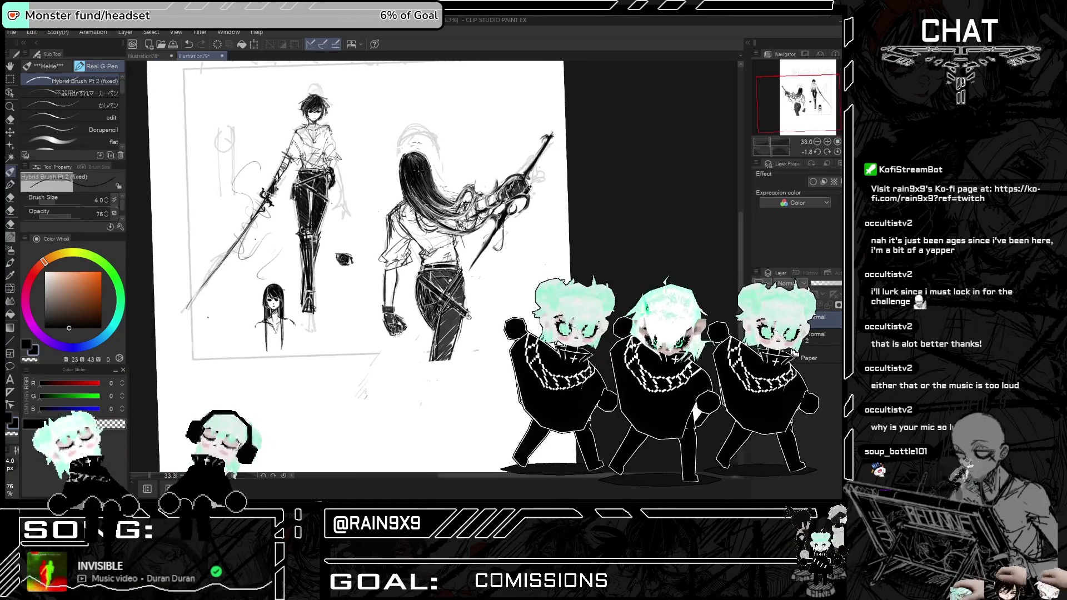
{"action": "key", "text": "ctrl+plus"}
{"action": "left_click_drag", "start_coordinate": [73, 220], "coordinate": [139, 209]}
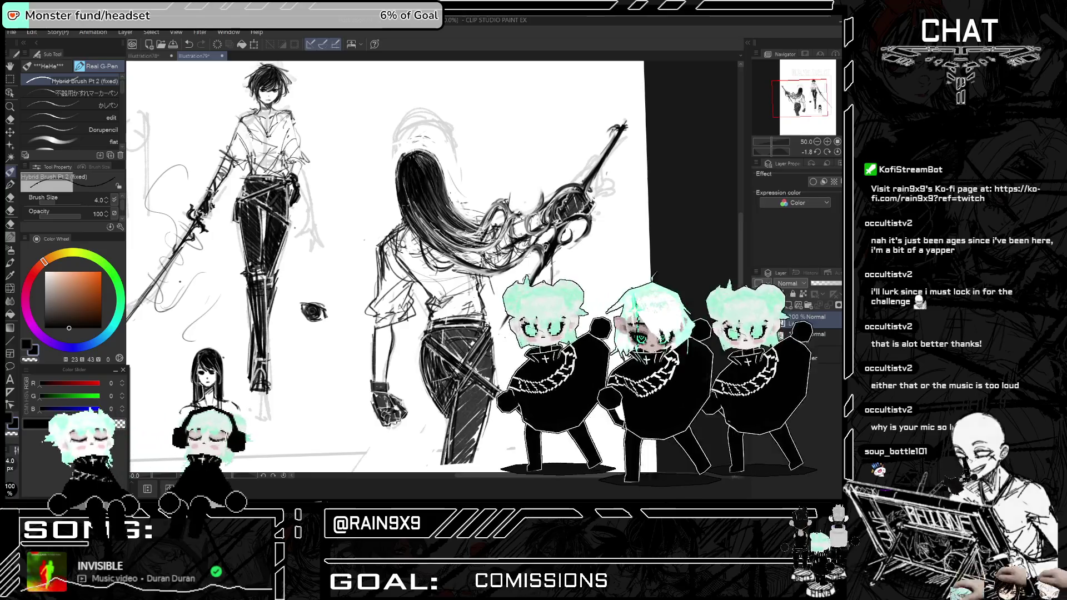
- Mirror and zoom the view to check proportions, ending zoomed in on the swordswoman's hair
{"action": "key", "text": "h"}
{"action": "key", "text": "h"}
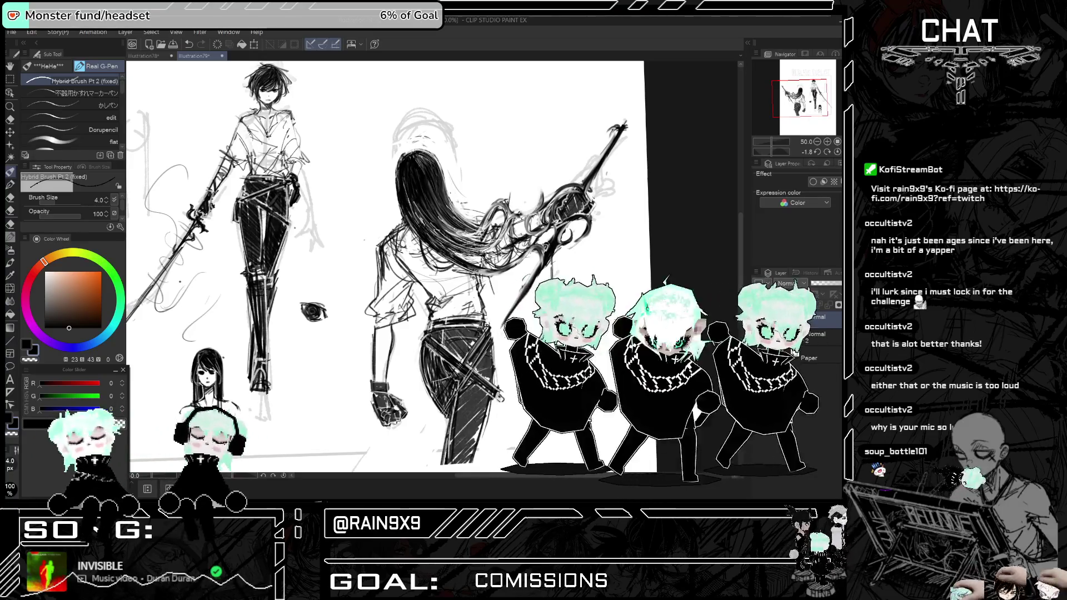
{"action": "key", "text": "ctrl+minus"}
{"action": "key", "text": "h"}
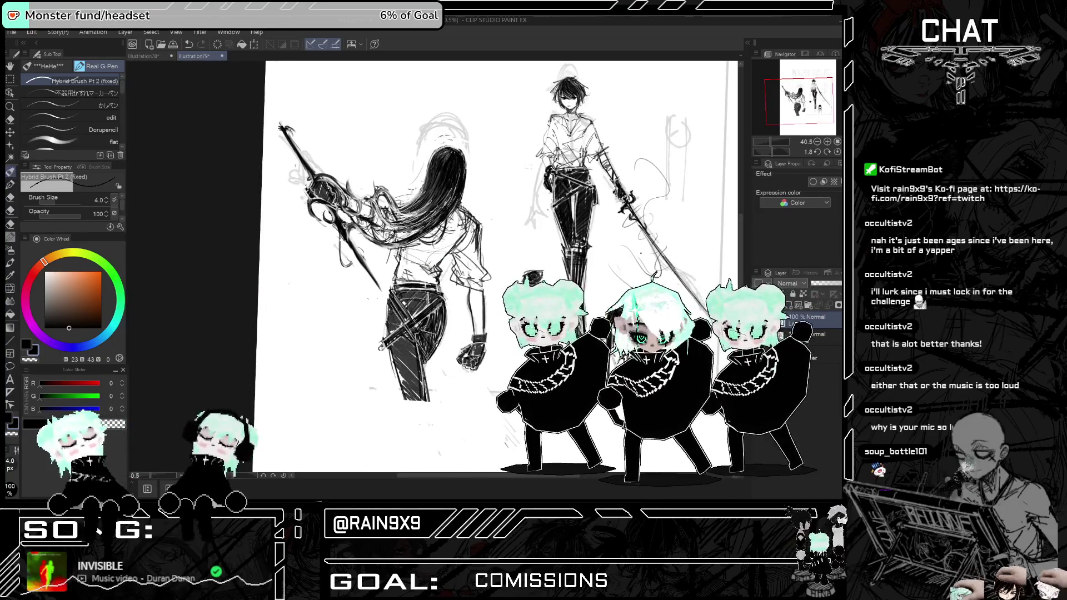
{"action": "key", "text": "h"}
{"action": "key", "text": "ctrl+plus"}
{"action": "key", "text": "ctrl+plus"}
{"action": "key", "text": "ctrl+plus"}
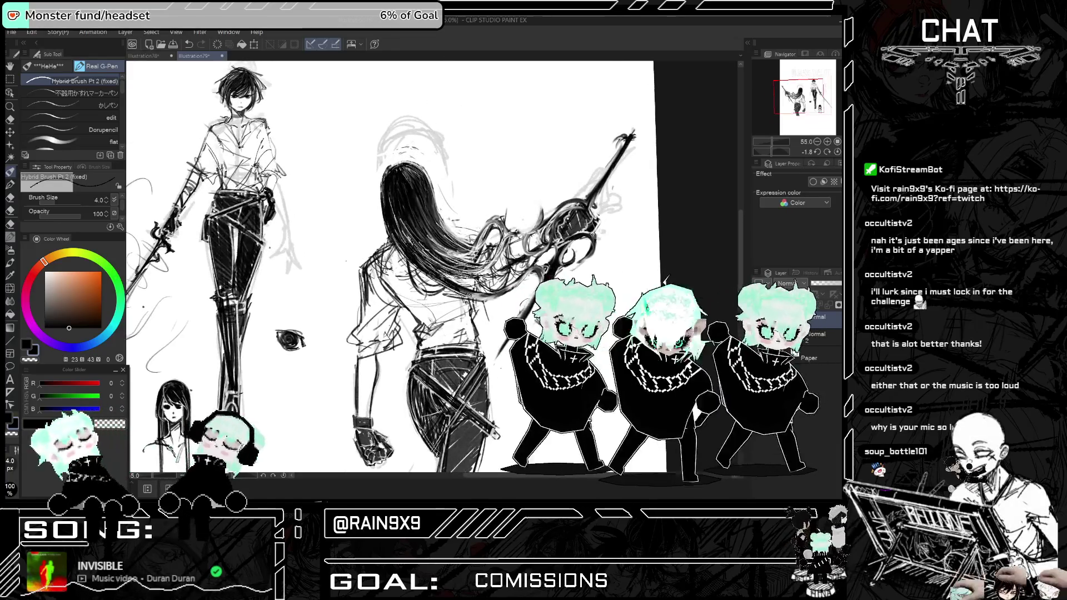
{"action": "key", "text": "h"}
- Add dark strokes to the swordswoman's hair, then undo the unwanted ones
{"action": "mouse_move", "coordinate": [373, 230]}
{"action": "left_mouse_down"}
{"action": "mouse_move", "coordinate": [407, 264]}
{"action": "mouse_move", "coordinate": [392, 255]}
{"action": "left_mouse_up"}
{"action": "key", "text": "ctrl+minus"}
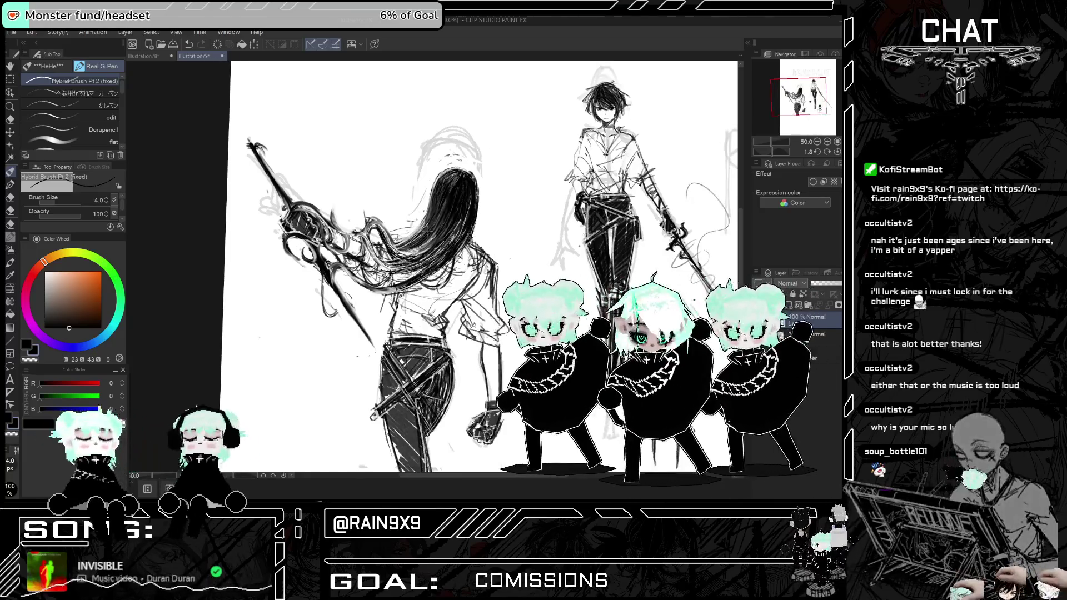
{"action": "key", "text": "h"}
{"action": "key", "text": "ctrl+minus"}
{"action": "key", "text": "ctrl+minus"}
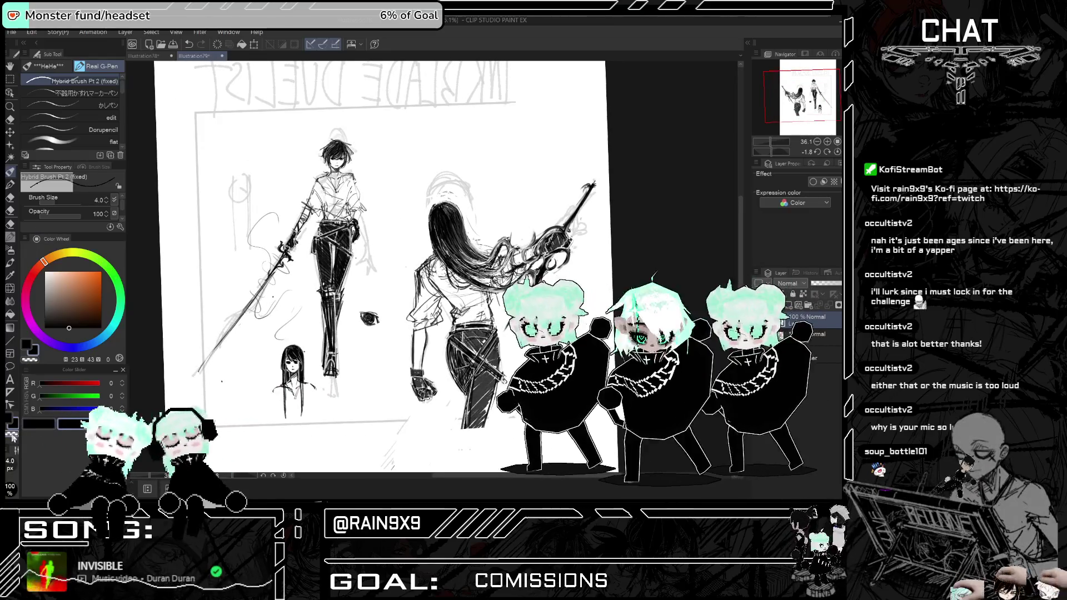
{"action": "scroll", "coordinate": [466, 150], "scroll_direction": "up", "scroll_amount": 1}
{"action": "scroll", "coordinate": [466, 261], "scroll_direction": "up", "scroll_amount": 4}
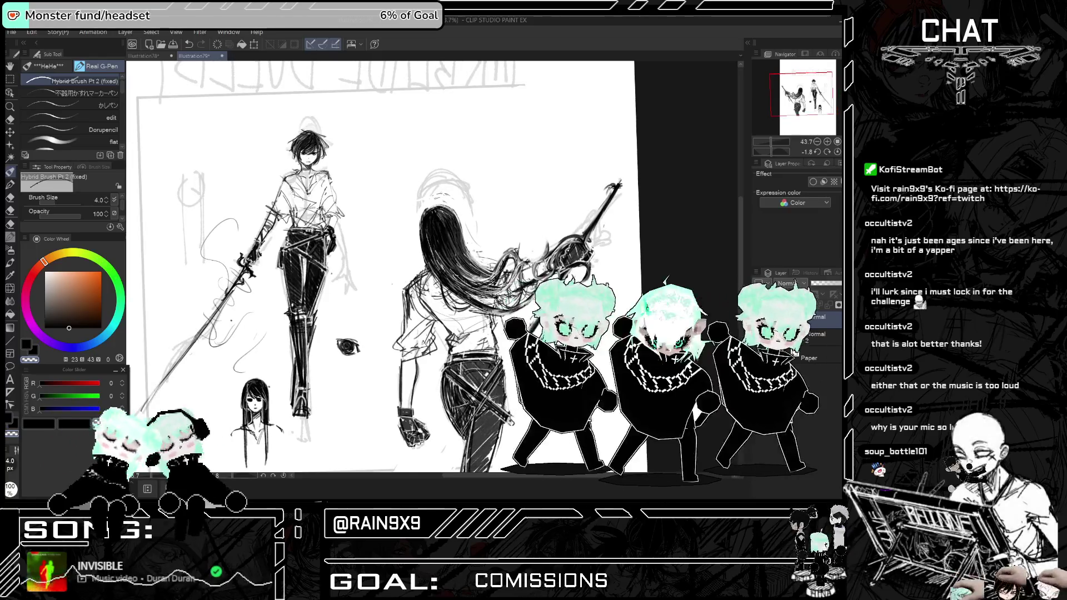
{"action": "key", "text": "ctrl+z"}
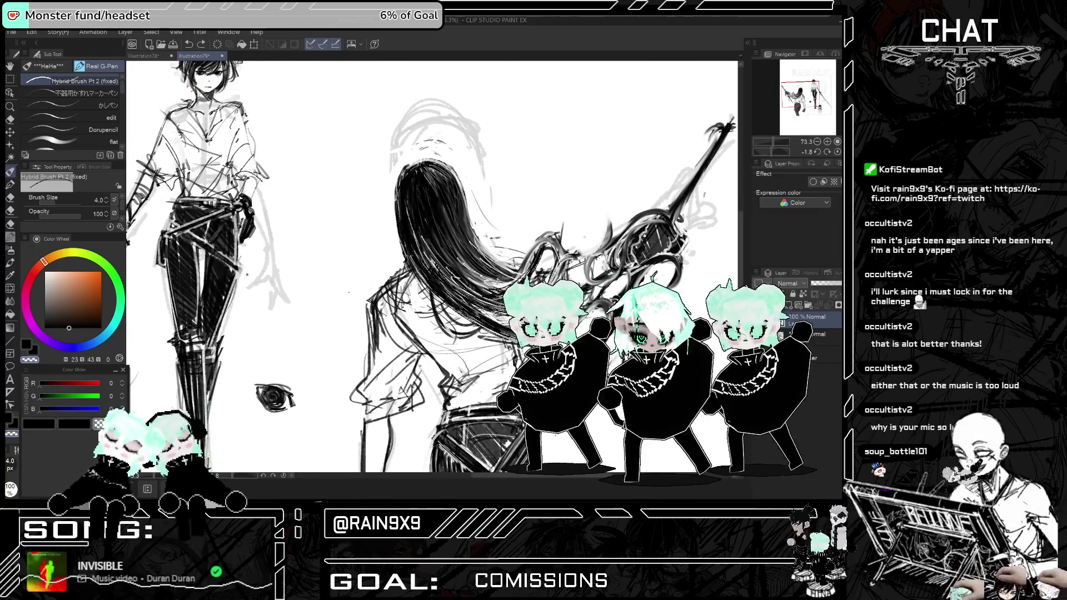
{"action": "key", "text": "ctrl+z"}
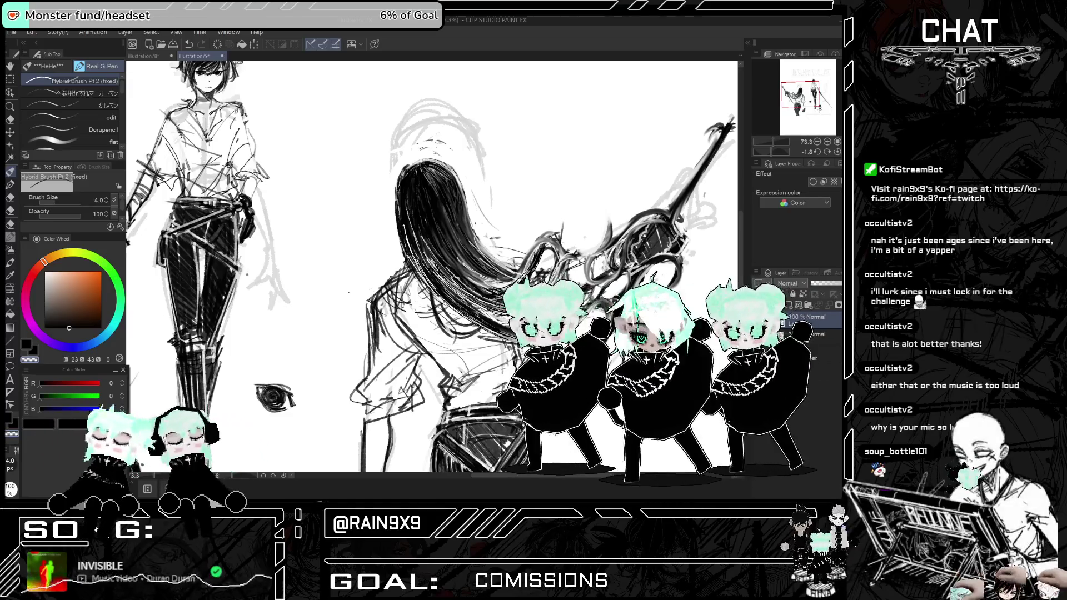
- Flip the view back and forth to check the hair in mirrored form
{"action": "scroll", "coordinate": [431, 267], "scroll_direction": "up", "scroll_amount": 1}
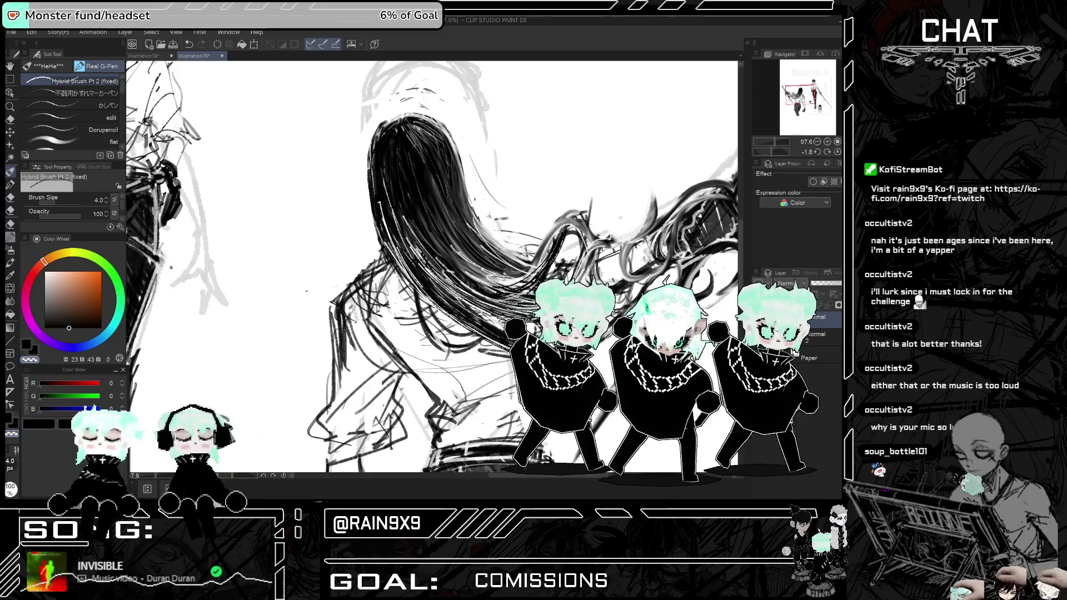
{"action": "key", "text": "h"}
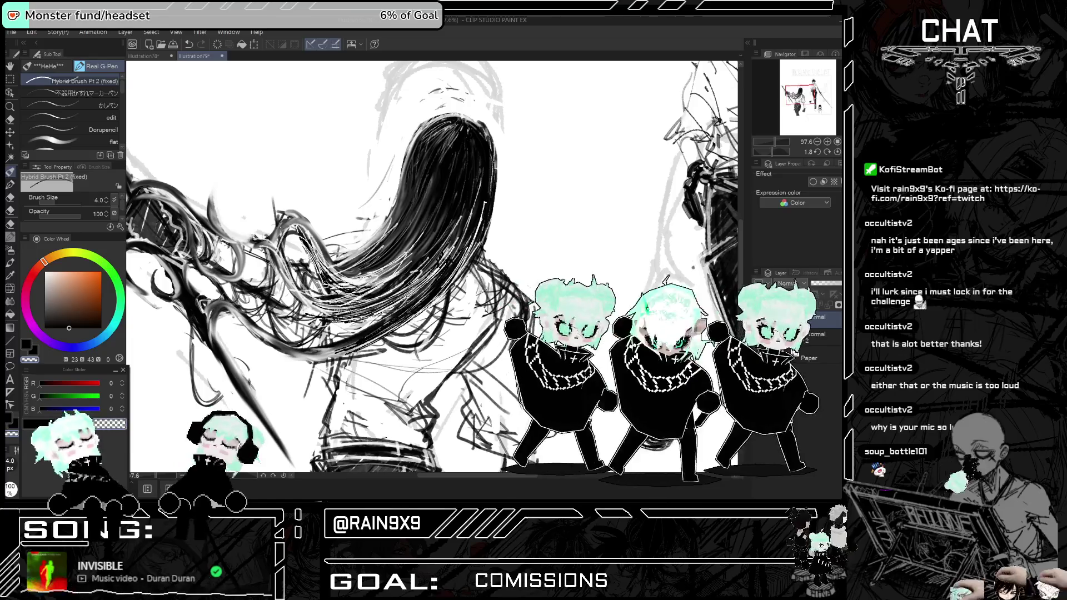
{"action": "key", "text": "h"}
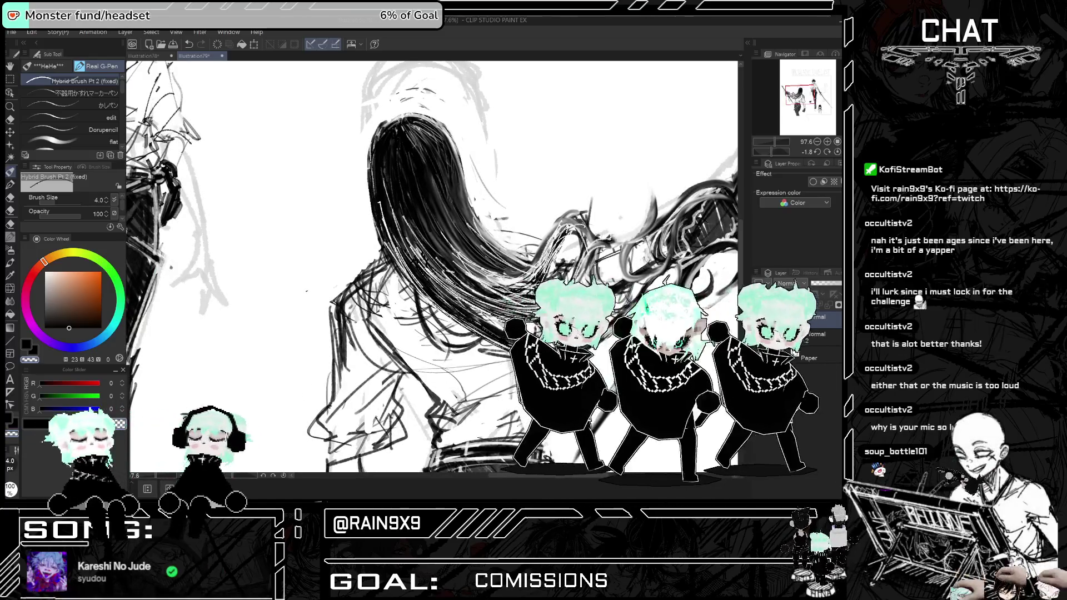
{"action": "key", "text": "h"}
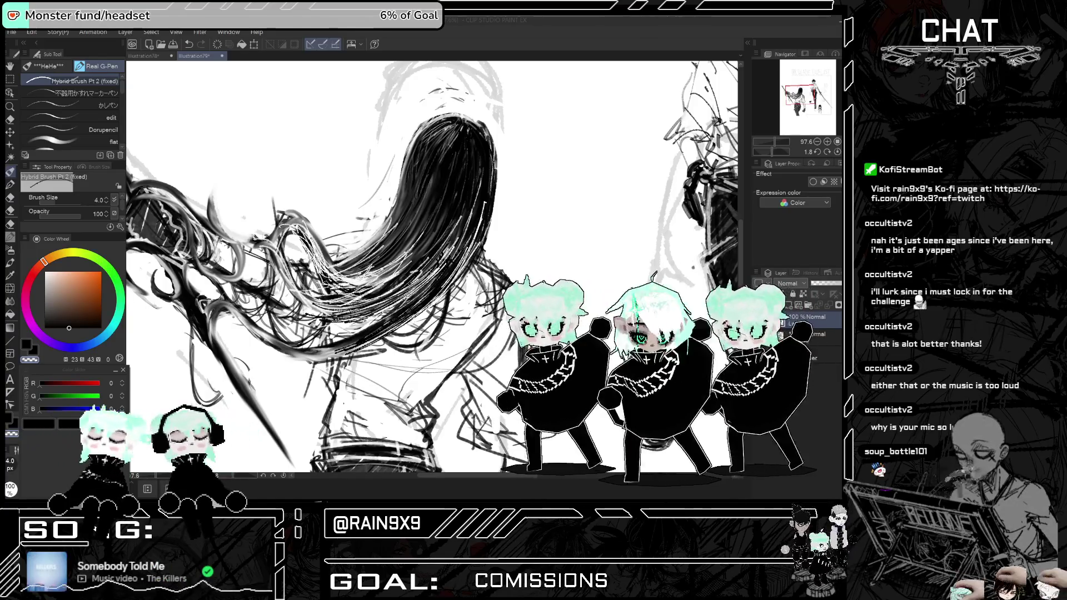
{"action": "scroll", "coordinate": [487, 234], "scroll_direction": "down", "scroll_amount": 5}
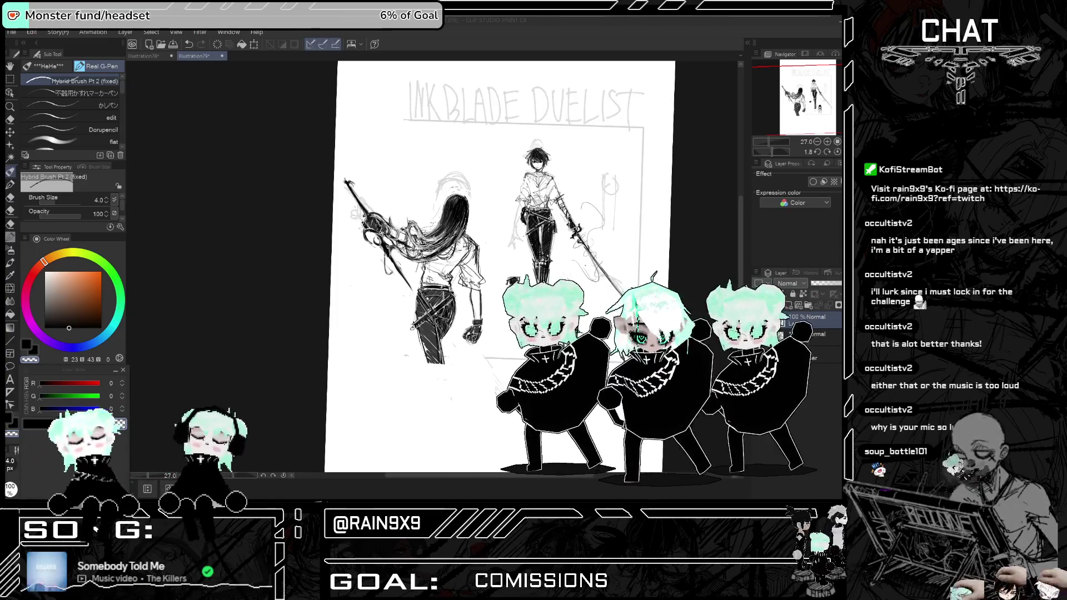
- Toggle the horizontal canvas flip several times to compare the duelists' composition
{"action": "scroll", "coordinate": [721, 152], "scroll_direction": "up", "scroll_amount": 3}
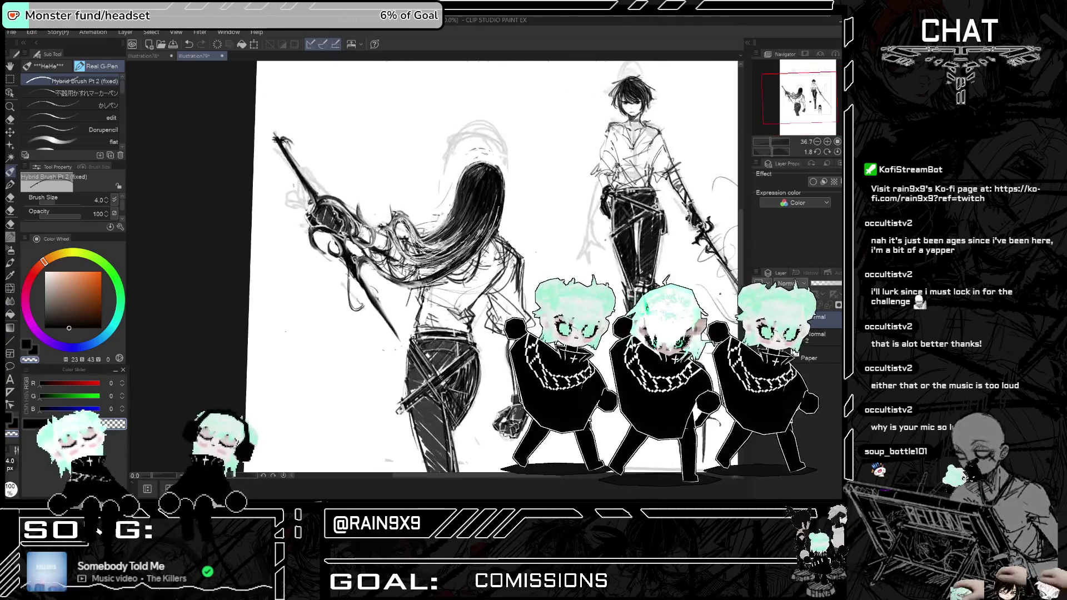
{"action": "key", "text": "h"}
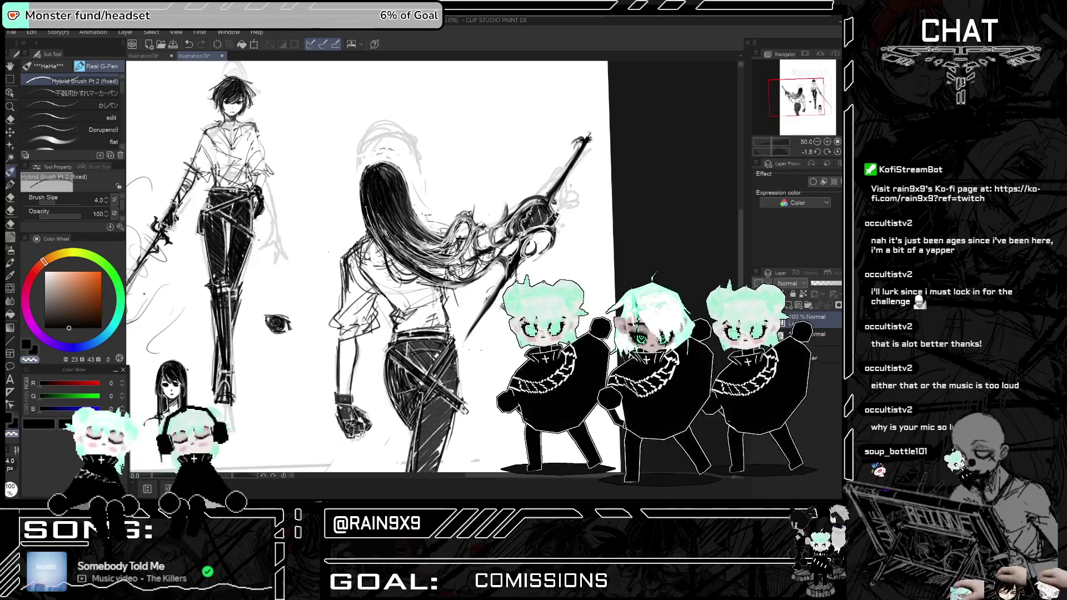
{"action": "key", "text": "h"}
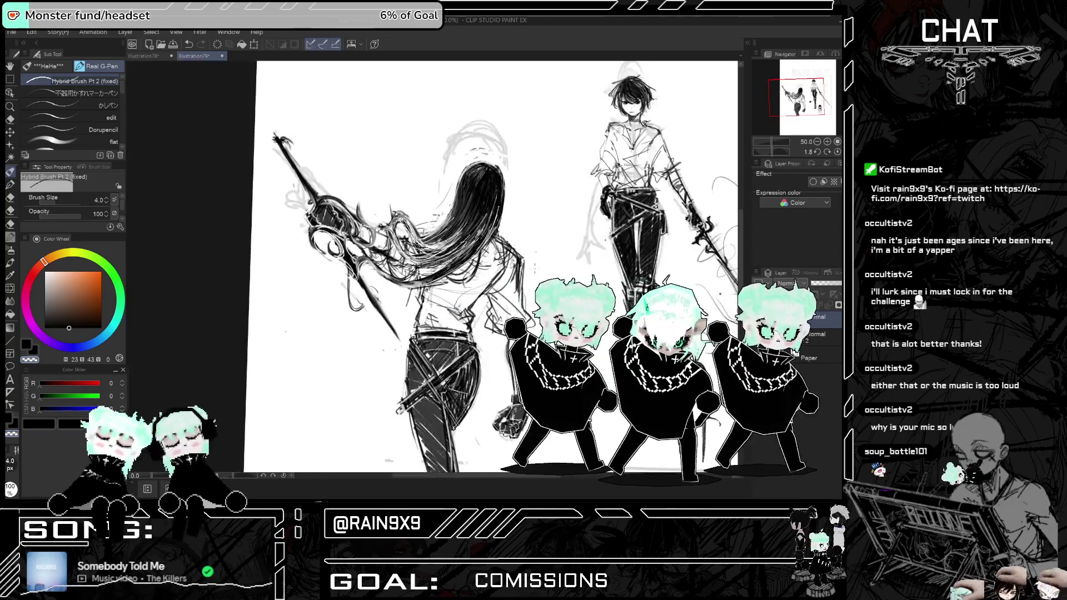
{"action": "scroll", "coordinate": [535, 269], "scroll_direction": "down", "scroll_amount": 3}
{"action": "key", "text": "h"}
{"action": "scroll", "coordinate": [439, 205], "scroll_direction": "up", "scroll_amount": 3}
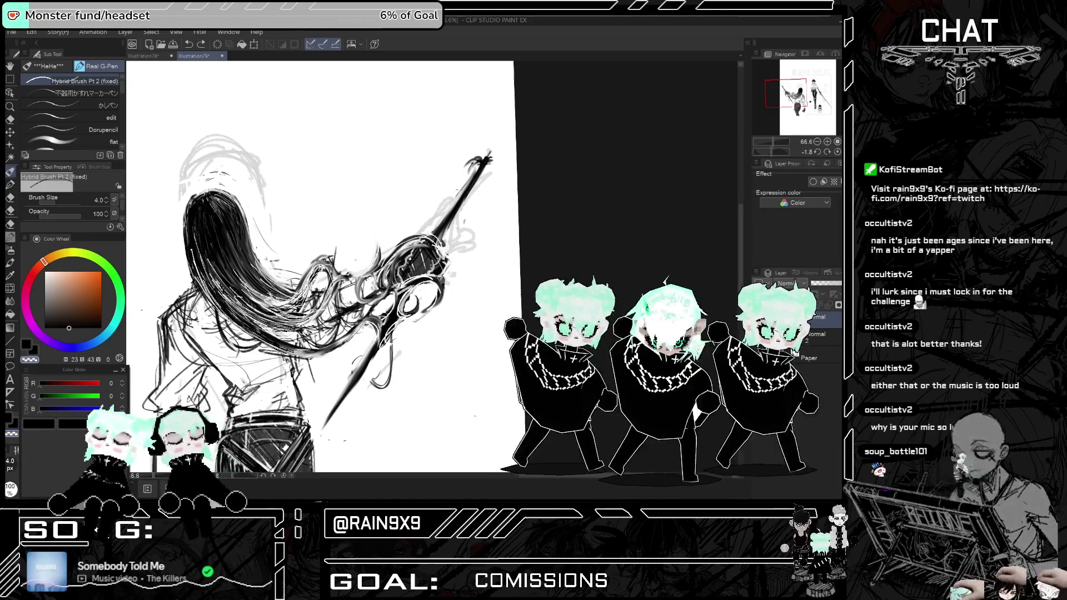
{"action": "key", "text": "h"}
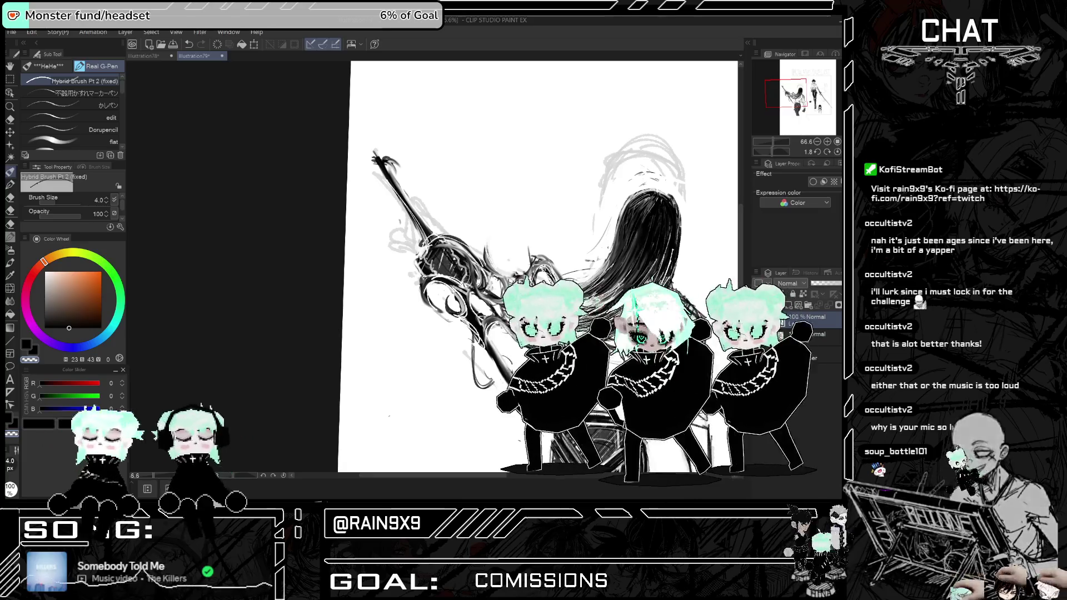
{"action": "key", "text": "h"}
{"action": "scroll", "coordinate": [520, 189], "scroll_direction": "up", "scroll_amount": 2}
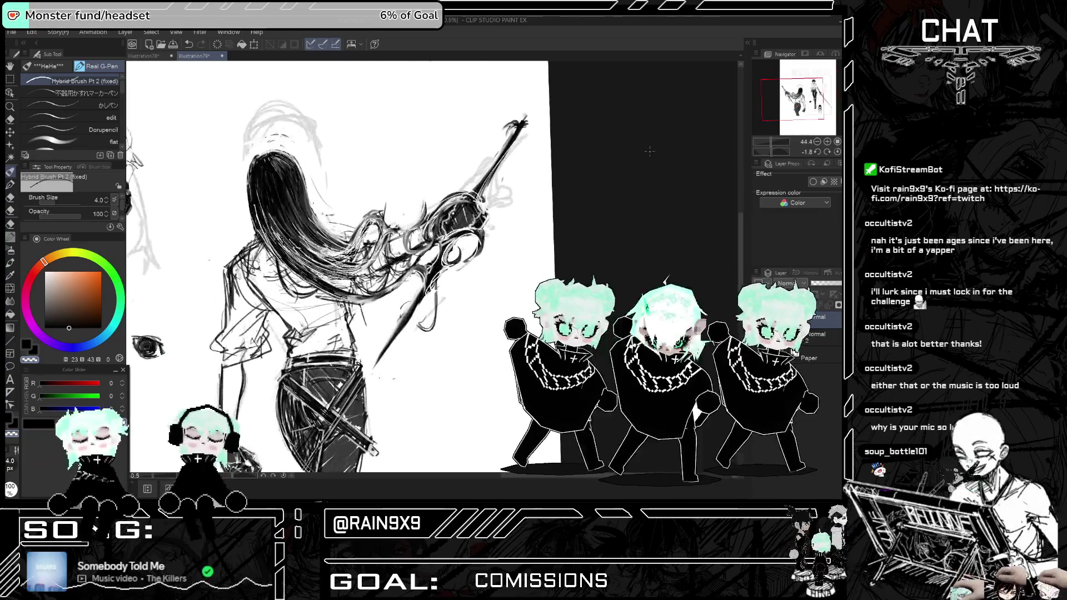
{"action": "key", "text": "h"}
{"action": "key", "text": "h"}
{"action": "scroll", "coordinate": [520, 188], "scroll_direction": "up", "scroll_amount": 2}
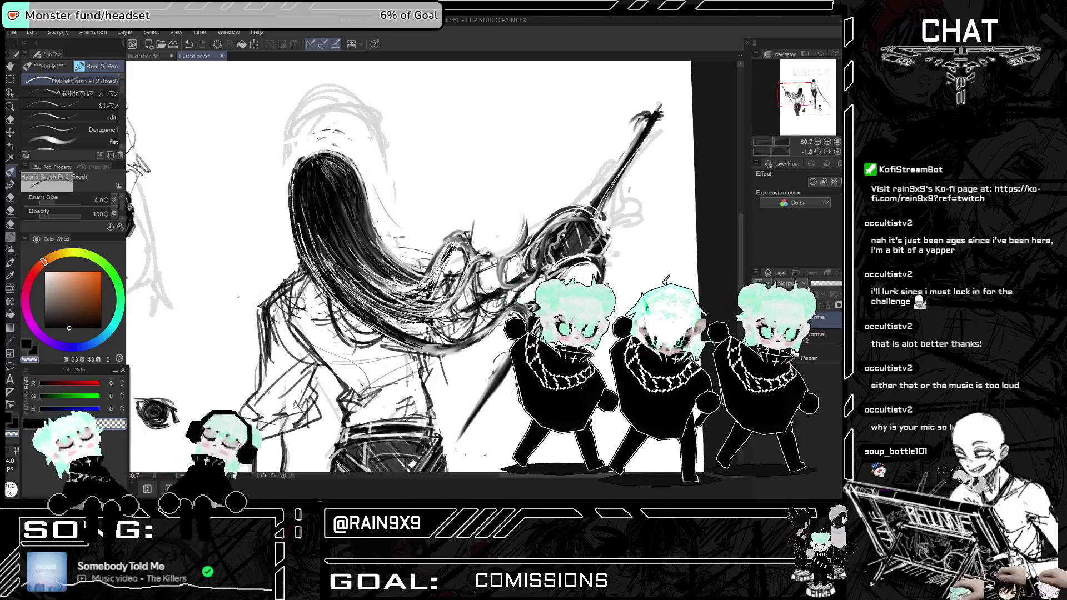
- Try darkening the hair's left edge, undo it, and recheck the mirrored view
{"action": "left_click_drag", "start_coordinate": [292, 181], "coordinate": [303, 259]}
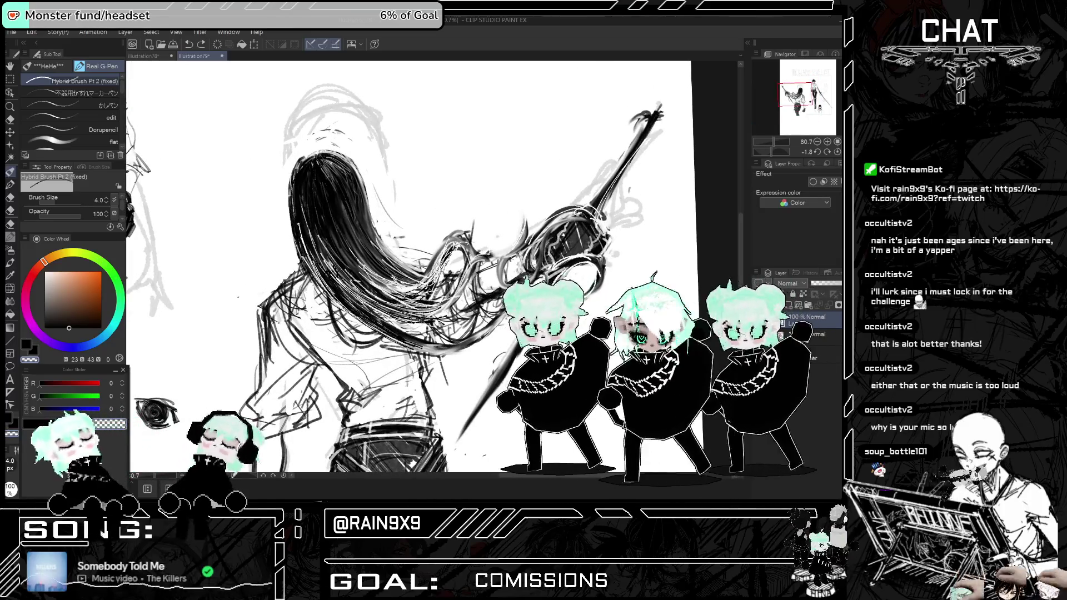
{"action": "key", "text": "ctrl+z"}
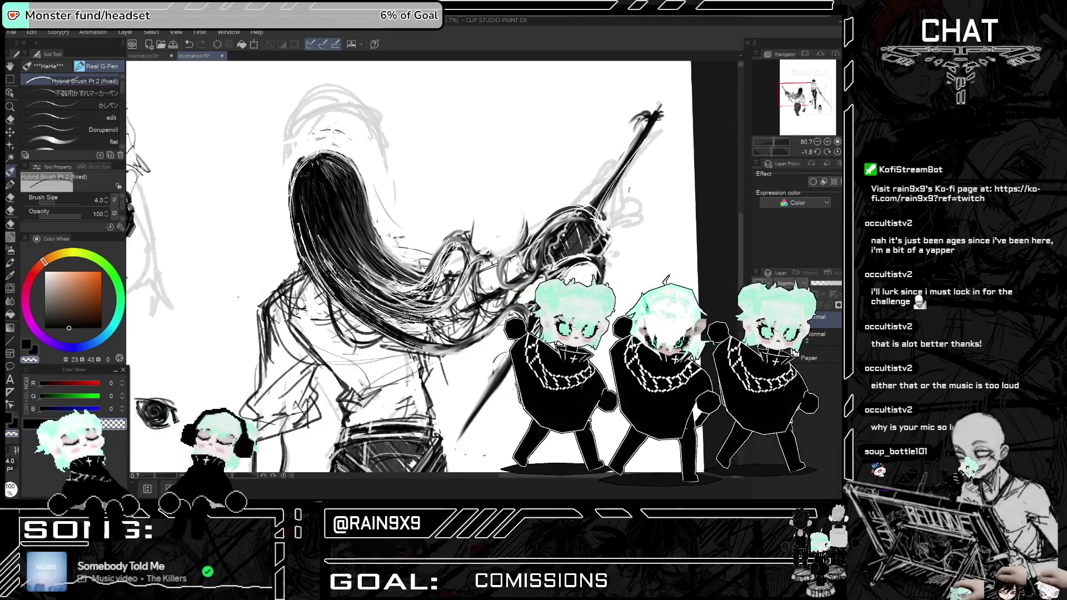
{"action": "key", "text": "h"}
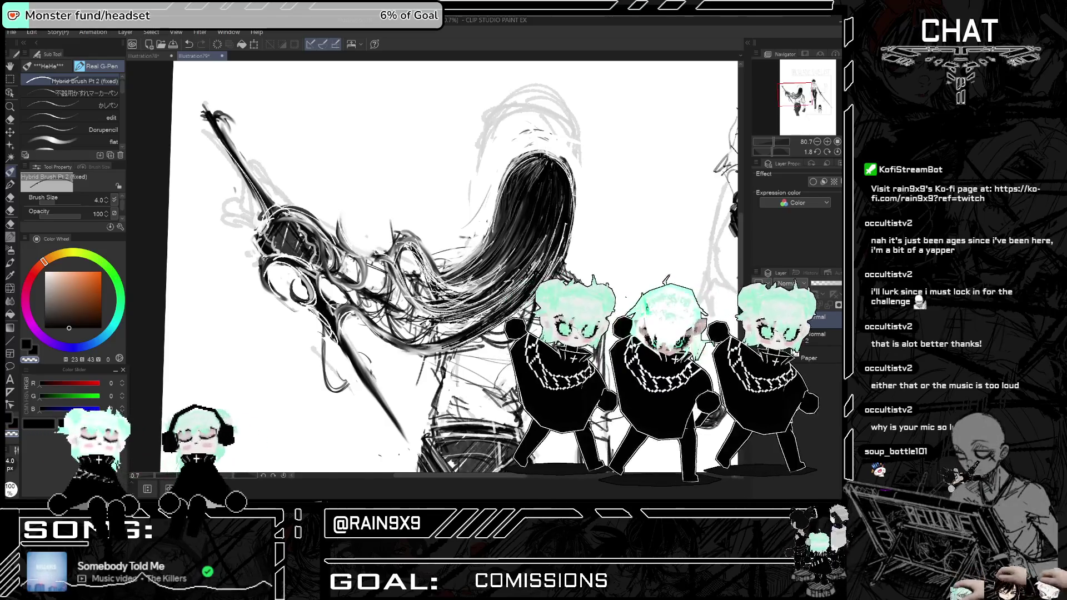
{"action": "key", "text": "h"}
{"action": "scroll", "coordinate": [367, 267], "scroll_direction": "down", "scroll_amount": 5}
{"action": "scroll", "coordinate": [366, 267], "scroll_direction": "down", "scroll_amount": 2}
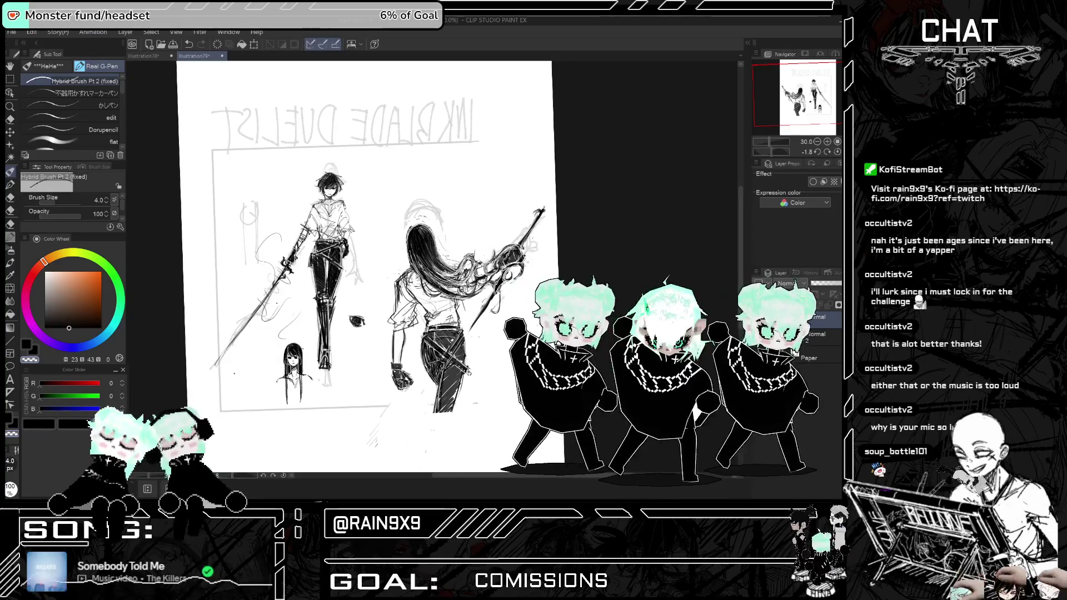
- Check the drawing once more mirrored, return to normal orientation, and switch to the eraser
{"action": "scroll", "coordinate": [405, 268], "scroll_direction": "up", "scroll_amount": 4}
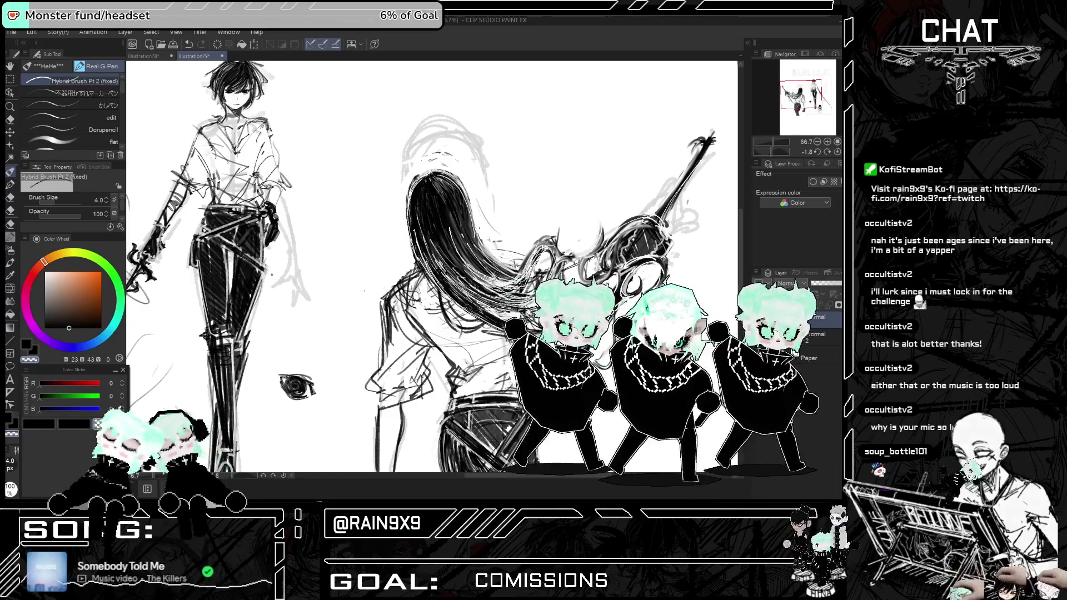
{"action": "scroll", "coordinate": [422, 267], "scroll_direction": "down", "scroll_amount": 2}
{"action": "scroll", "coordinate": [522, 294], "scroll_direction": "up", "scroll_amount": 3}
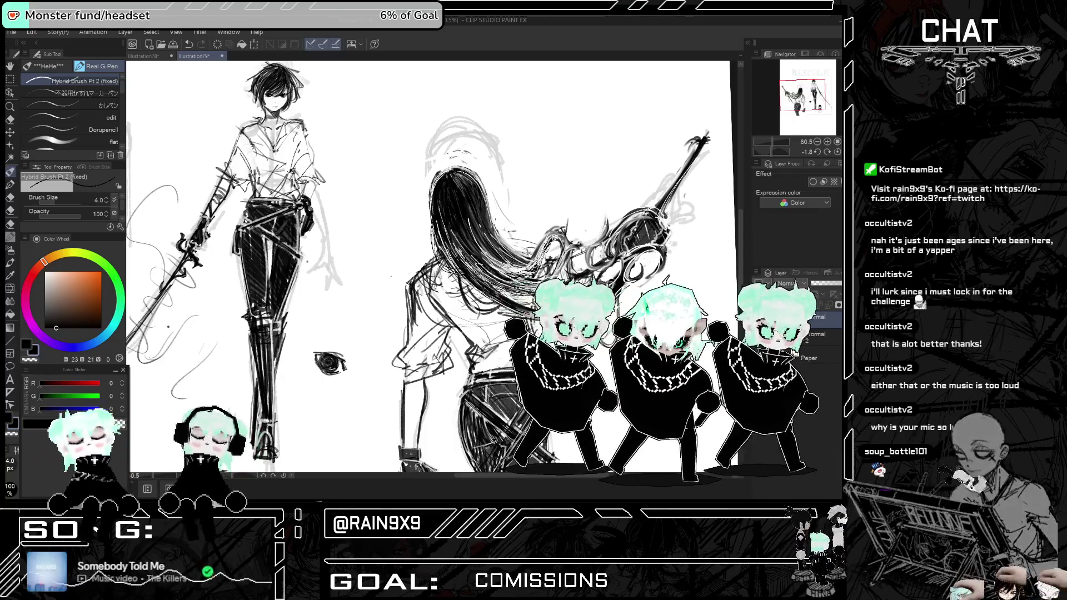
{"action": "key", "text": "h"}
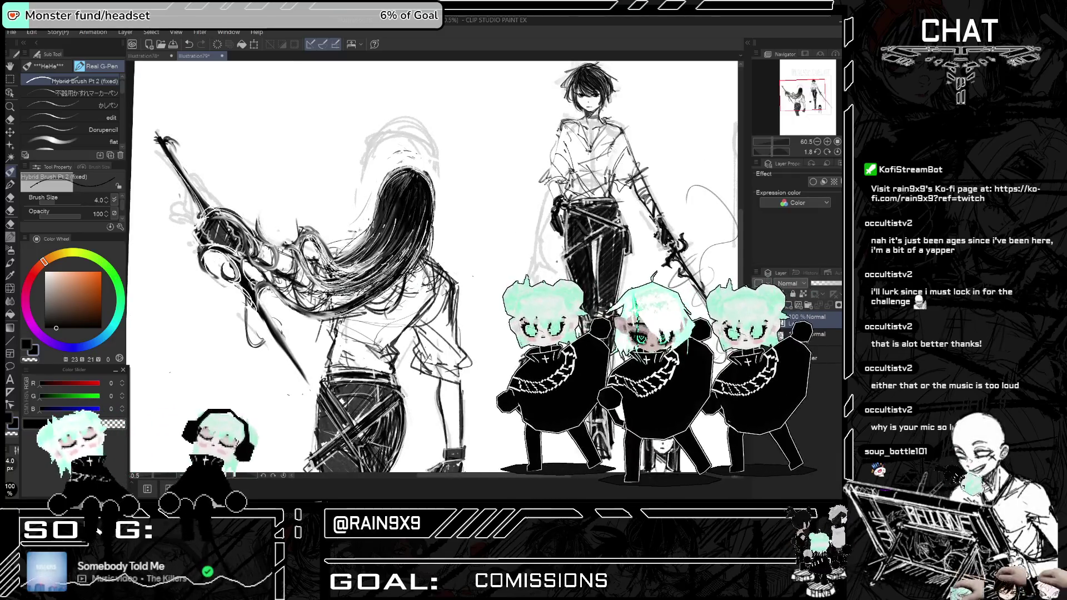
{"action": "key", "text": "h"}
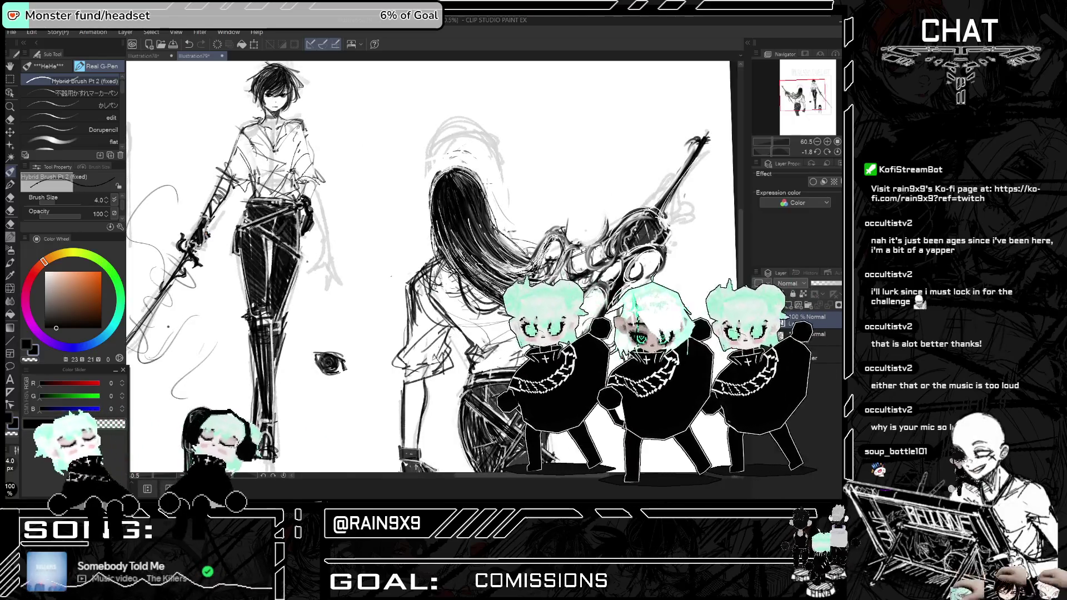
{"action": "scroll", "coordinate": [384, 182], "scroll_direction": "down", "scroll_amount": 5}
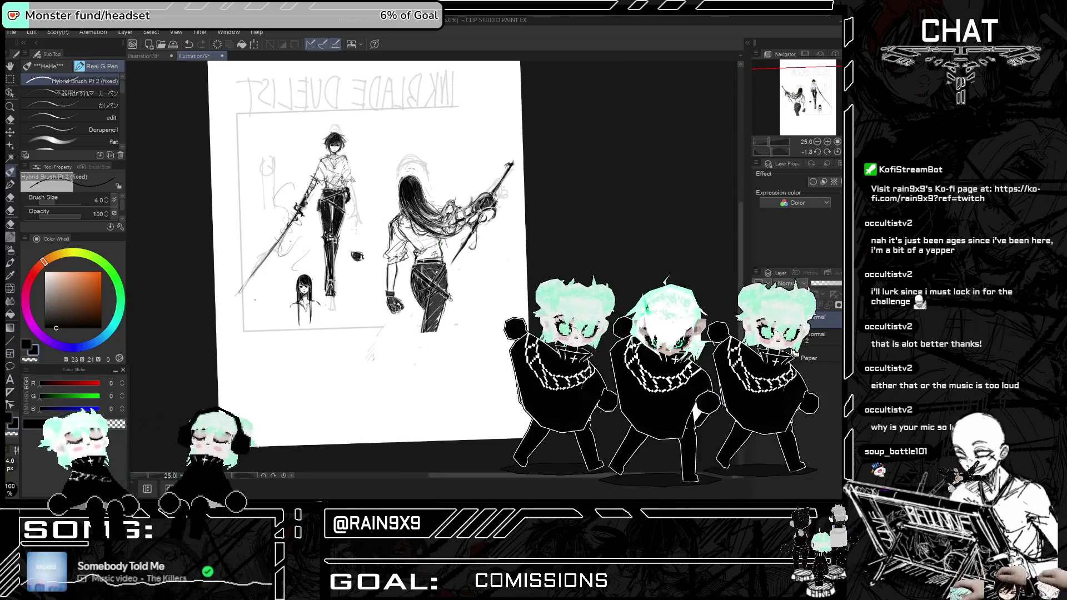
{"action": "scroll", "coordinate": [386, 233], "scroll_direction": "up", "scroll_amount": 3}
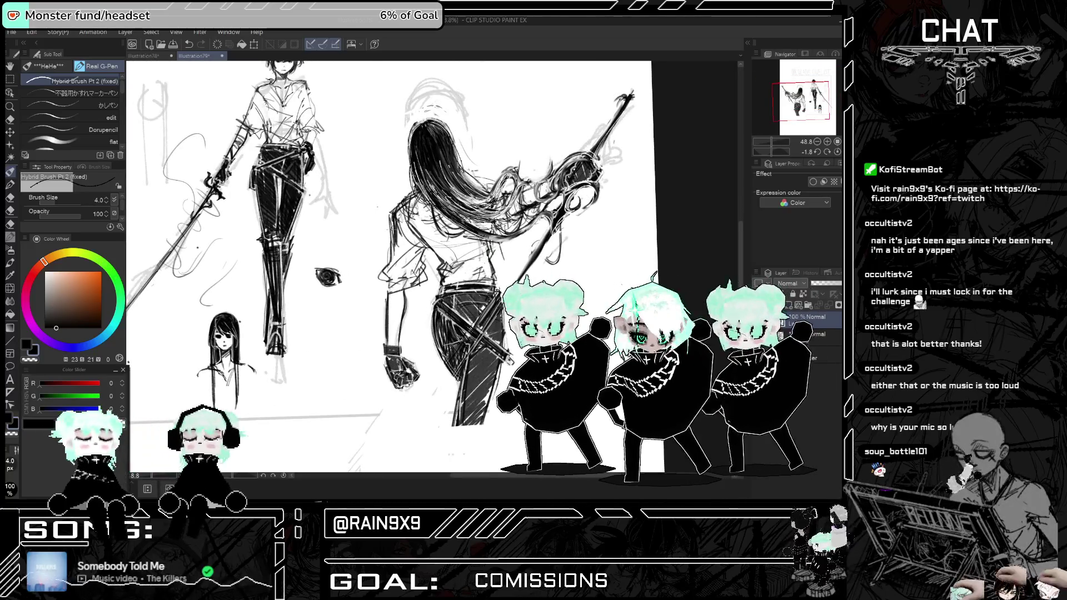
{"action": "key", "text": "e"}
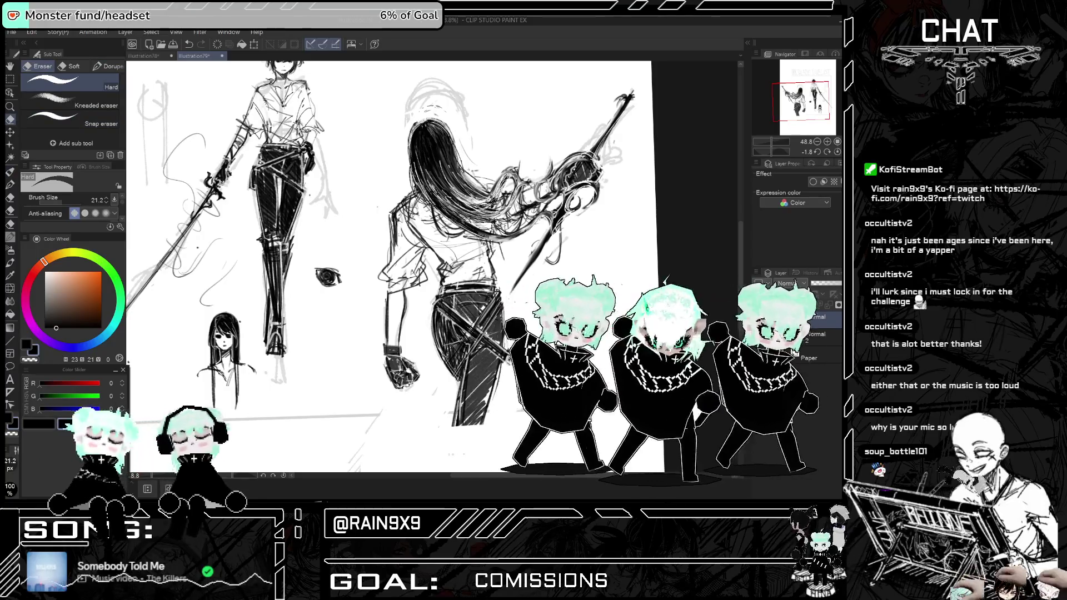
- Erase the stray sketch line beside the shirt
{"action": "left_click_drag", "start_coordinate": [390, 215], "coordinate": [390, 242]}
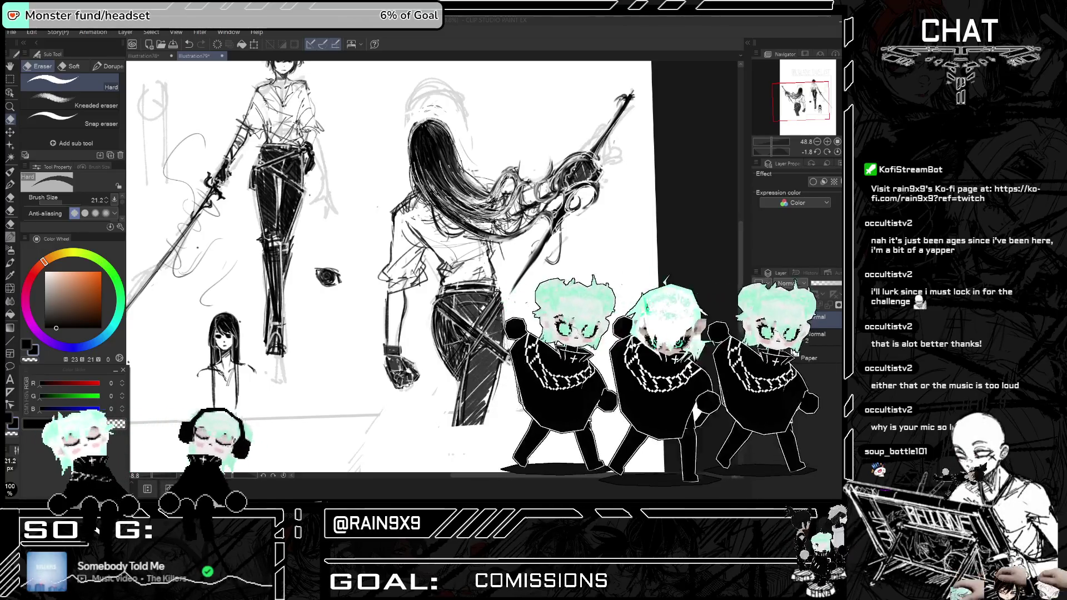
{"action": "scroll", "coordinate": [390, 267], "scroll_direction": "down", "scroll_amount": 2}
{"action": "key", "text": "h"}
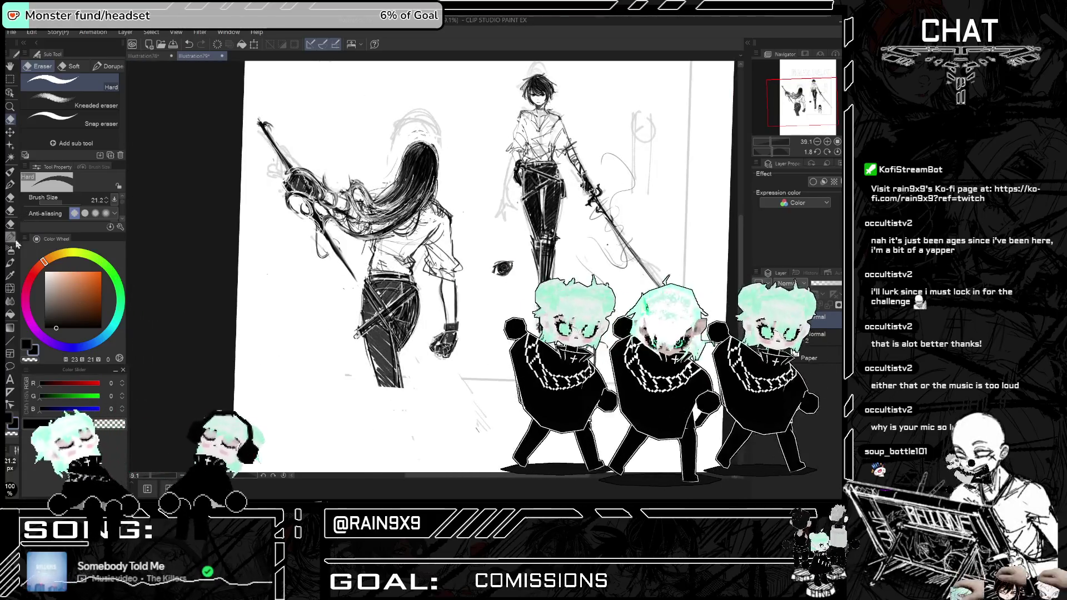
- Return to the pen, adjust the ink shade, and check the composition zoomed out and mirrored
{"action": "left_click", "coordinate": [11, 174]}
{"action": "left_click", "coordinate": [75, 328]}
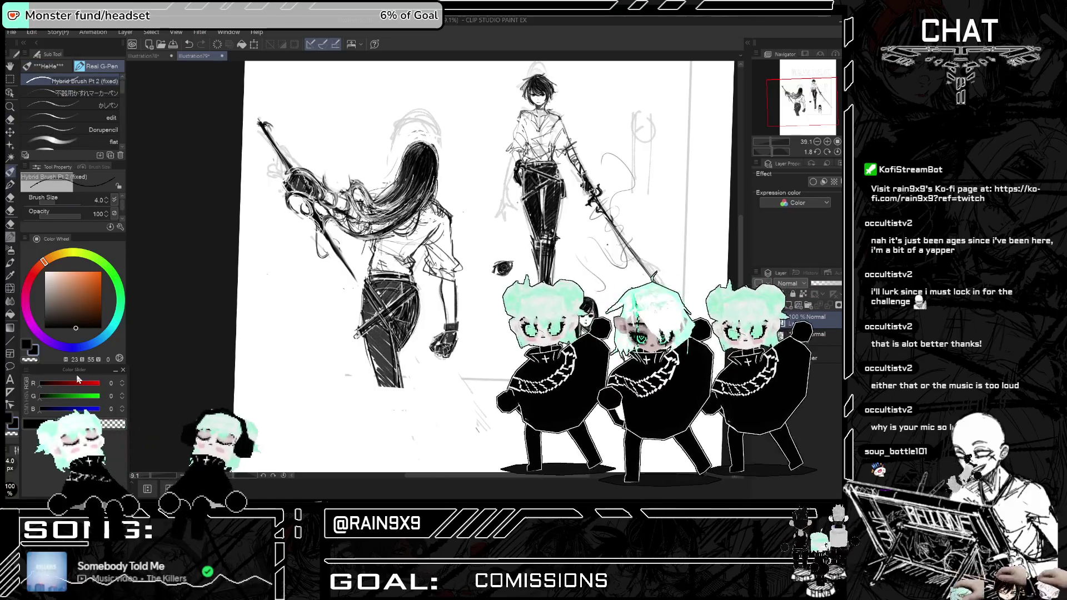
{"action": "key", "text": "h"}
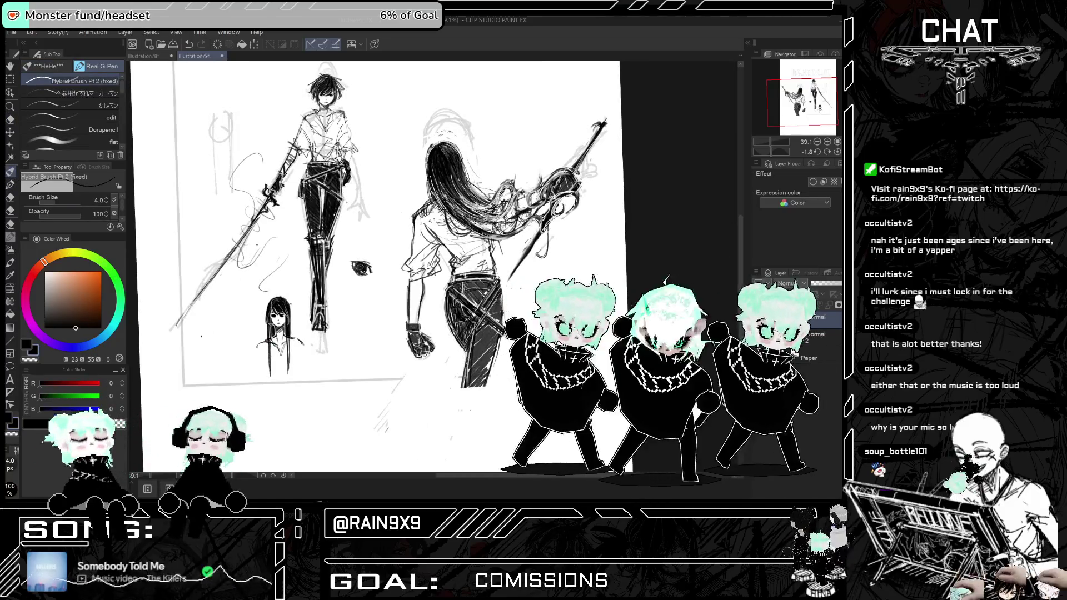
{"action": "key", "text": "ctrl+minus"}
{"action": "key", "text": "ctrl+minus"}
{"action": "key", "text": "h"}
{"action": "key", "text": "h"}
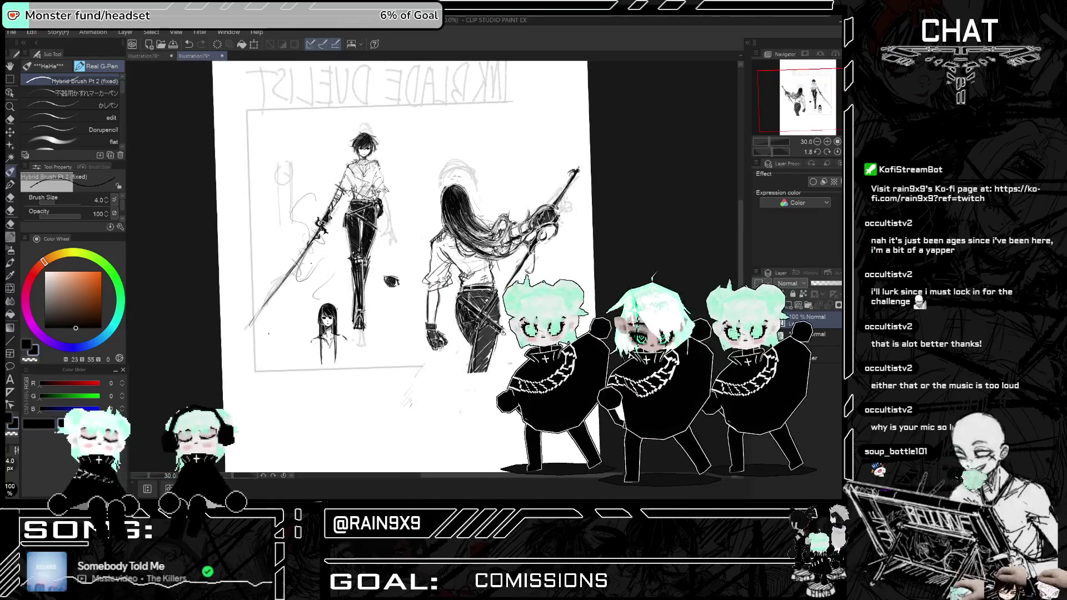
{"action": "scroll", "coordinate": [562, 251], "scroll_direction": "up", "scroll_amount": 4}
{"action": "key", "text": "h"}
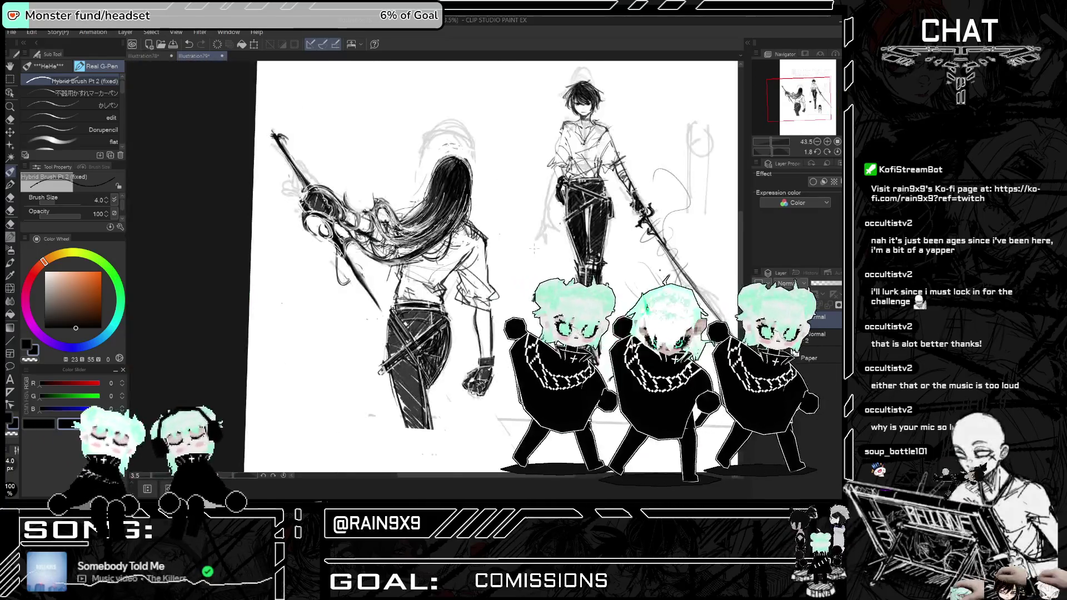
{"action": "key", "text": "h"}
{"action": "key", "text": "h"}
{"action": "key", "text": "ctrl+plus"}
{"action": "key", "text": "ctrl+plus"}
{"action": "key", "text": "h"}
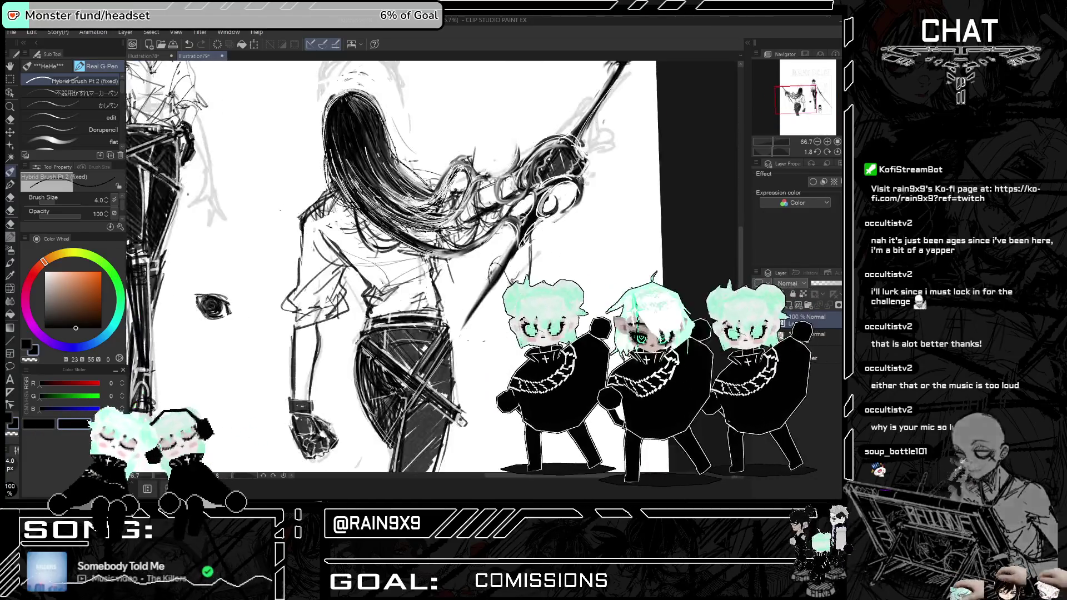
{"action": "key", "text": "ctrl+z"}
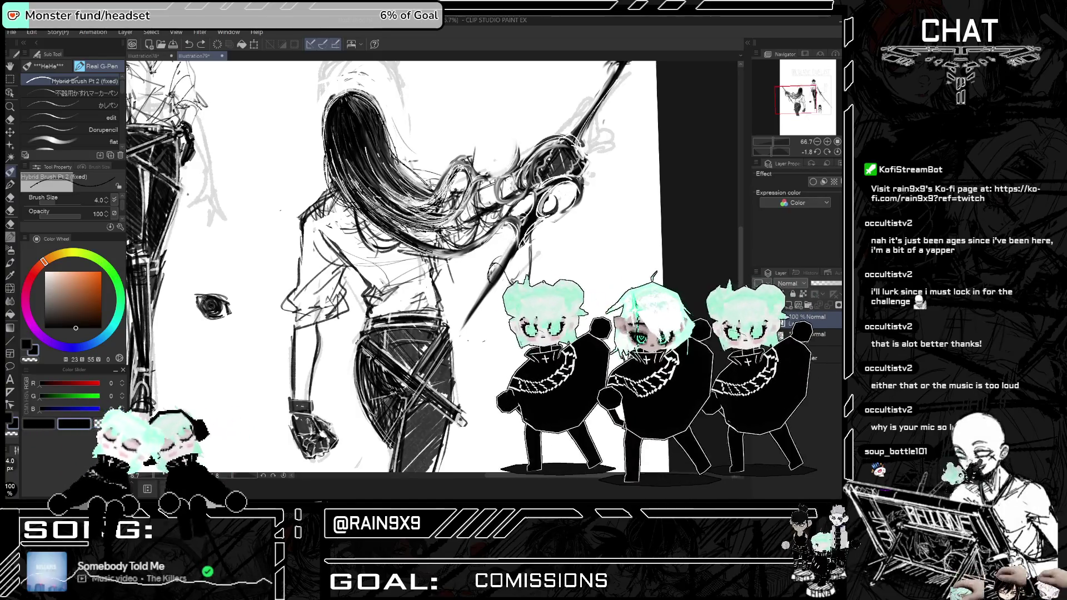
- Ink dark strokes around the sword hilt in mirrored view, then zoom out to the whole page
{"action": "key", "text": "h"}
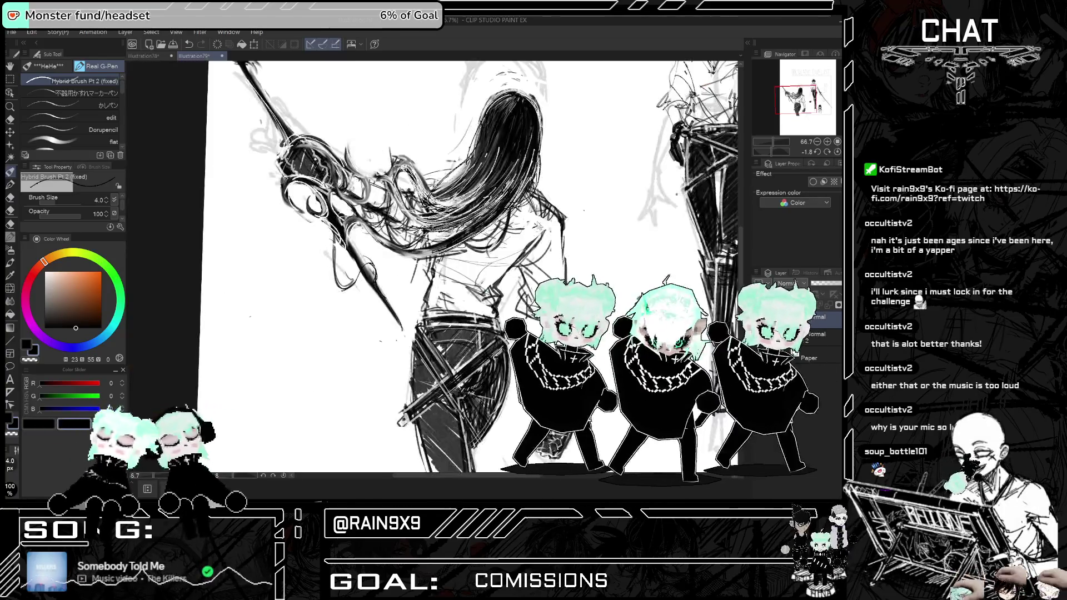
{"action": "left_click_drag", "start_coordinate": [338, 234], "coordinate": [337, 281]}
{"action": "left_click_drag", "start_coordinate": [340, 273], "coordinate": [360, 285]}
{"action": "key", "text": "h"}
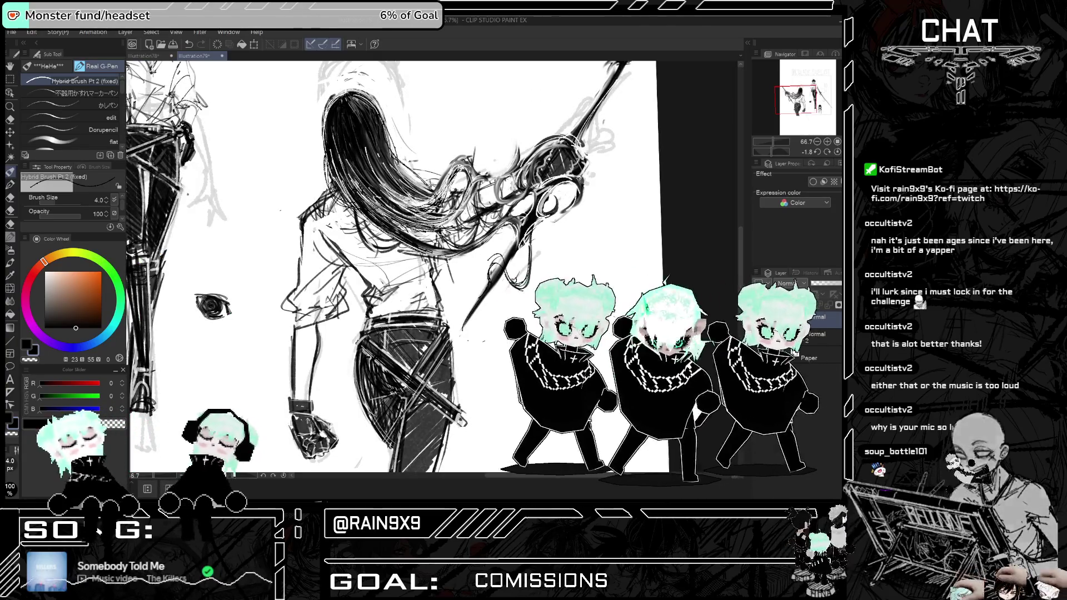
{"action": "key", "text": "h"}
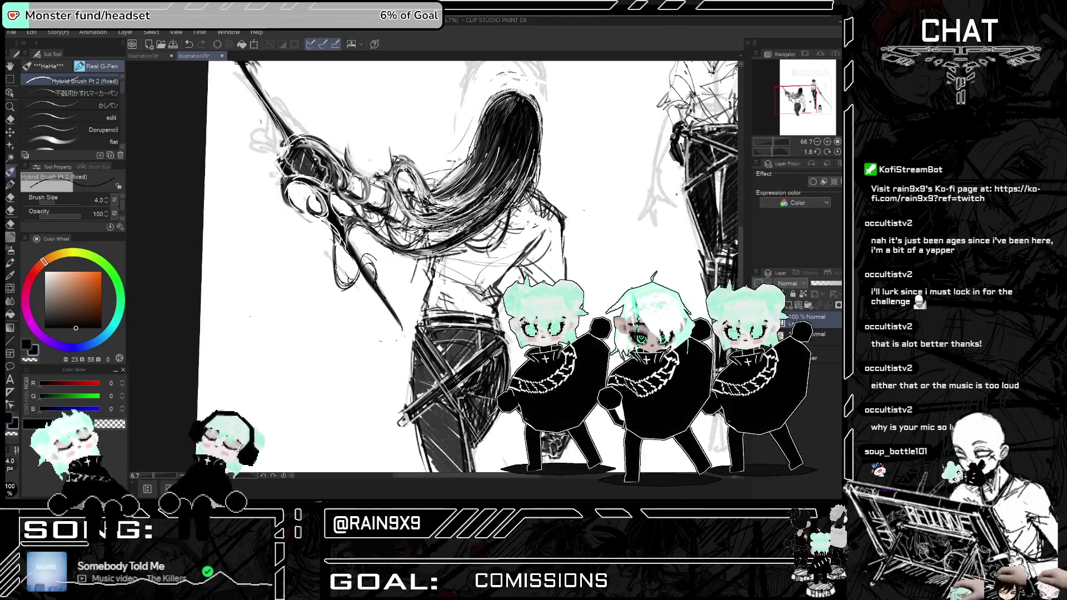
{"action": "key", "text": "h"}
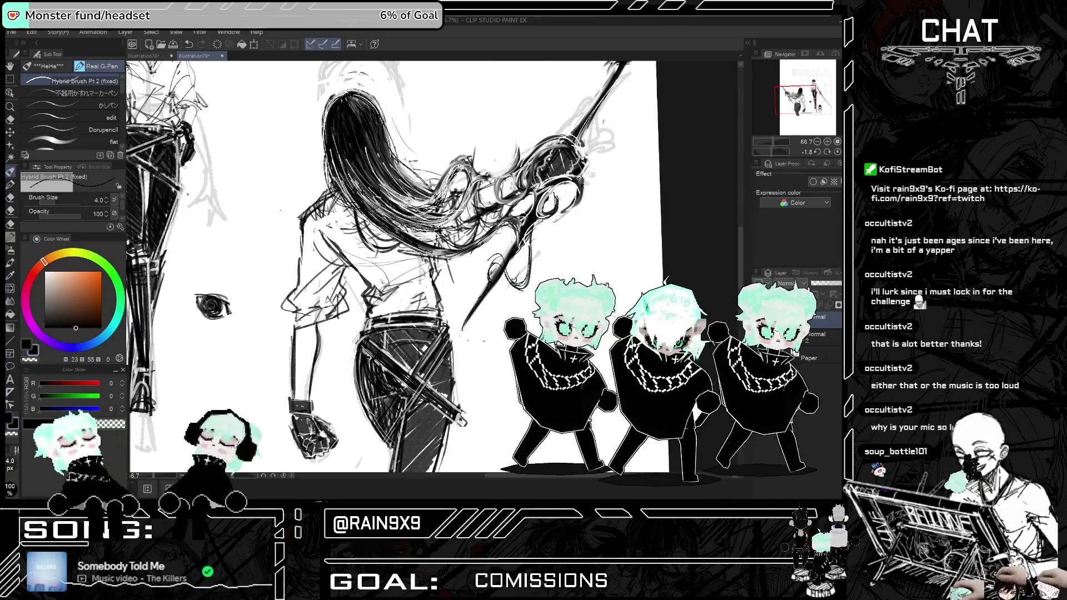
{"action": "key", "text": "ctrl+minus"}
{"action": "key", "text": "ctrl+minus"}
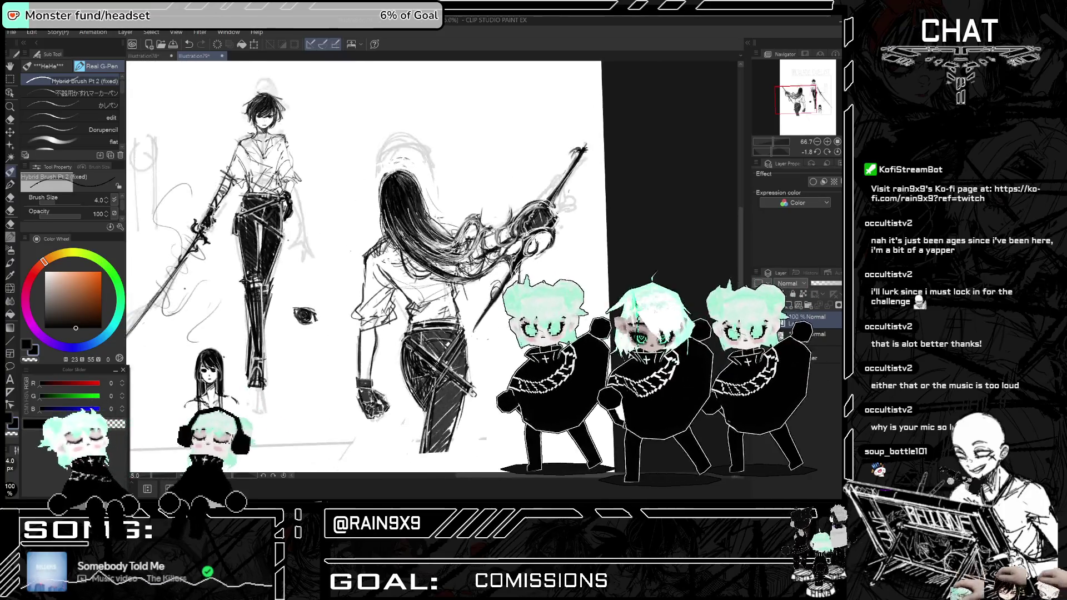
{"action": "key", "text": "h"}
{"action": "key", "text": "h"}
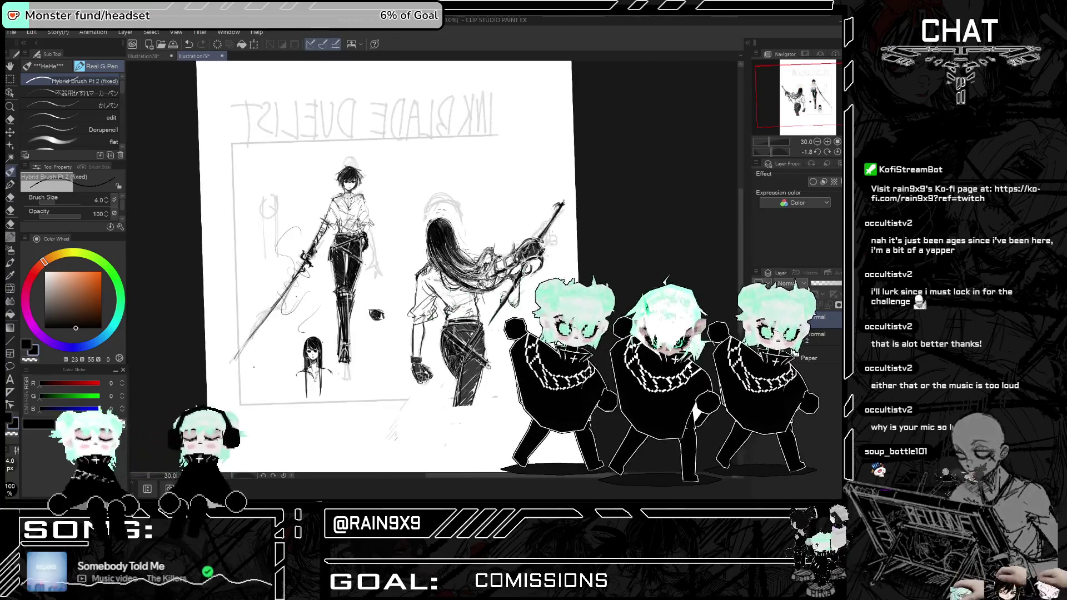
- Fit the page to a working size and mirror the view several times to check the drawing
{"action": "key", "text": "ctrl+0"}
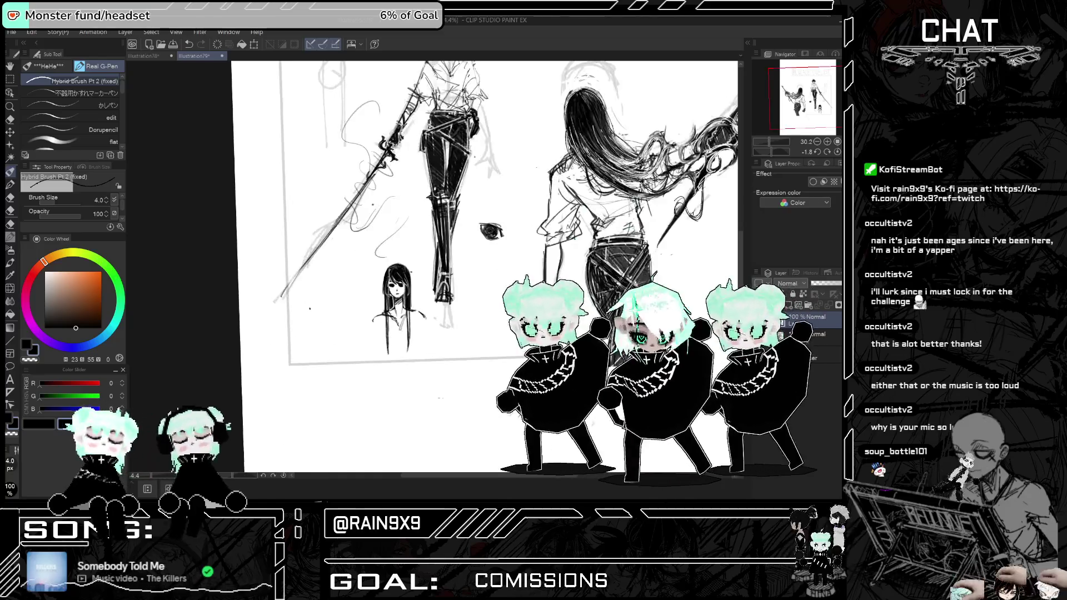
{"action": "key", "text": "h"}
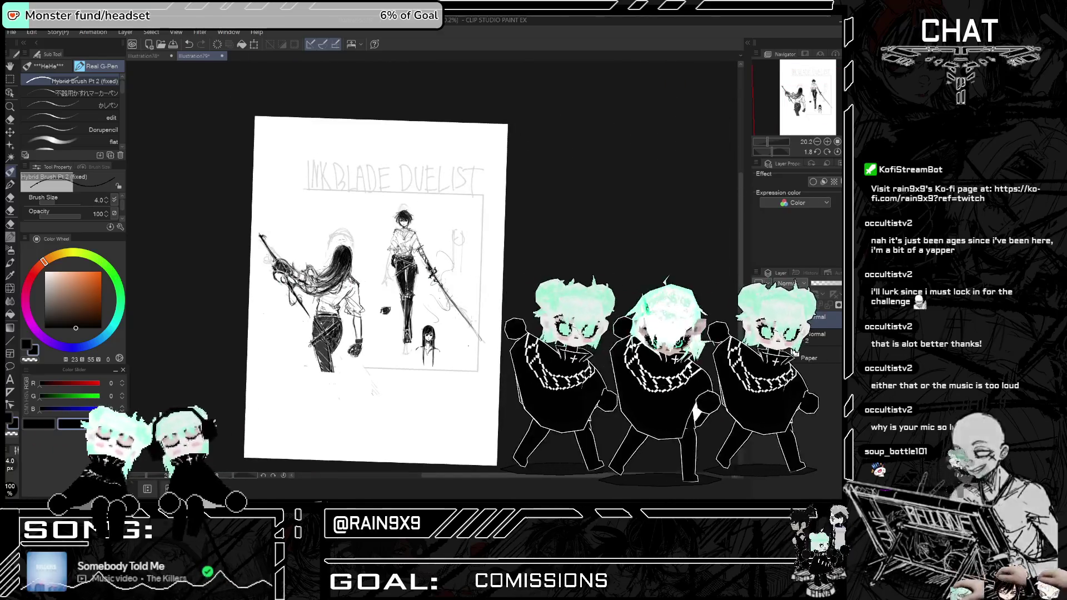
{"action": "key", "text": "e"}
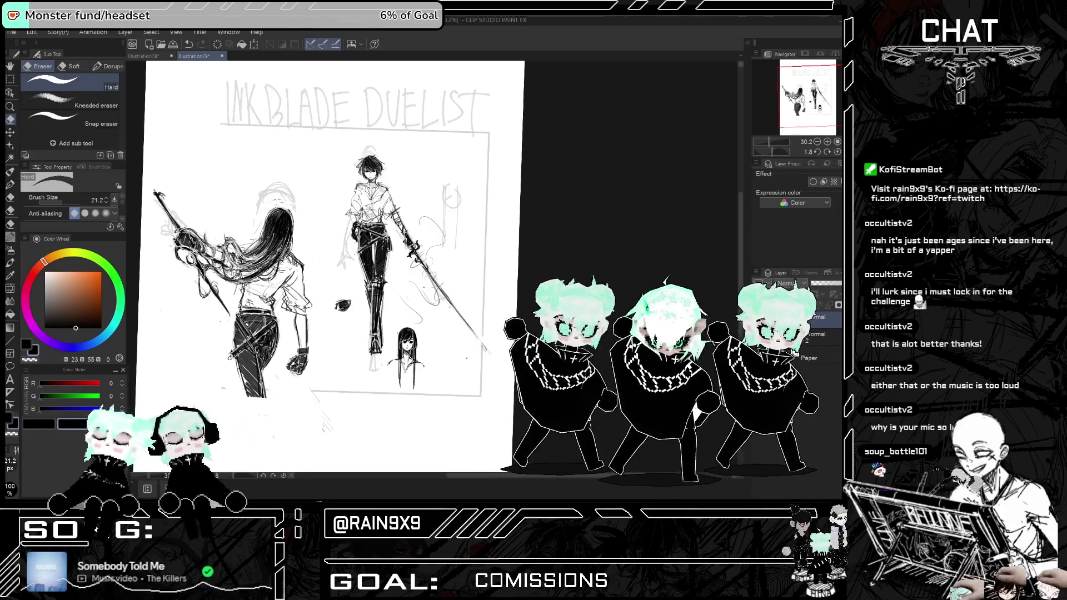
{"action": "key", "text": "h"}
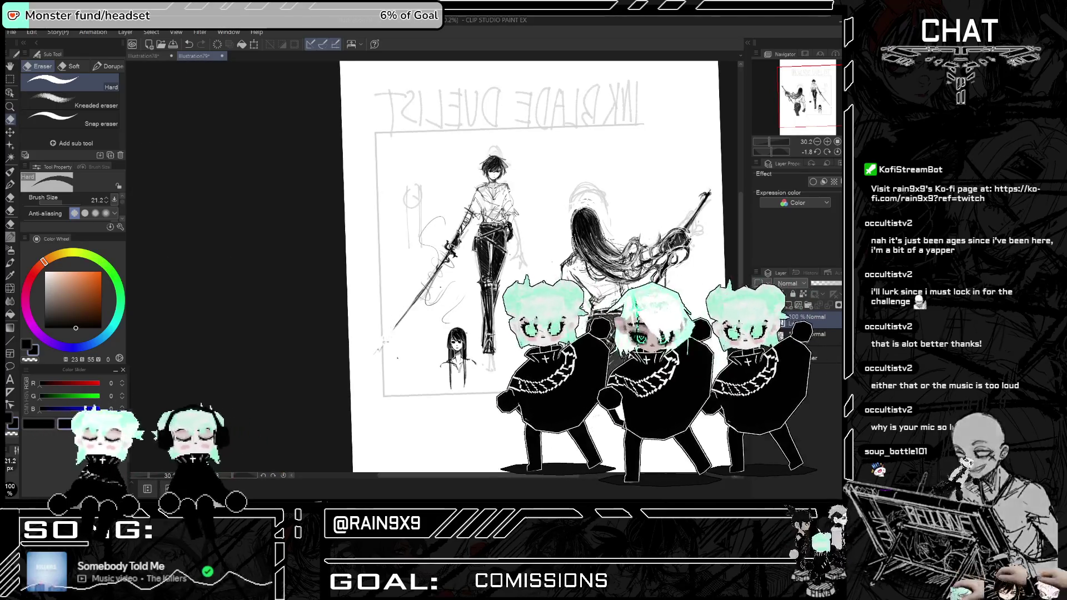
{"action": "key", "text": "h"}
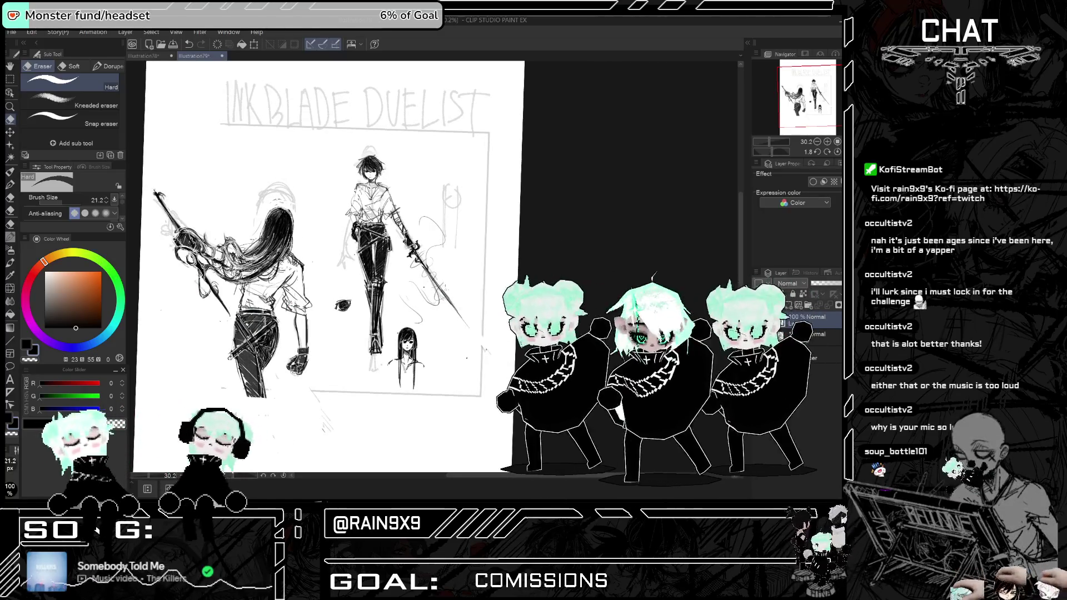
{"action": "key", "text": "h"}
{"action": "key", "text": "h"}
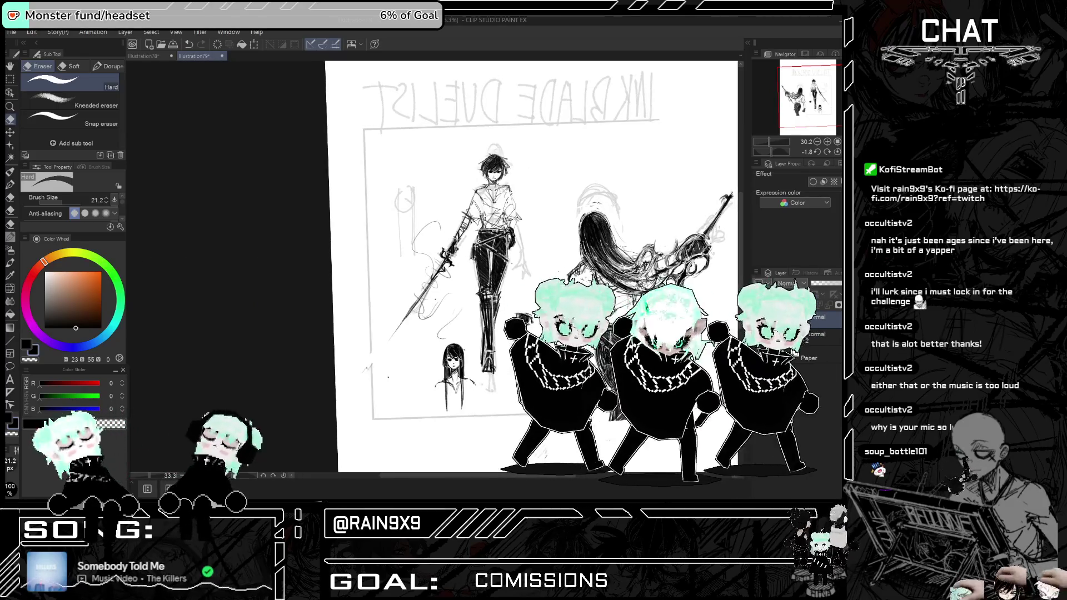
{"action": "scroll", "coordinate": [519, 151], "scroll_direction": "up", "scroll_amount": 3}
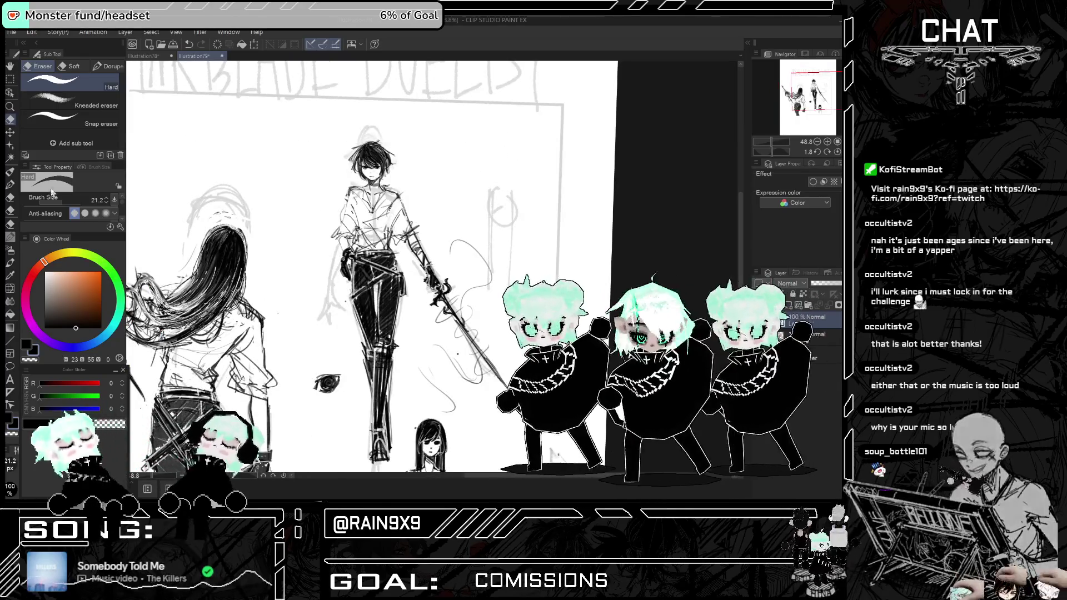
- With the G-Pen, add dark strokes to the long-haired woman's shirt
{"action": "key", "text": "p"}
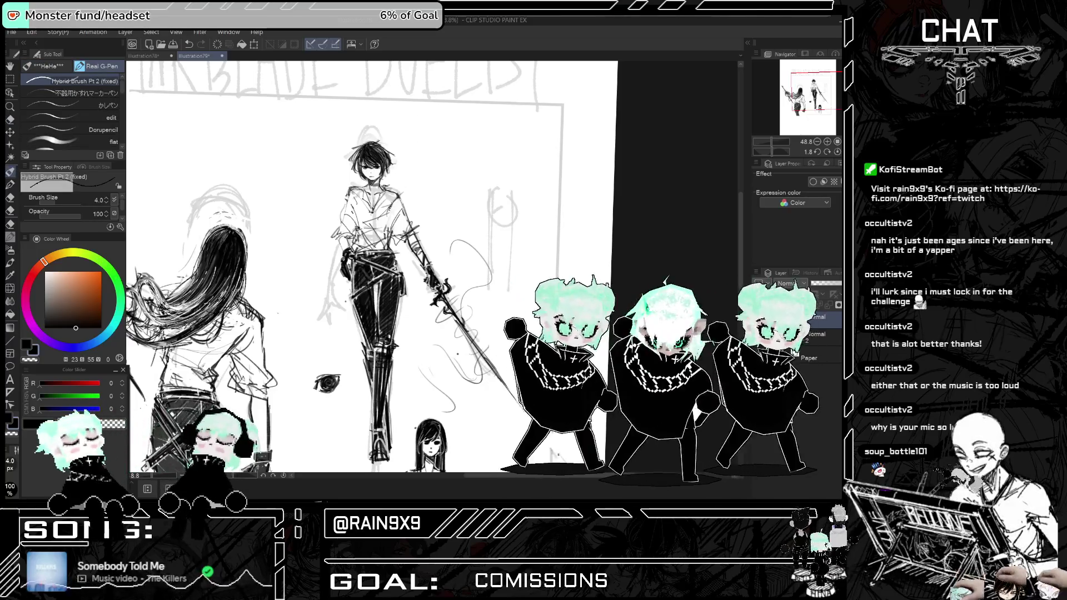
{"action": "scroll", "coordinate": [389, 216], "scroll_direction": "down", "scroll_amount": 2}
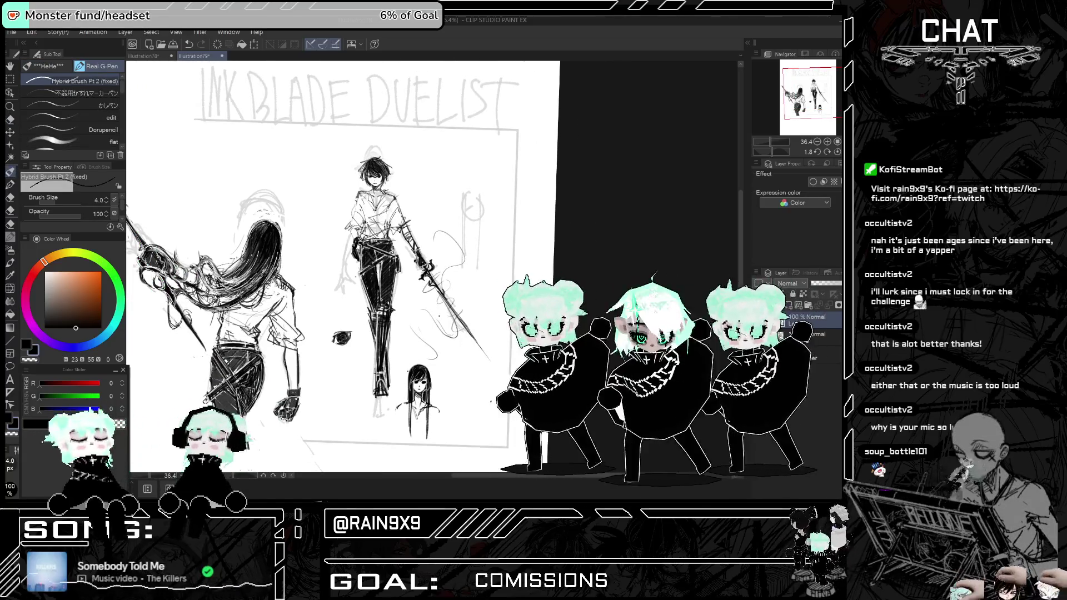
{"action": "key", "text": "h"}
{"action": "key", "text": "h"}
{"action": "key", "text": "h"}
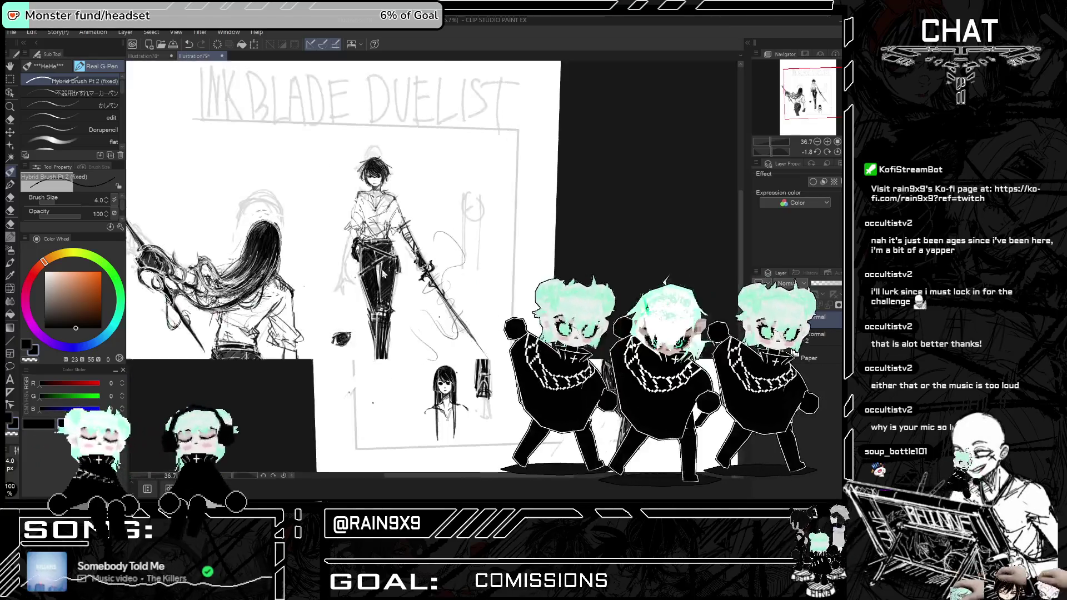
{"action": "key", "text": "h"}
{"action": "scroll", "coordinate": [382, 273], "scroll_direction": "down", "scroll_amount": 5}
{"action": "scroll", "coordinate": [258, 275], "scroll_direction": "up", "scroll_amount": 5}
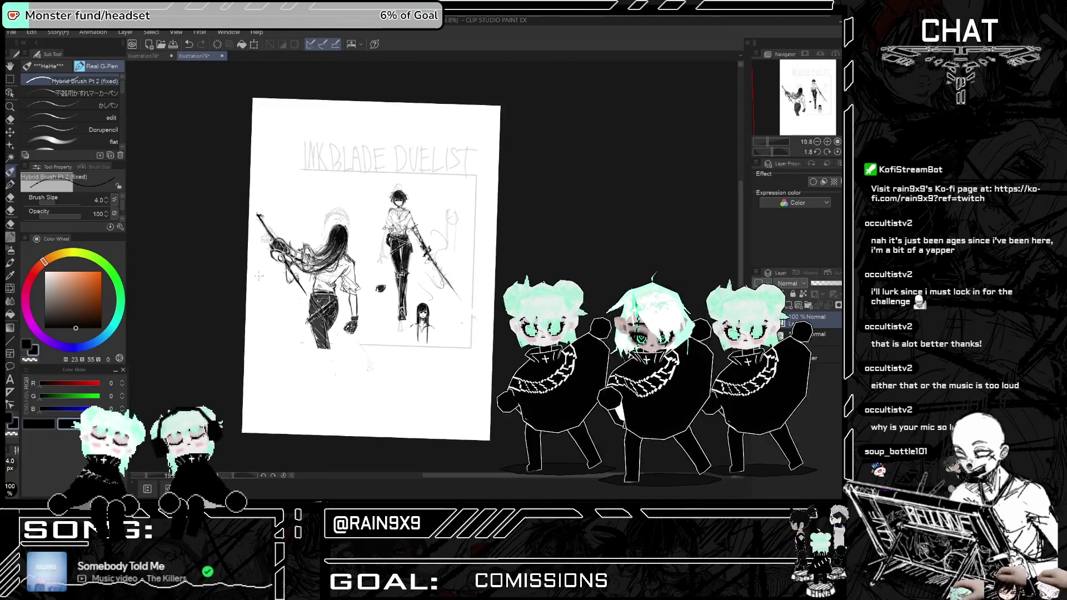
{"action": "key", "text": "h"}
{"action": "scroll", "coordinate": [560, 350], "scroll_direction": "up", "scroll_amount": 2}
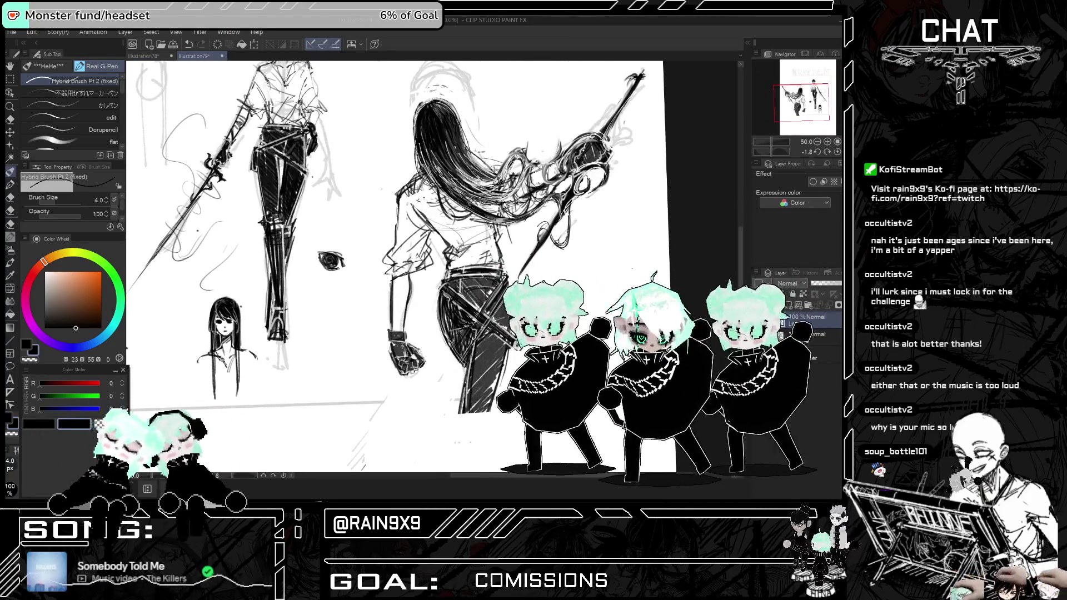
{"action": "key", "text": "h"}
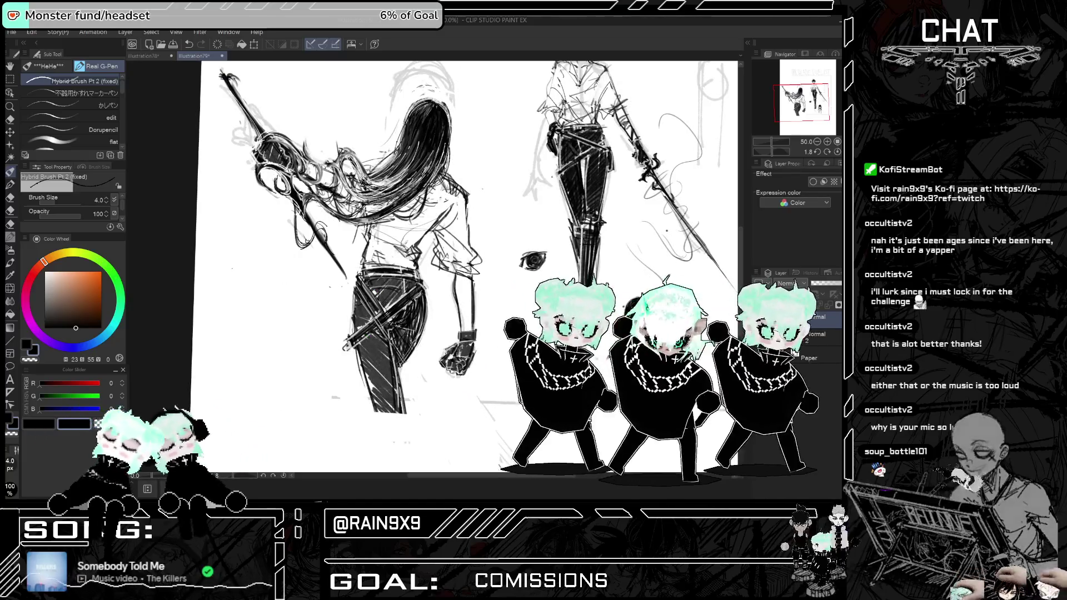
{"action": "scroll", "coordinate": [467, 267], "scroll_direction": "down", "scroll_amount": 2}
{"action": "key", "text": "h"}
{"action": "scroll", "coordinate": [501, 317], "scroll_direction": "up", "scroll_amount": 2}
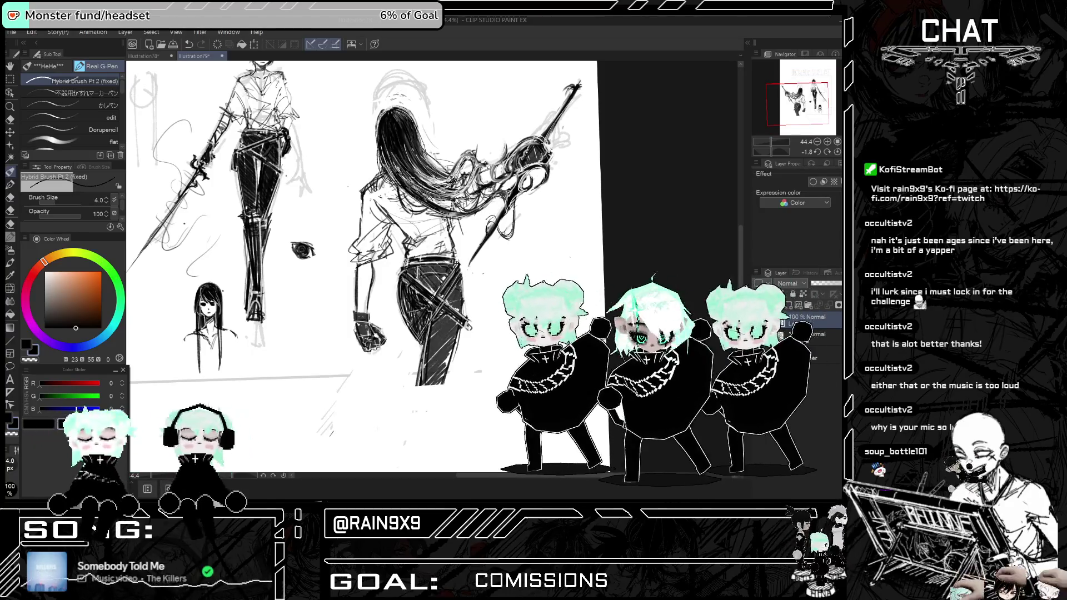
{"action": "mouse_move", "coordinate": [424, 264]}
{"action": "left_mouse_down"}
{"action": "mouse_move", "coordinate": [425, 283]}
{"action": "mouse_move", "coordinate": [425, 266]}
{"action": "left_mouse_up"}
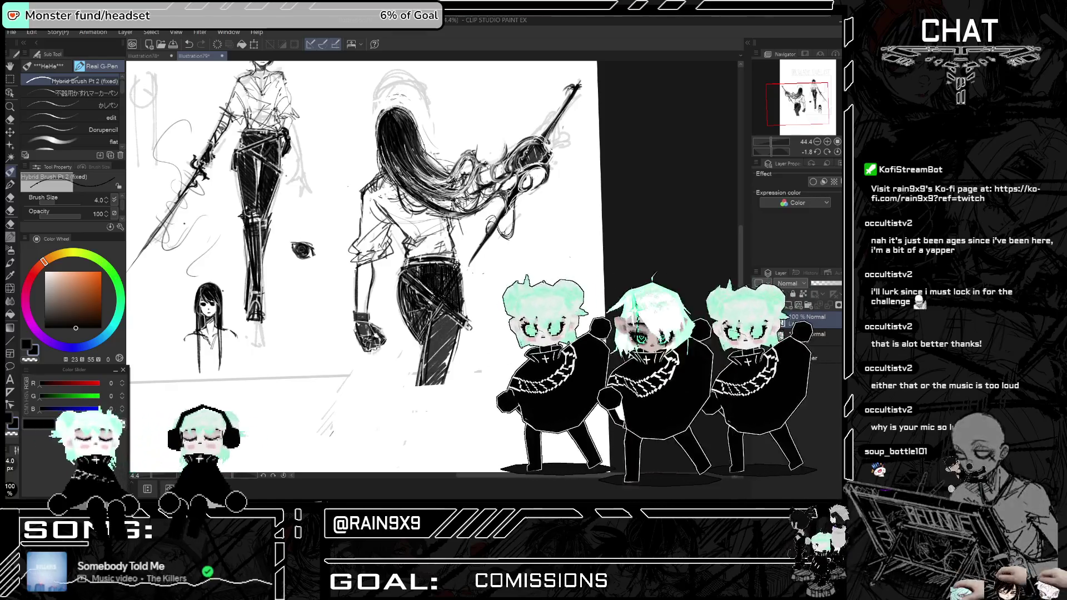
{"action": "scroll", "coordinate": [561, 189], "scroll_direction": "down", "scroll_amount": 2}
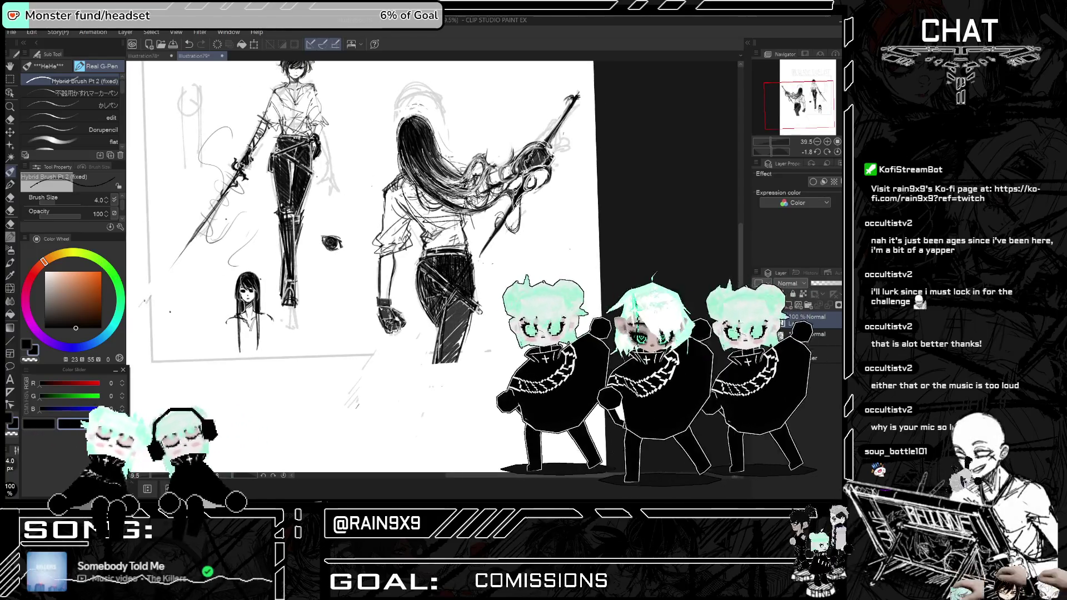
- Erase stray strokes around her shoulder and arm with the Hard eraser, then return to the pen
{"action": "key", "text": "h"}
{"action": "key", "text": "h"}
{"action": "key", "text": "e"}
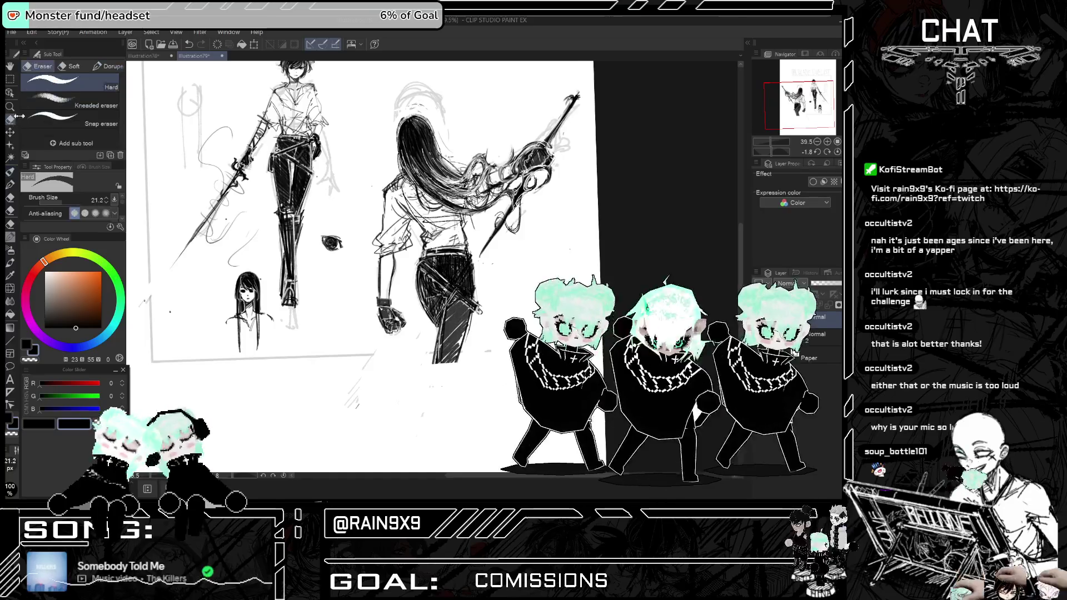
{"action": "key", "text": "h"}
{"action": "left_click_drag", "start_coordinate": [479, 185], "coordinate": [481, 227]}
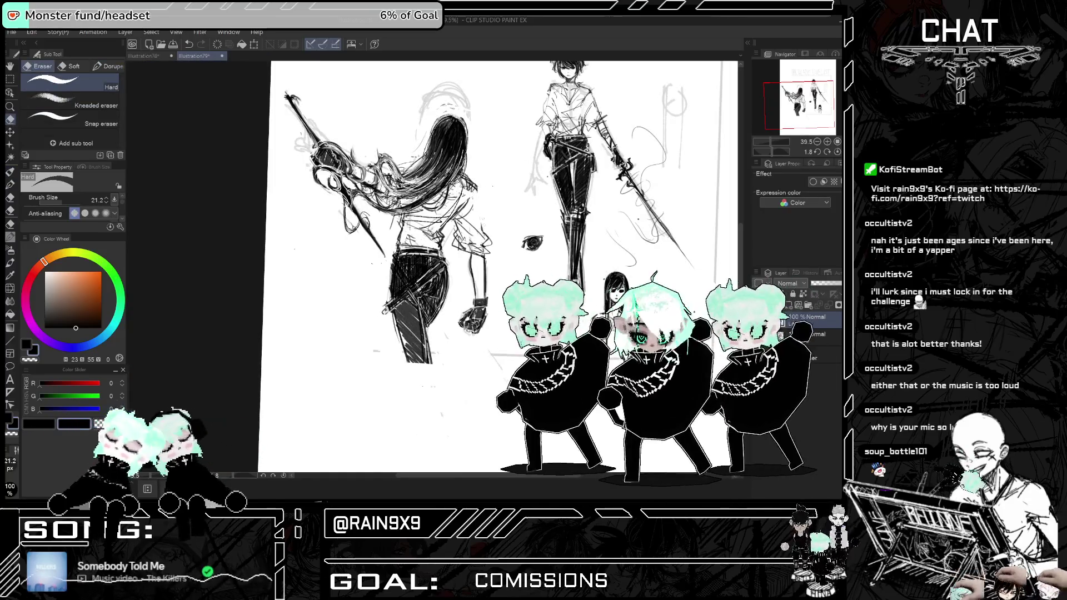
{"action": "key", "text": "p"}
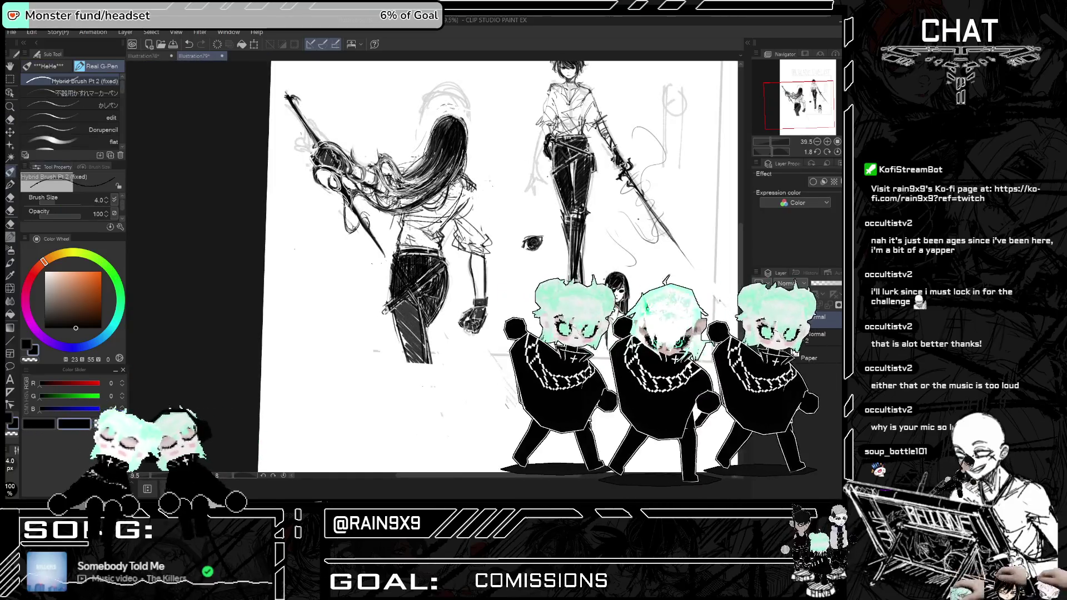
- Compare the sketch mirrored and unmirrored repeatedly, ending with the whole page in view
{"action": "key", "text": "h"}
{"action": "key", "text": "h"}
{"action": "key", "text": "h"}
{"action": "key", "text": "h"}
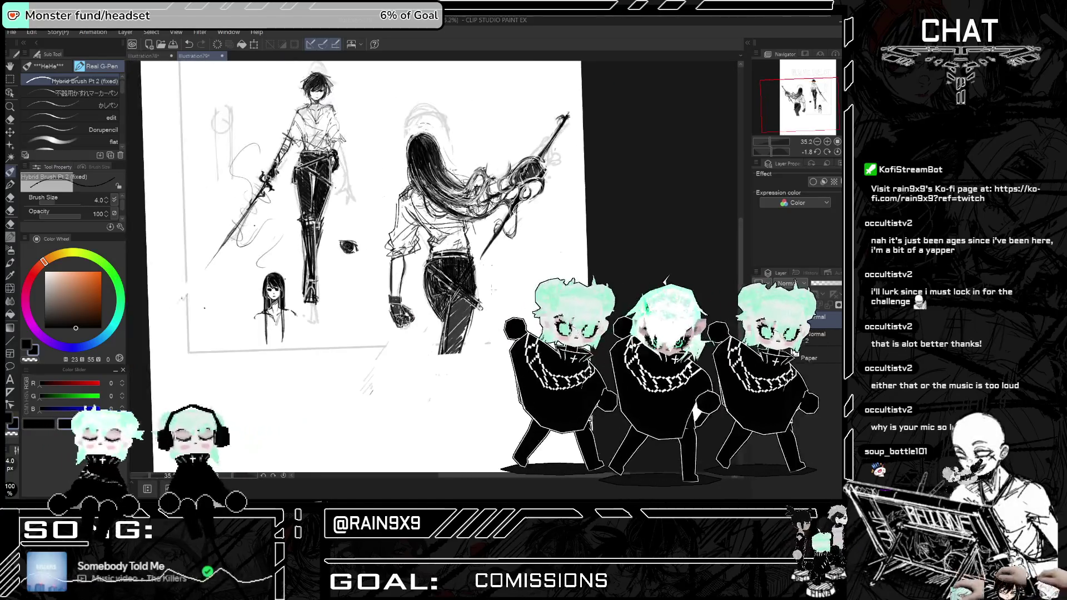
{"action": "scroll", "coordinate": [491, 271], "scroll_direction": "down", "scroll_amount": 2}
{"action": "scroll", "coordinate": [441, 199], "scroll_direction": "up", "scroll_amount": 2}
{"action": "scroll", "coordinate": [441, 199], "scroll_direction": "up", "scroll_amount": 3}
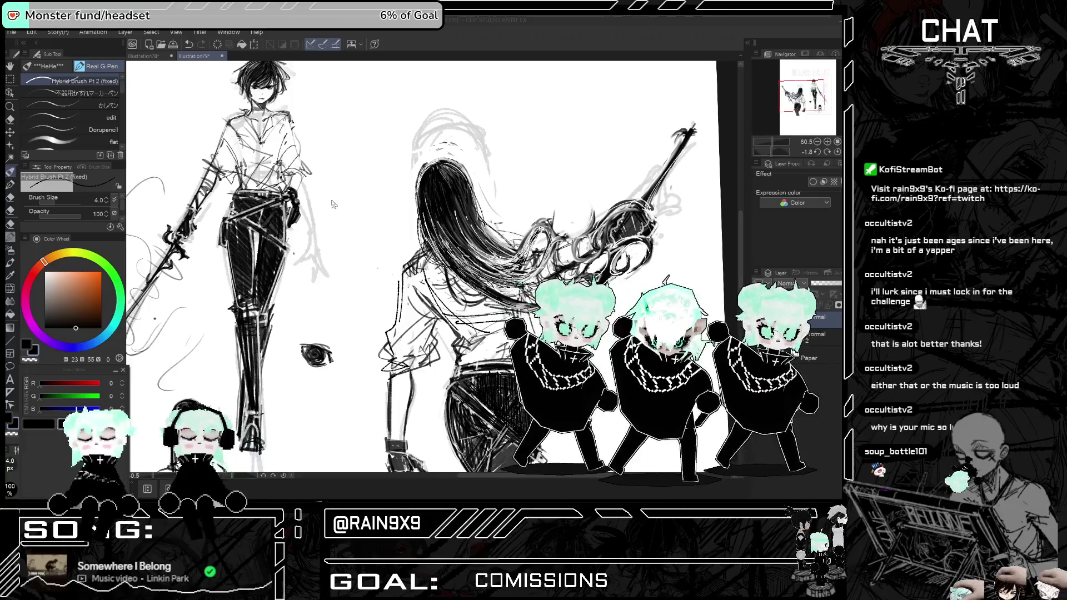
{"action": "scroll", "coordinate": [324, 226], "scroll_direction": "down", "scroll_amount": 2}
{"action": "scroll", "coordinate": [324, 226], "scroll_direction": "down", "scroll_amount": 2}
{"action": "key", "text": "h"}
{"action": "key", "text": "h"}
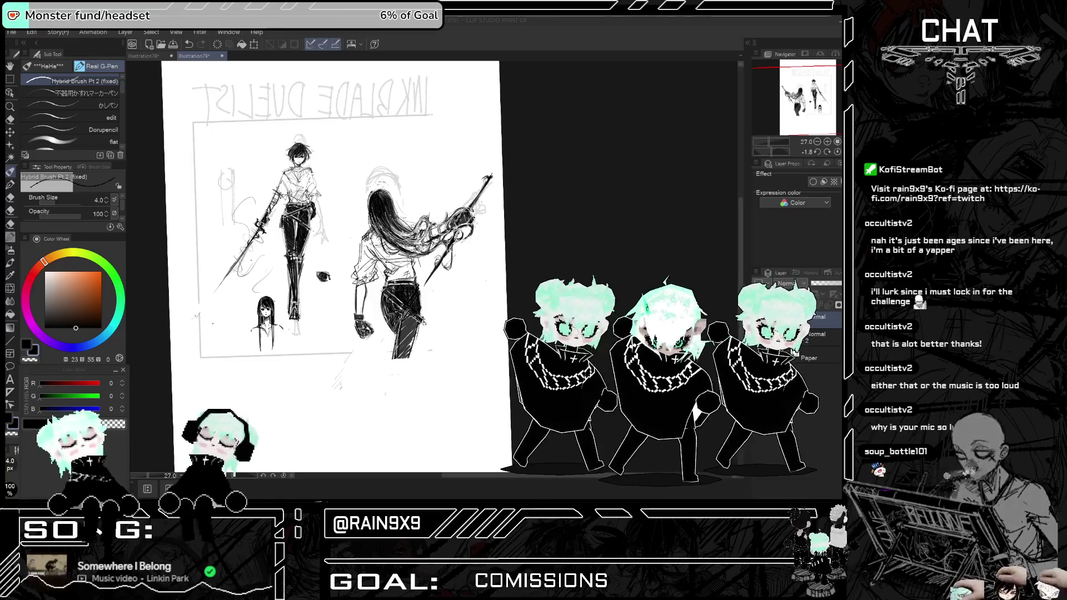
{"action": "scroll", "coordinate": [510, 213], "scroll_direction": "up", "scroll_amount": 2}
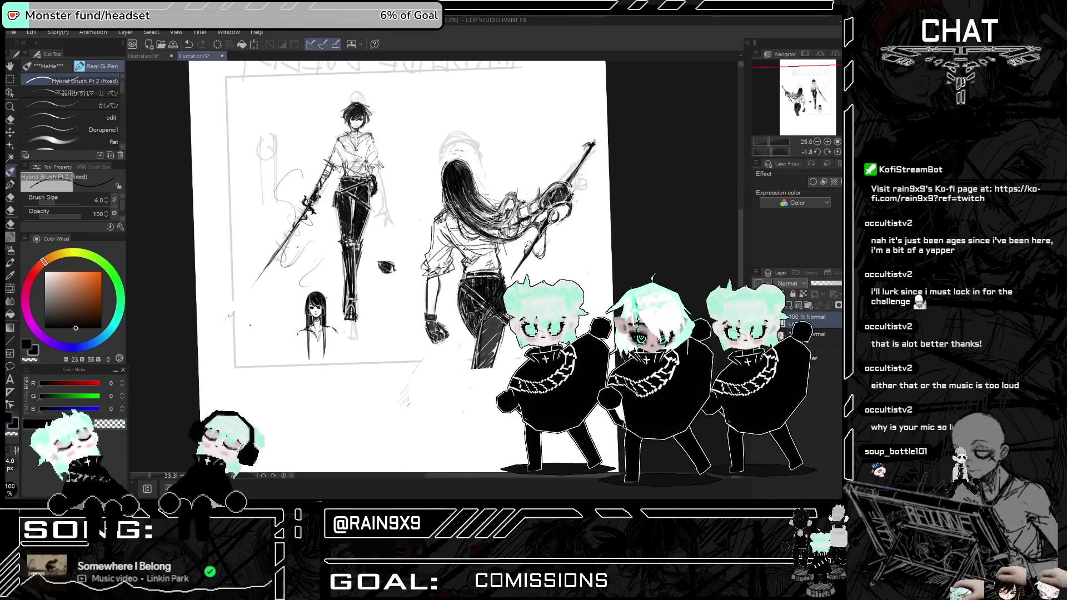
{"action": "scroll", "coordinate": [412, 195], "scroll_direction": "down", "scroll_amount": 1}
{"action": "scroll", "coordinate": [413, 195], "scroll_direction": "up", "scroll_amount": 1}
{"action": "key", "text": "h"}
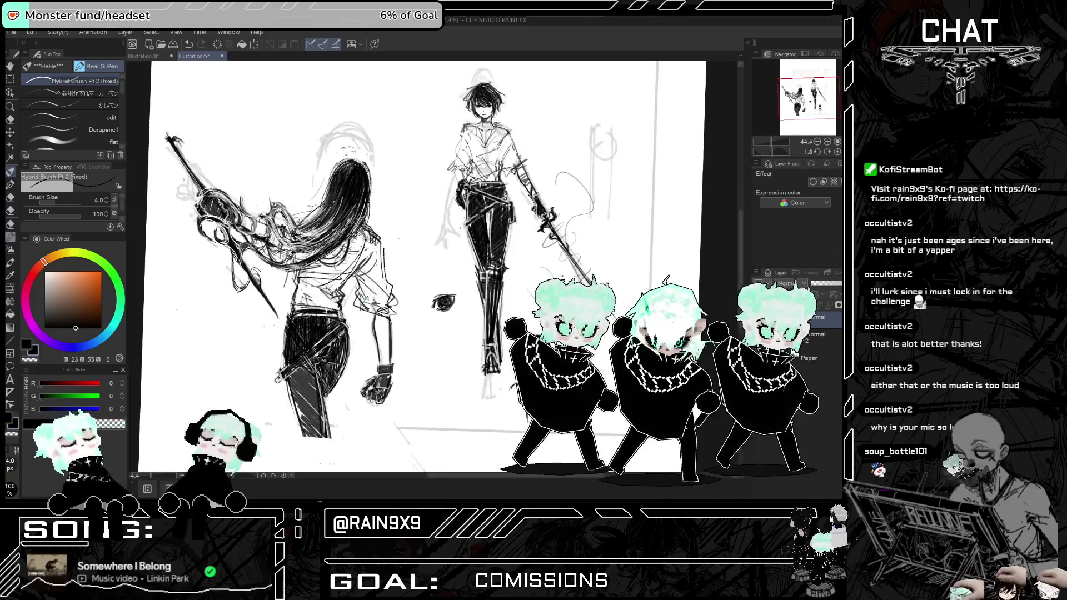
{"action": "scroll", "coordinate": [413, 194], "scroll_direction": "up", "scroll_amount": 1}
{"action": "scroll", "coordinate": [413, 194], "scroll_direction": "up", "scroll_amount": 1}
{"action": "scroll", "coordinate": [445, 222], "scroll_direction": "down", "scroll_amount": 1}
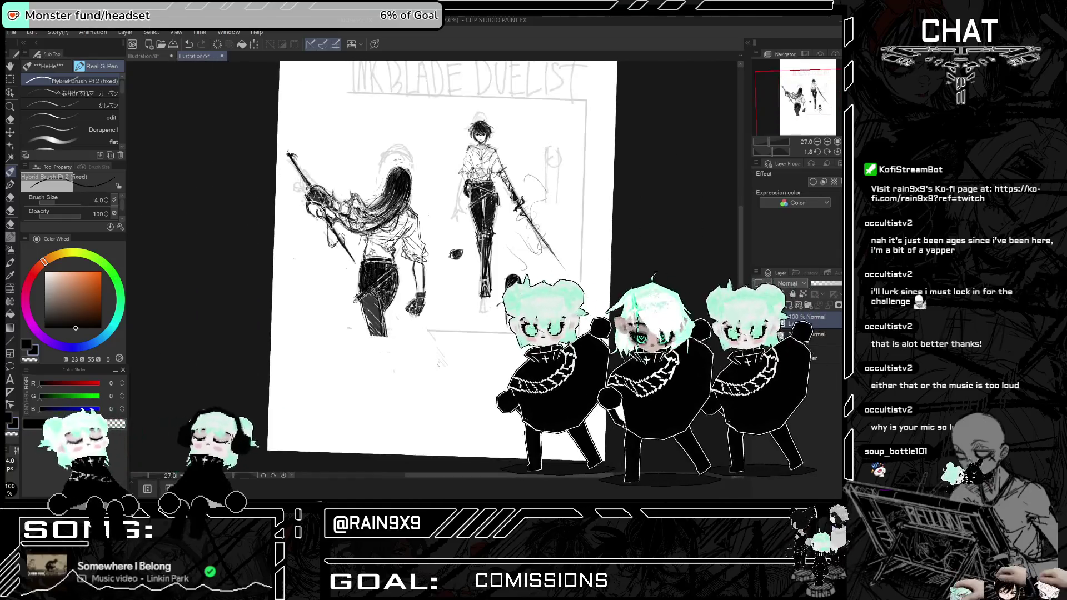
{"action": "scroll", "coordinate": [522, 266], "scroll_direction": "up", "scroll_amount": 1}
{"action": "scroll", "coordinate": [522, 266], "scroll_direction": "up", "scroll_amount": 1}
{"action": "key", "text": "h"}
{"action": "scroll", "coordinate": [500, 270], "scroll_direction": "down", "scroll_amount": 3}
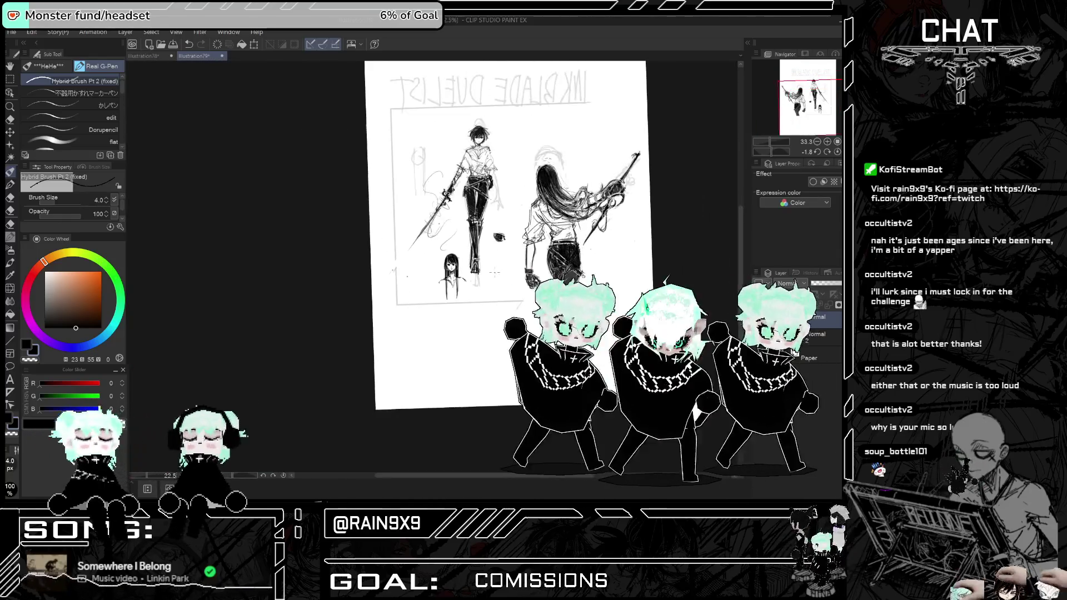
{"action": "scroll", "coordinate": [668, 224], "scroll_direction": "up", "scroll_amount": 4}
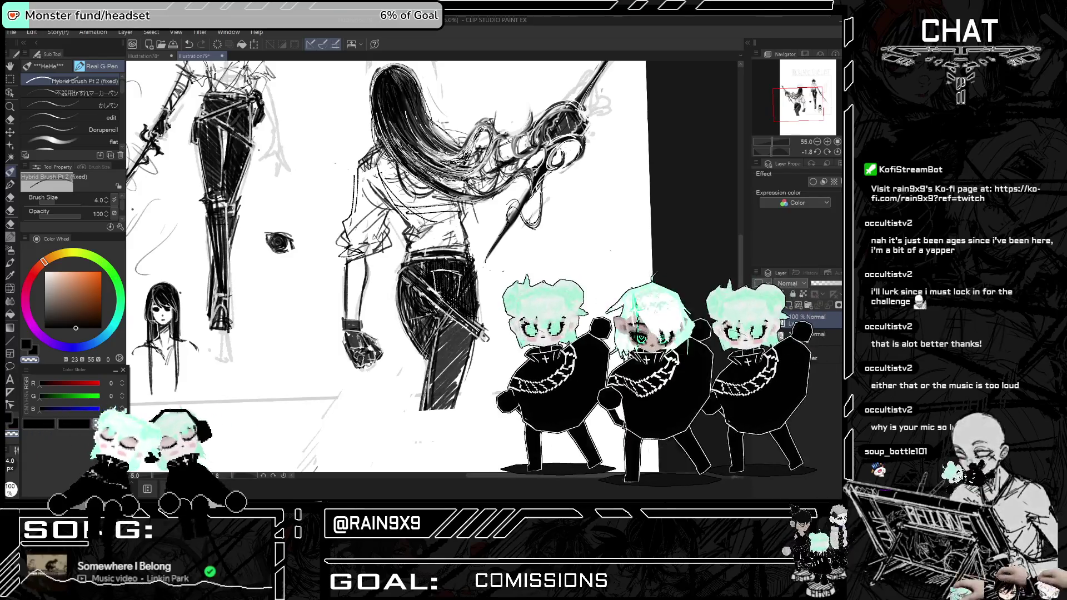
{"action": "scroll", "coordinate": [499, 298], "scroll_direction": "down", "scroll_amount": 1}
{"action": "key", "text": "h"}
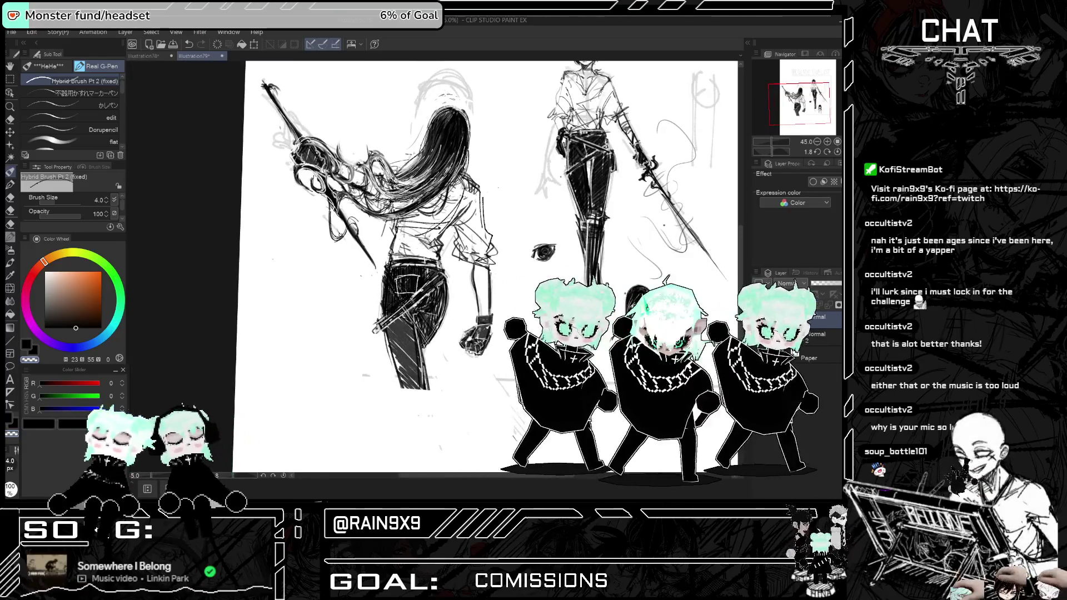
{"action": "key", "text": "h"}
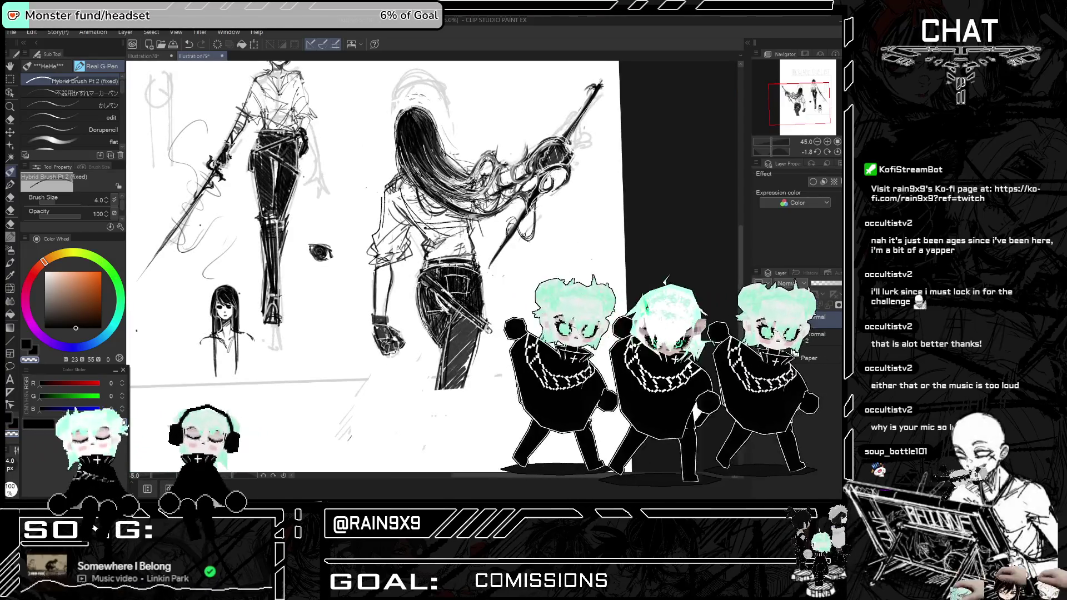
{"action": "key", "text": "h"}
{"action": "key", "text": "h"}
{"action": "key", "text": "ctrl+minus"}
{"action": "key", "text": "ctrl+minus"}
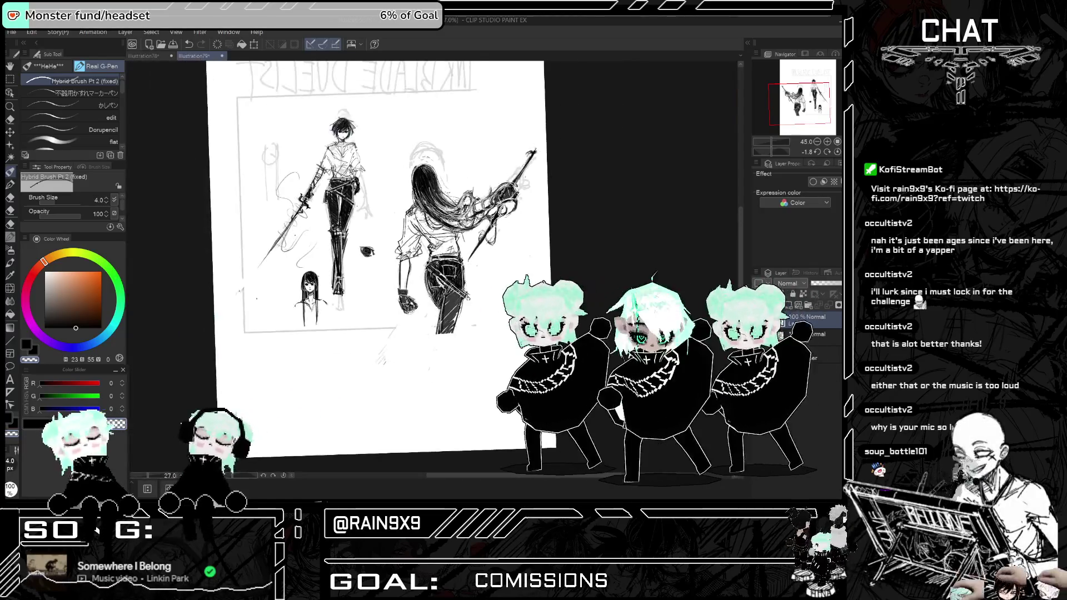
{"action": "key", "text": "h"}
{"action": "scroll", "coordinate": [372, 103], "scroll_direction": "up", "scroll_amount": 3}
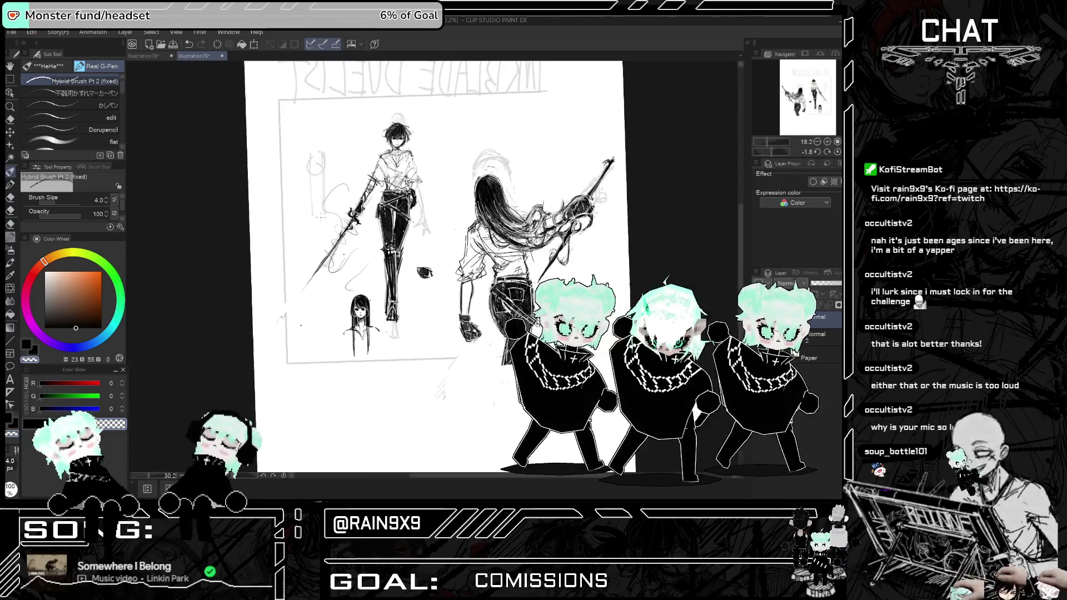
{"action": "key", "text": "h"}
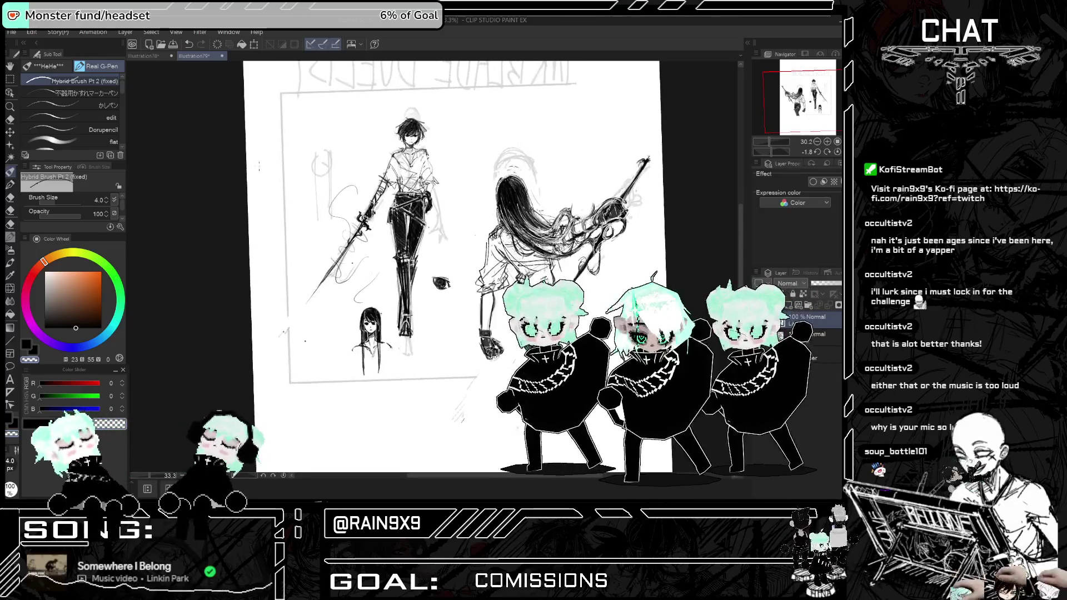
{"action": "scroll", "coordinate": [290, 146], "scroll_direction": "up", "scroll_amount": 2}
{"action": "left_click", "coordinate": [61, 328]}
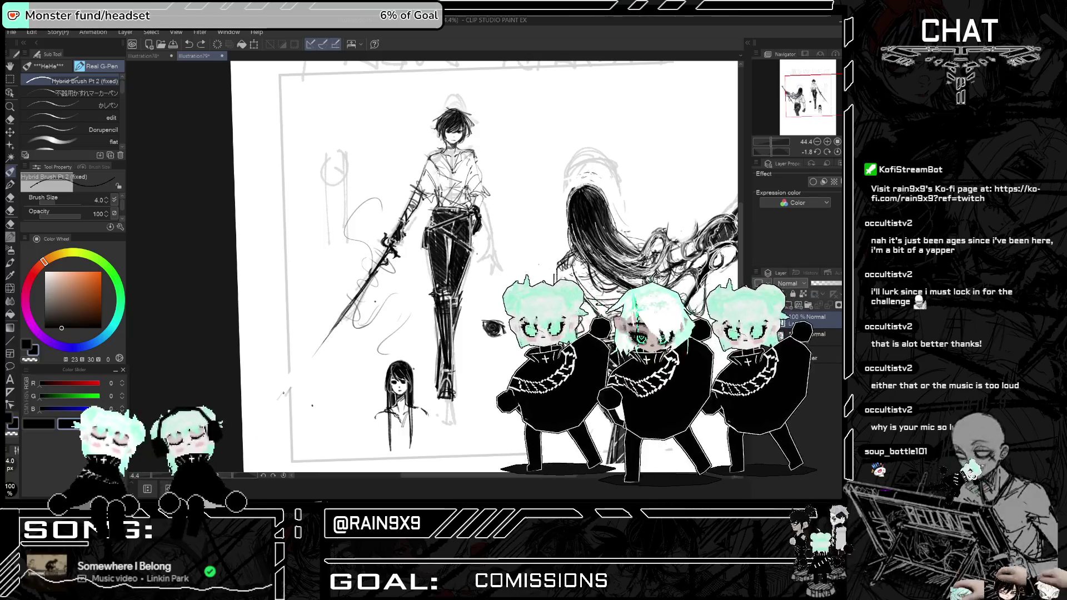
{"action": "left_click_drag", "start_coordinate": [340, 323], "coordinate": [320, 350]}
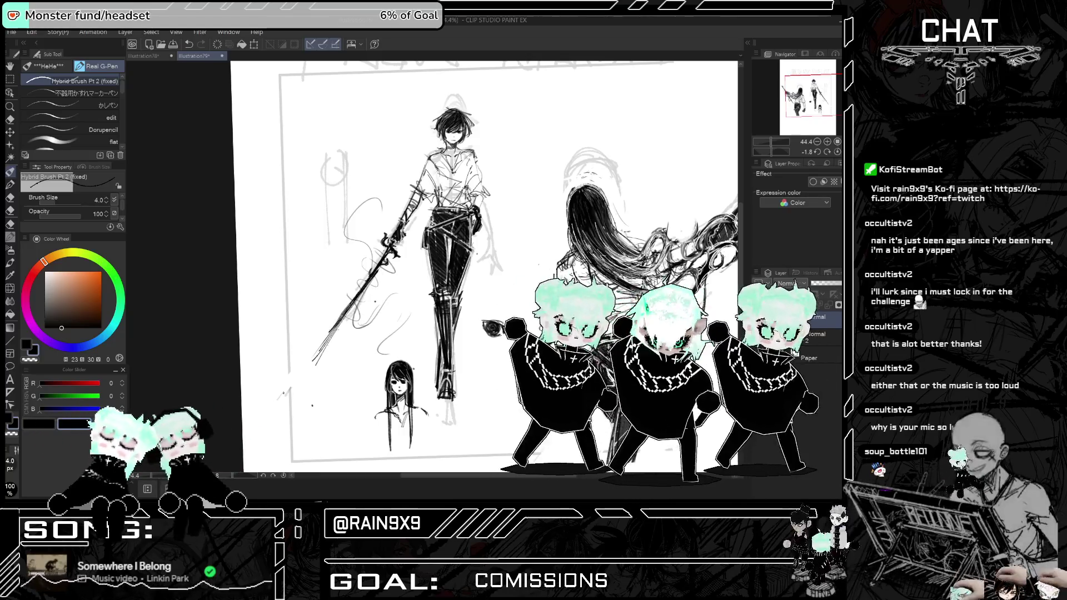
{"action": "key", "text": "ctrl+z"}
{"action": "key", "text": "h"}
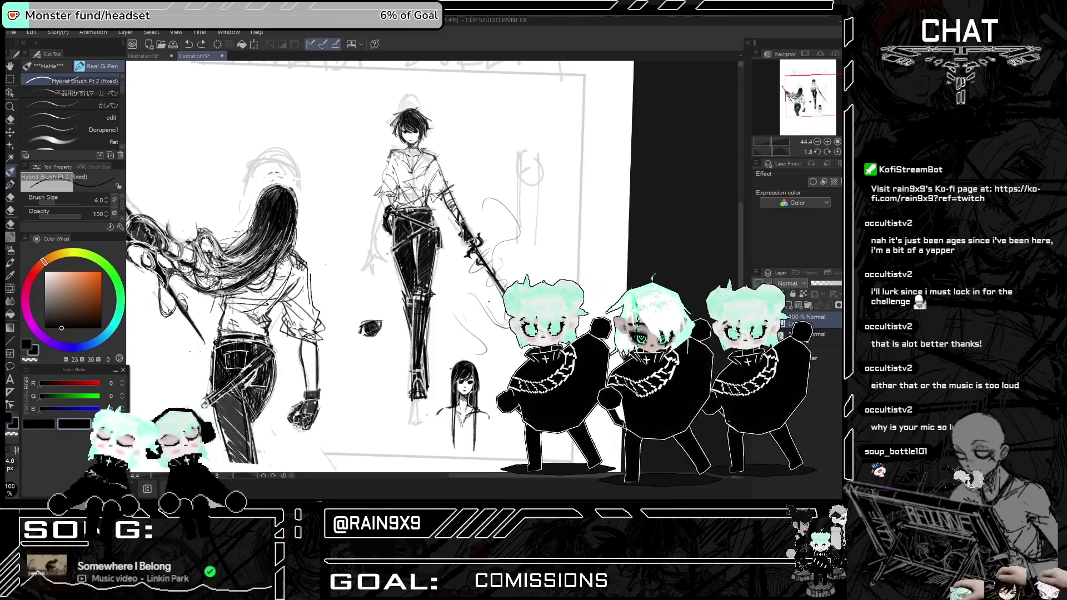
{"action": "key", "text": "ctrl+y"}
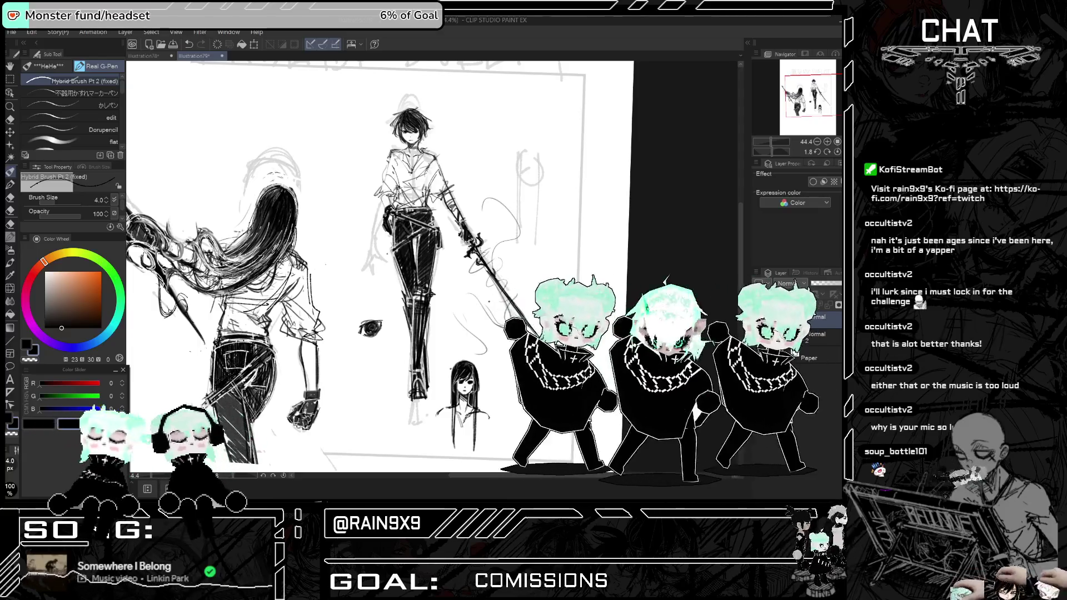
{"action": "key", "text": "h"}
{"action": "key", "text": "h"}
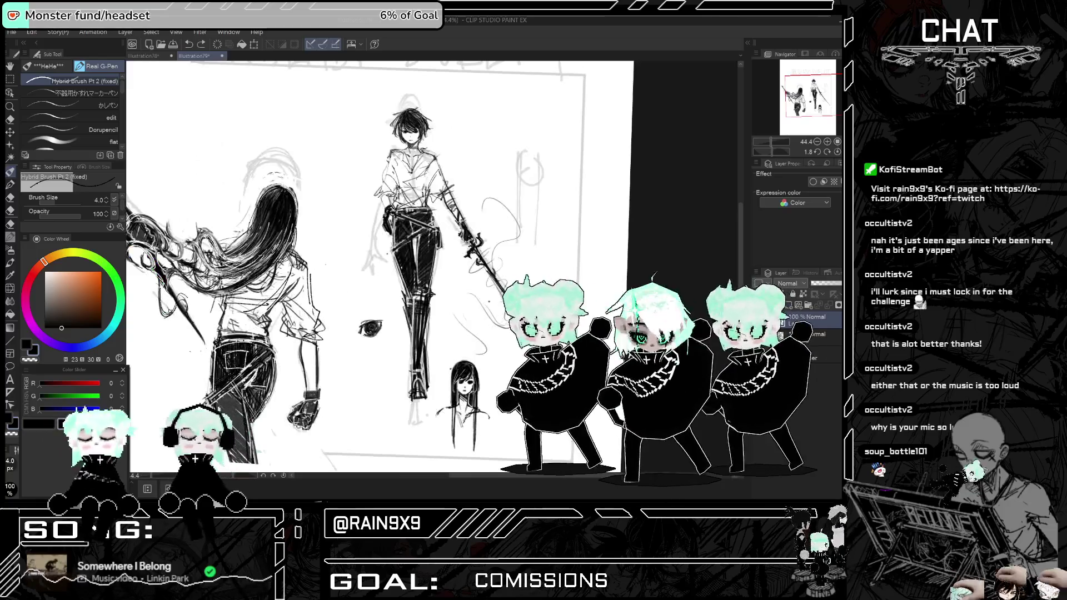
{"action": "key", "text": "ctrl+y"}
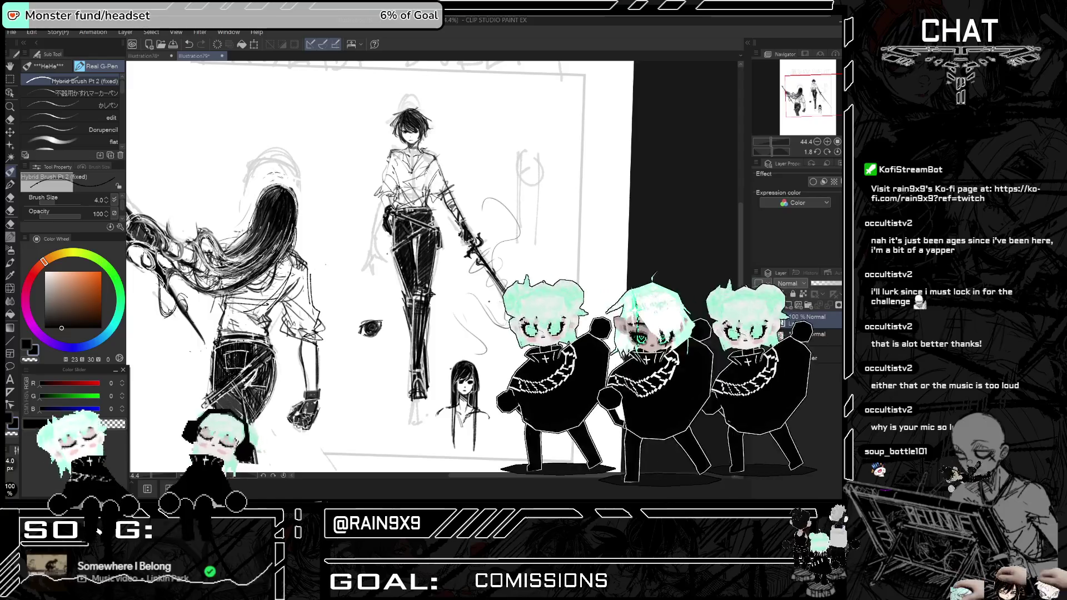
{"action": "key", "text": "h"}
{"action": "key", "text": "h"}
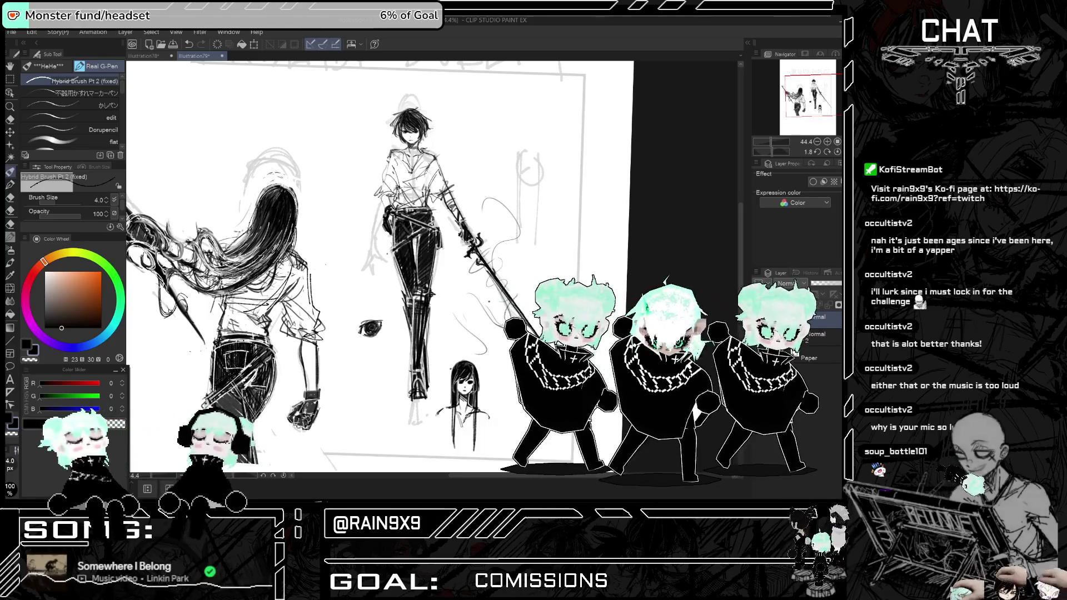
{"action": "key", "text": "h"}
{"action": "key", "text": "h"}
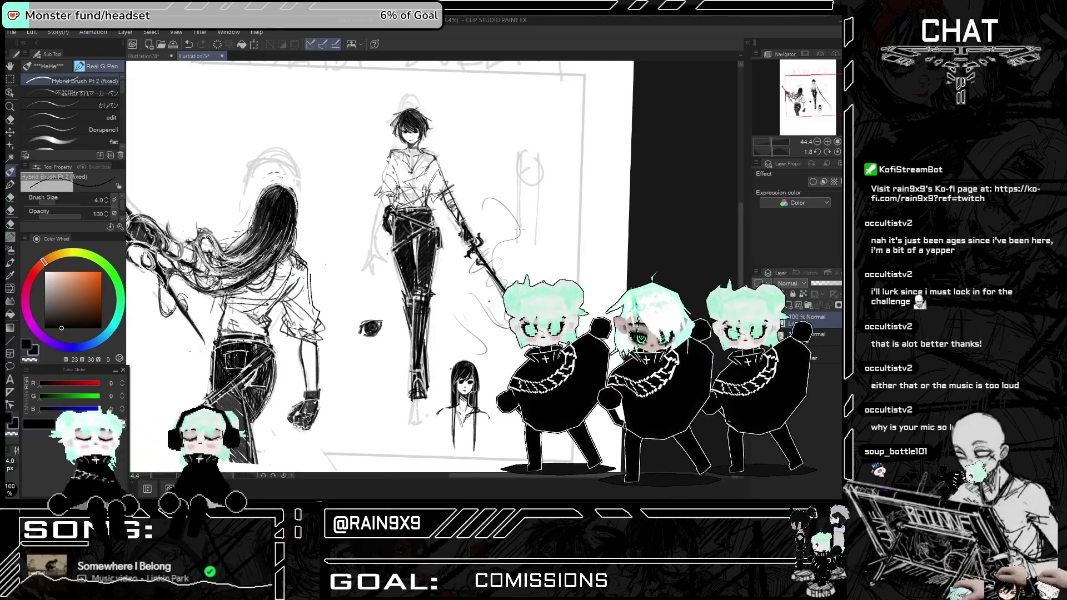
{"action": "scroll", "coordinate": [548, 228], "scroll_direction": "down", "scroll_amount": 1}
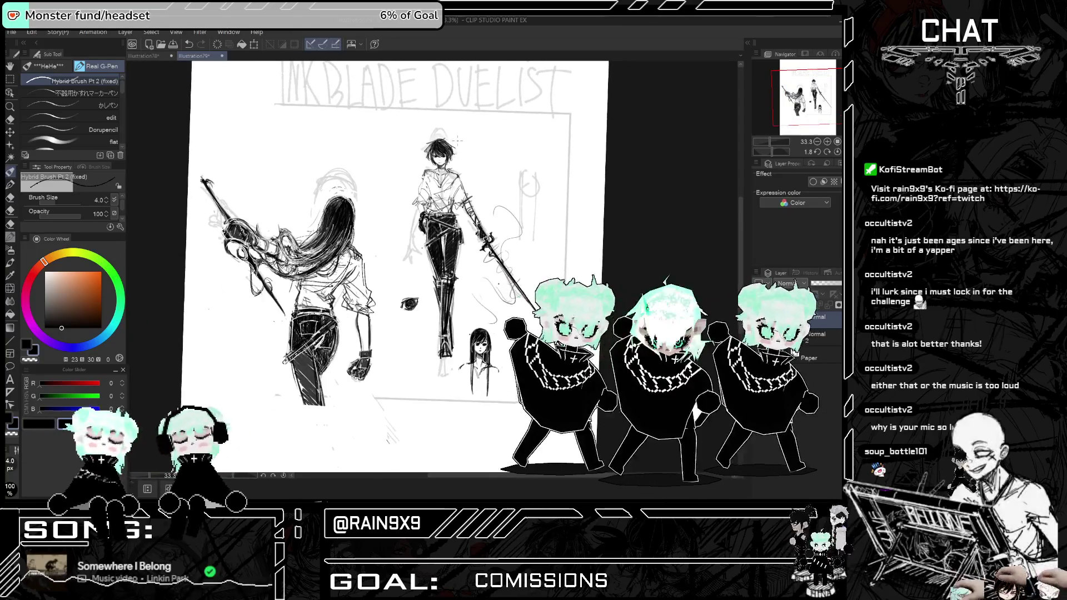
{"action": "scroll", "coordinate": [440, 153], "scroll_direction": "up", "scroll_amount": 2}
{"action": "scroll", "coordinate": [439, 183], "scroll_direction": "up", "scroll_amount": 2}
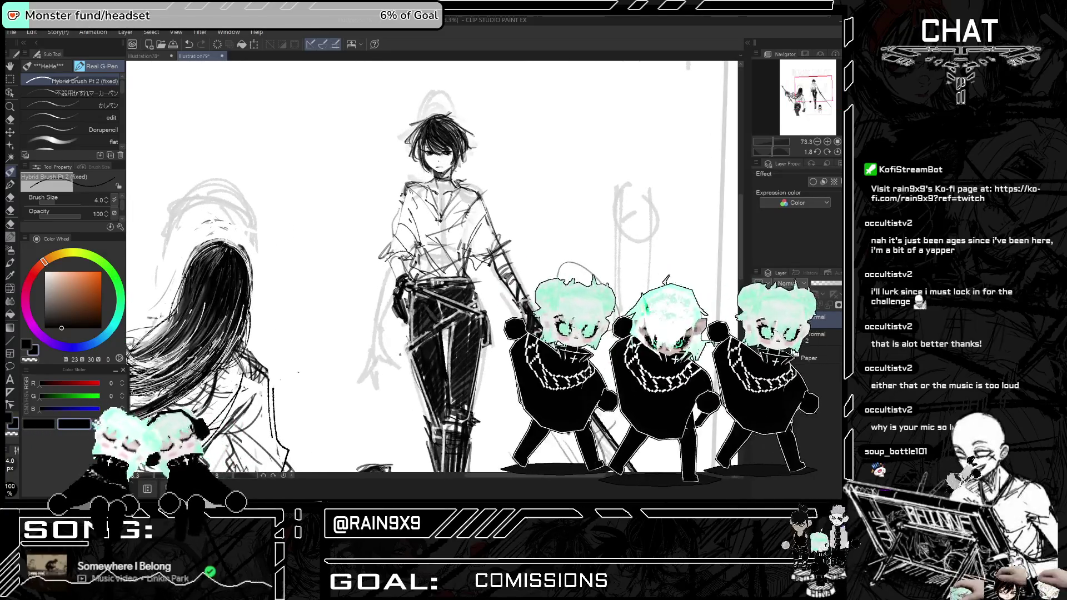
- Mirror the canvas and zoom in, recentring the view on the two figures
{"action": "scroll", "coordinate": [439, 267], "scroll_direction": "down", "scroll_amount": 2}
{"action": "scroll", "coordinate": [439, 267], "scroll_direction": "down", "scroll_amount": 3}
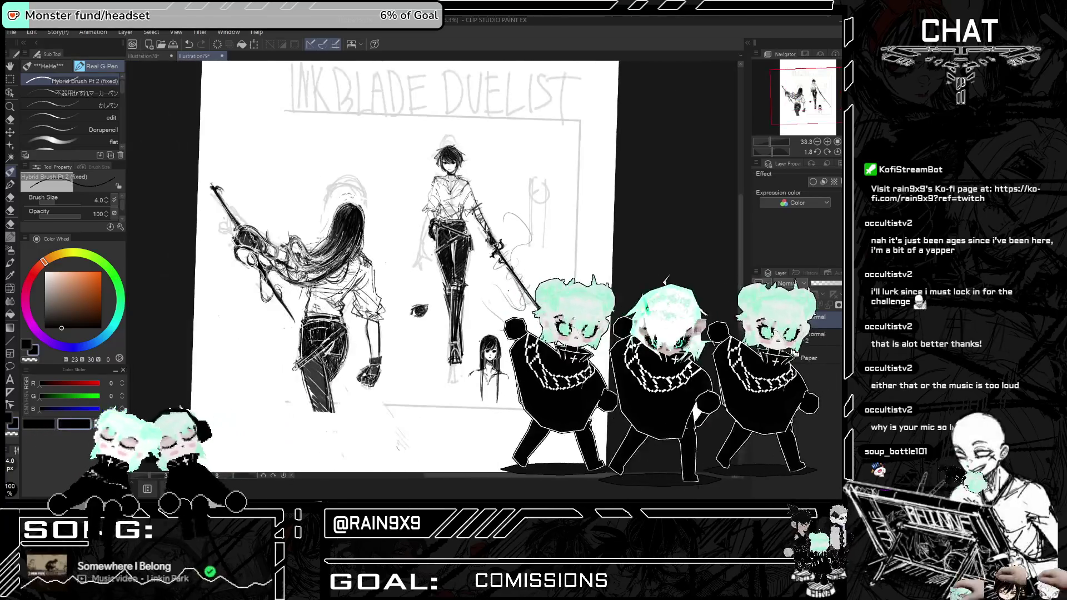
{"action": "key", "text": "h"}
{"action": "left_click_drag", "start_coordinate": [444, 267], "coordinate": [505, 197]}
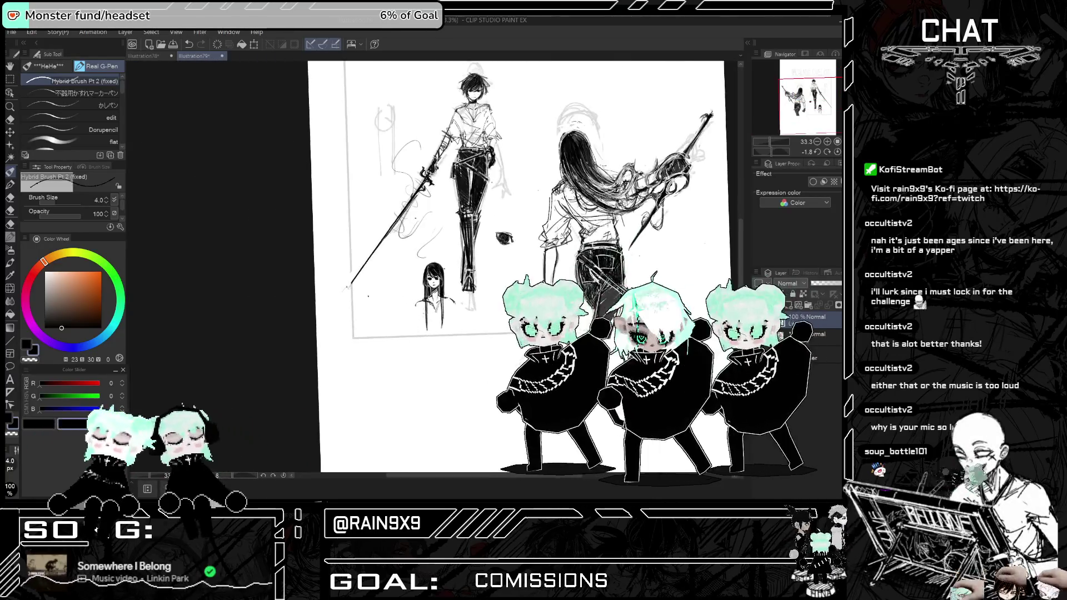
{"action": "scroll", "coordinate": [479, 341], "scroll_direction": "down", "scroll_amount": 2}
{"action": "scroll", "coordinate": [480, 341], "scroll_direction": "up", "scroll_amount": 1}
{"action": "scroll", "coordinate": [479, 342], "scroll_direction": "down", "scroll_amount": 1}
{"action": "scroll", "coordinate": [479, 342], "scroll_direction": "up", "scroll_amount": 1}
{"action": "scroll", "coordinate": [479, 341], "scroll_direction": "up", "scroll_amount": 2}
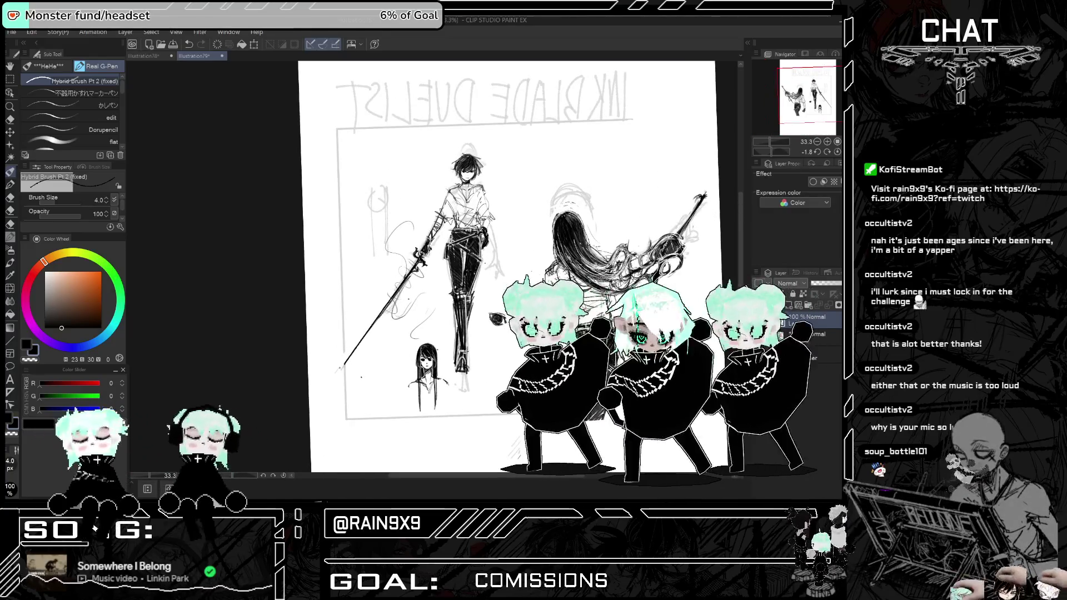
{"action": "scroll", "coordinate": [416, 222], "scroll_direction": "up", "scroll_amount": 2}
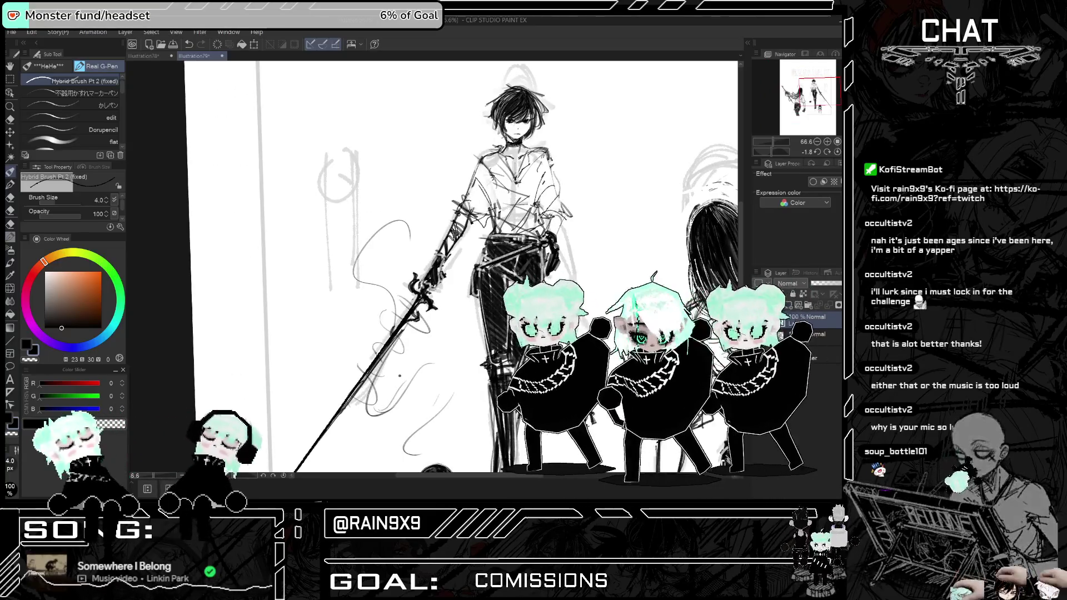
- Sketch dark strokes on the swordsman's shoulder and along his arm, then flip to compare
{"action": "left_click_drag", "start_coordinate": [471, 189], "coordinate": [490, 187]}
{"action": "left_click_drag", "start_coordinate": [478, 203], "coordinate": [497, 170]}
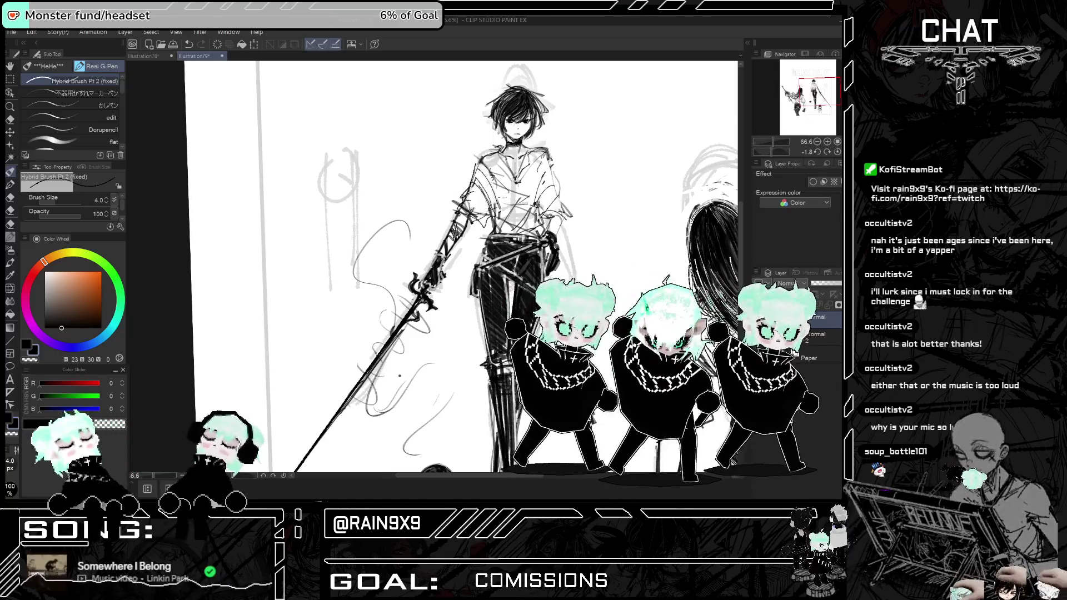
{"action": "scroll", "coordinate": [534, 167], "scroll_direction": "down", "scroll_amount": 1}
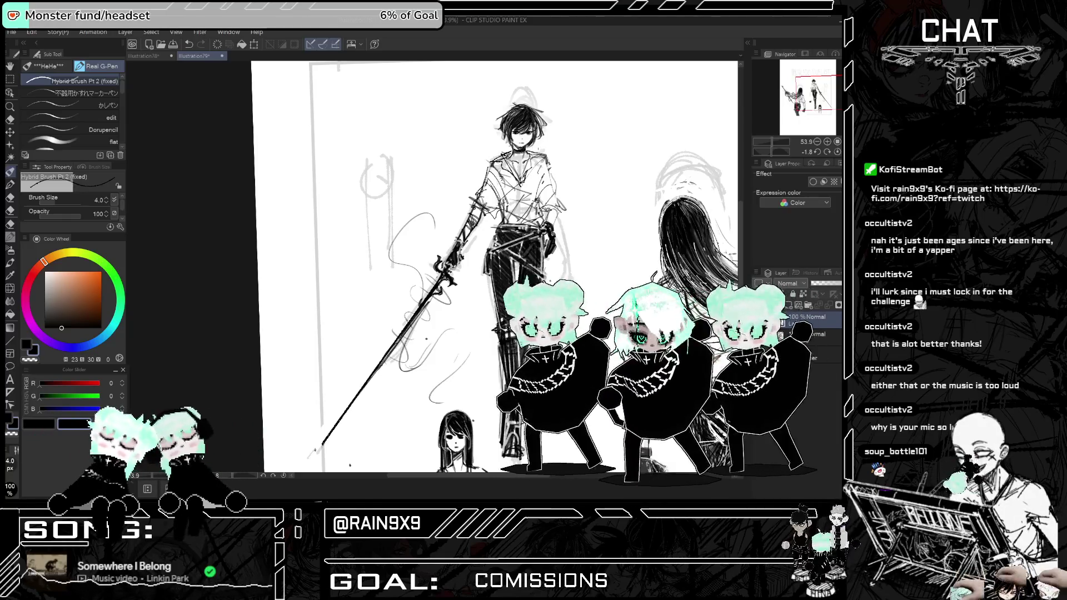
{"action": "key", "text": "h"}
{"action": "scroll", "coordinate": [521, 180], "scroll_direction": "down", "scroll_amount": 5}
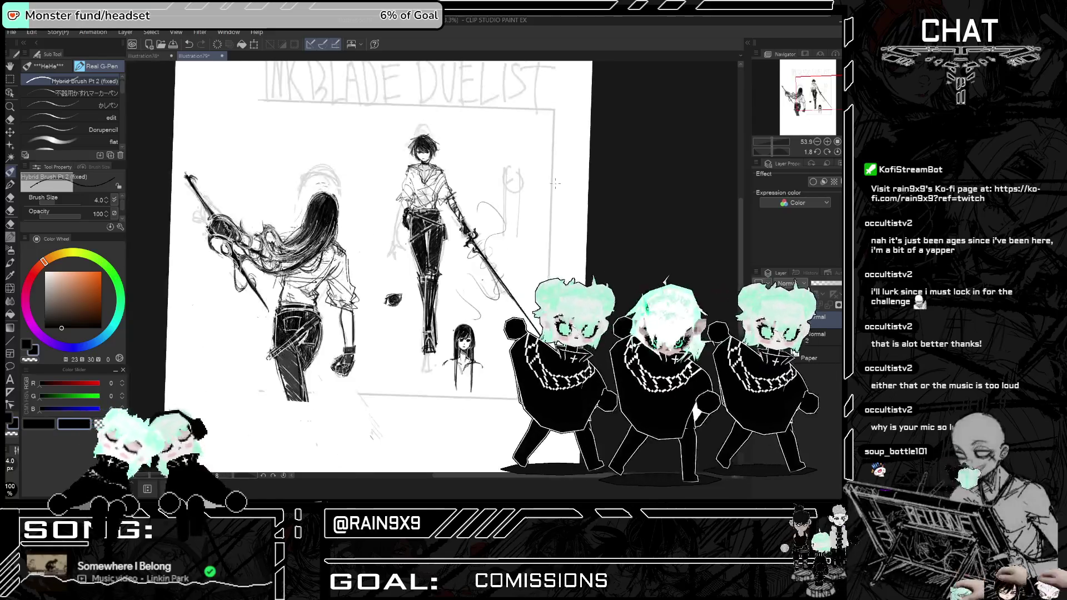
{"action": "key", "text": "h"}
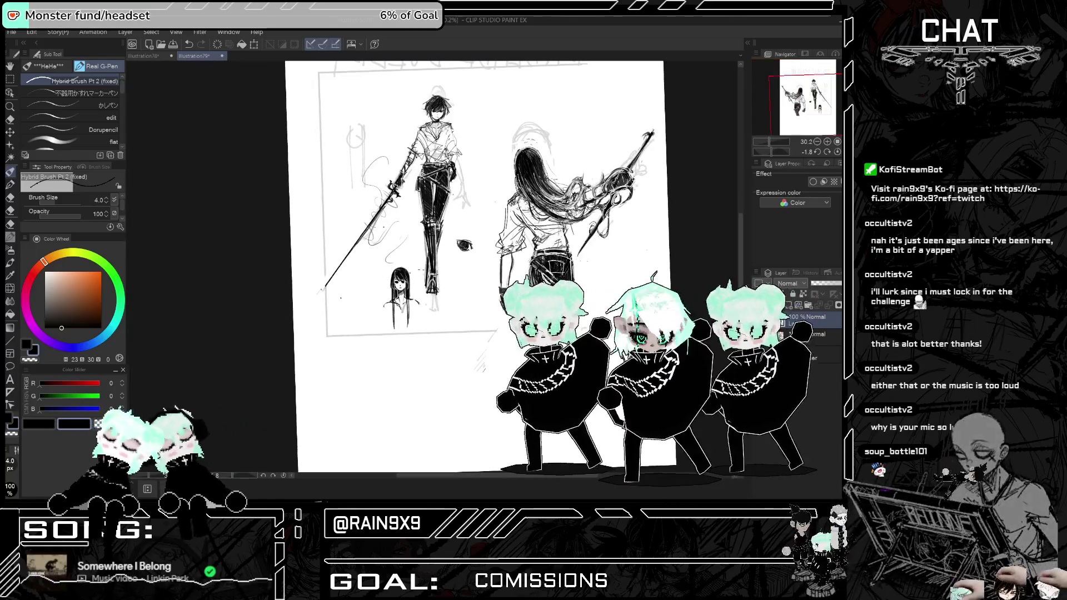
{"action": "key", "text": "h"}
{"action": "scroll", "coordinate": [459, 278], "scroll_direction": "down", "scroll_amount": 1}
{"action": "key", "text": "h"}
{"action": "scroll", "coordinate": [593, 262], "scroll_direction": "up", "scroll_amount": 3}
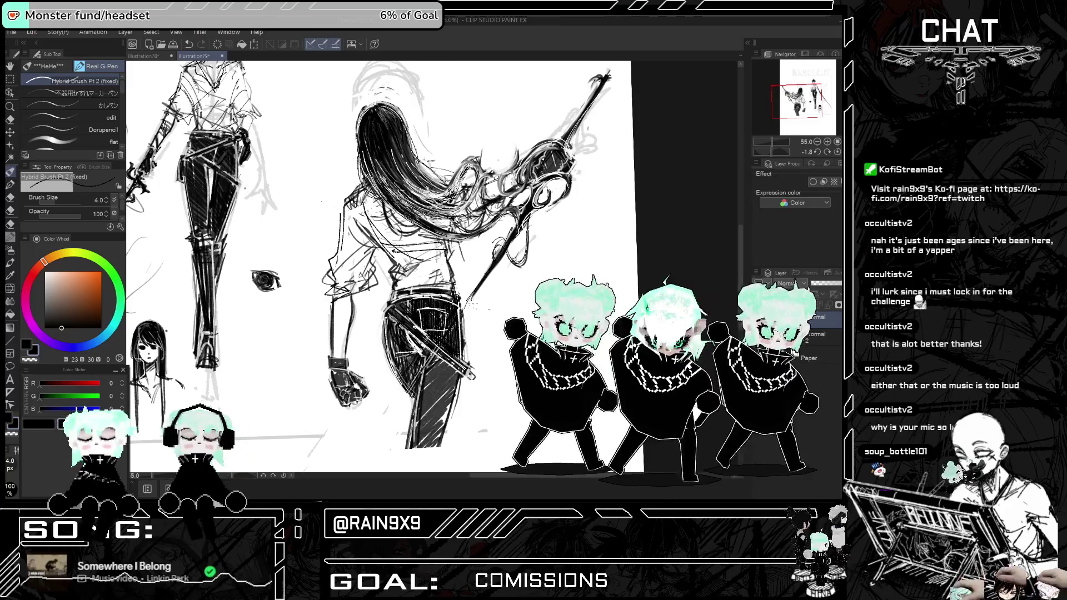
{"action": "key", "text": "h"}
{"action": "scroll", "coordinate": [378, 267], "scroll_direction": "down", "scroll_amount": 2}
{"action": "key", "text": "h"}
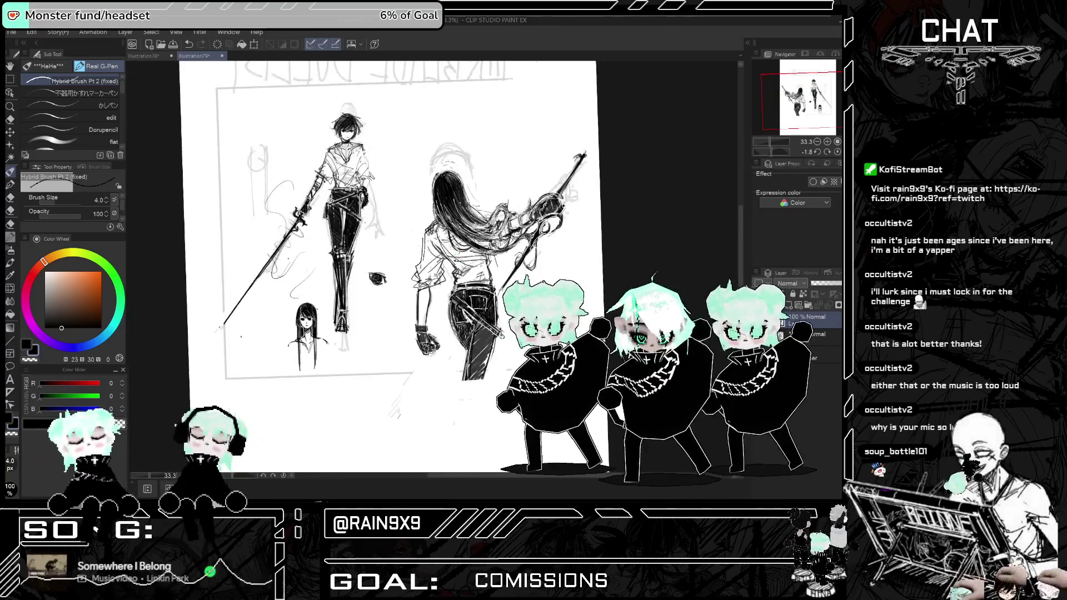
{"action": "scroll", "coordinate": [490, 233], "scroll_direction": "up", "scroll_amount": 1}
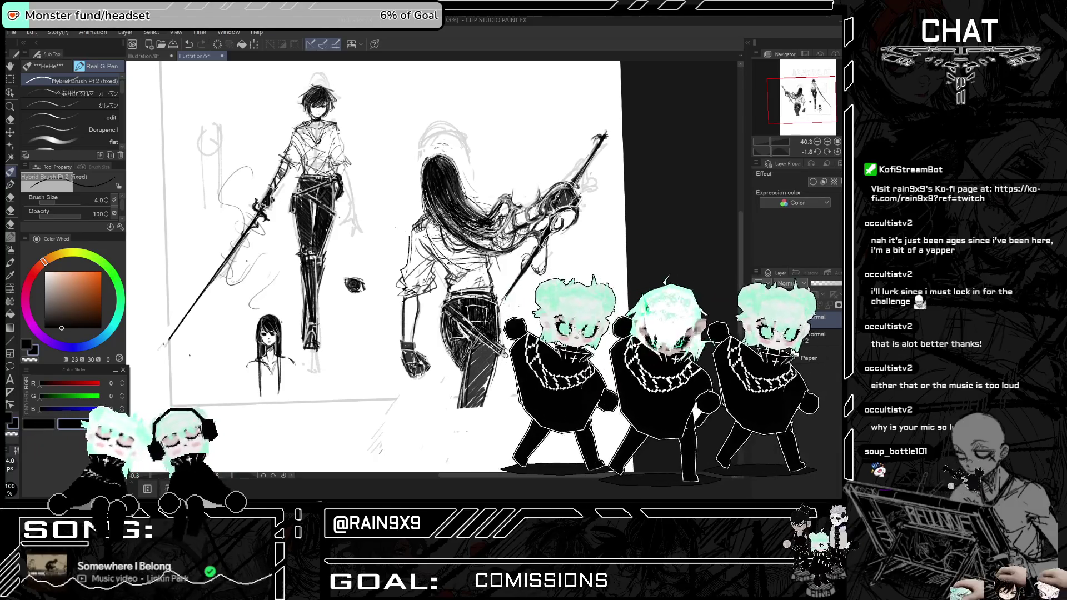
{"action": "key", "text": "h"}
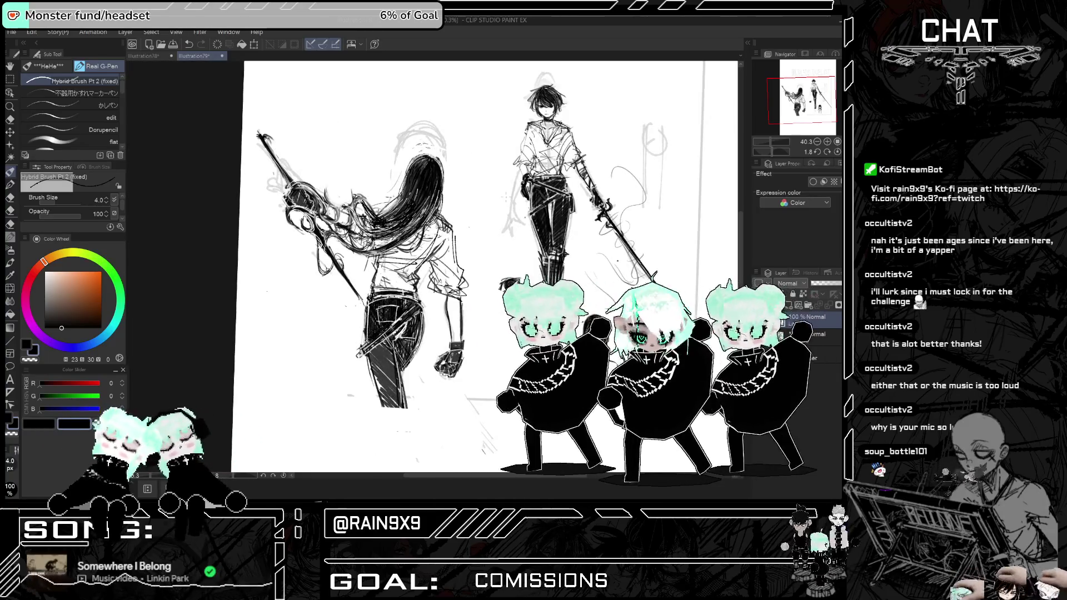
{"action": "key", "text": "h"}
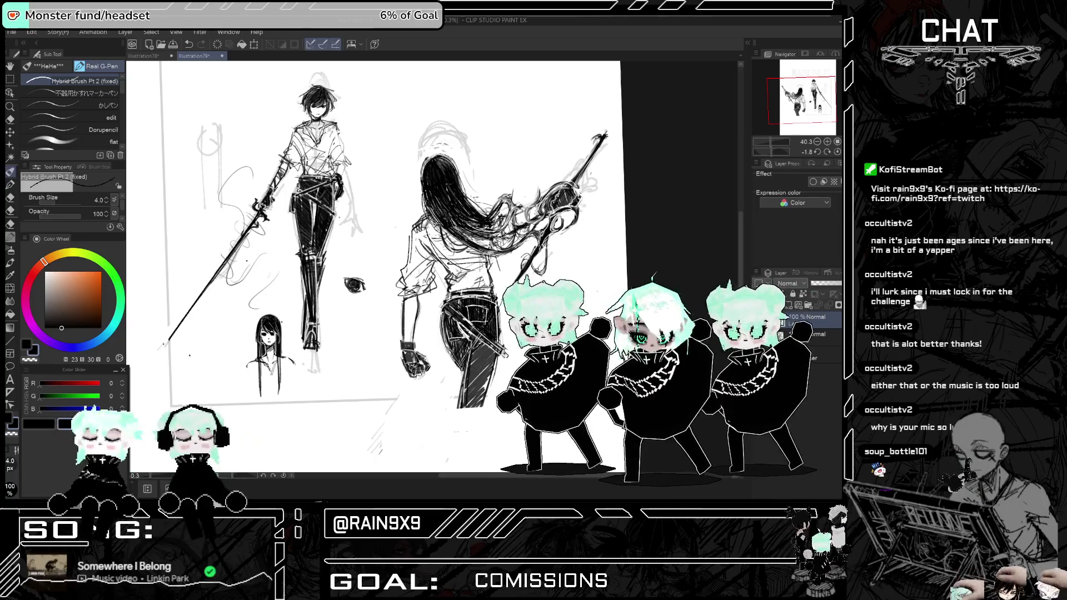
{"action": "key", "text": "h"}
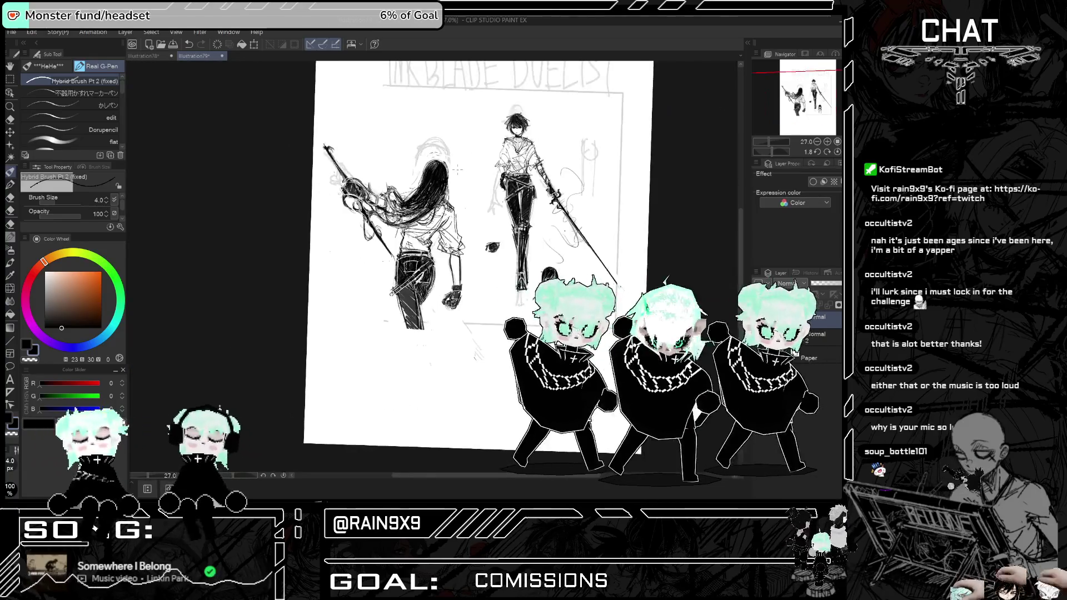
{"action": "key", "text": "h"}
{"action": "key", "text": "h"}
{"action": "key", "text": "ctrl+plus"}
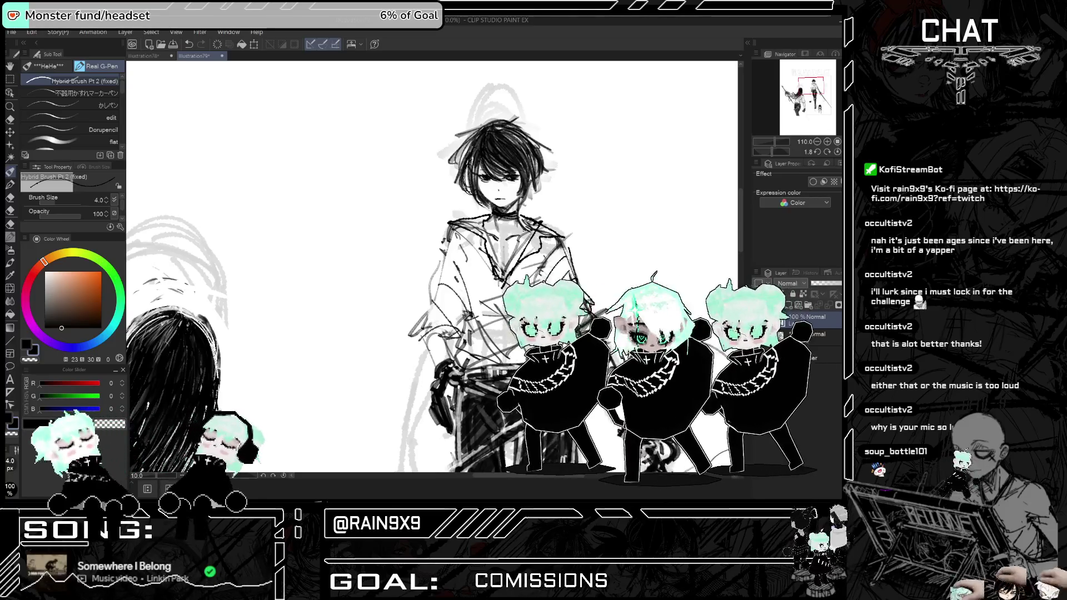
{"action": "key", "text": "h"}
{"action": "key", "text": "ctrl+plus"}
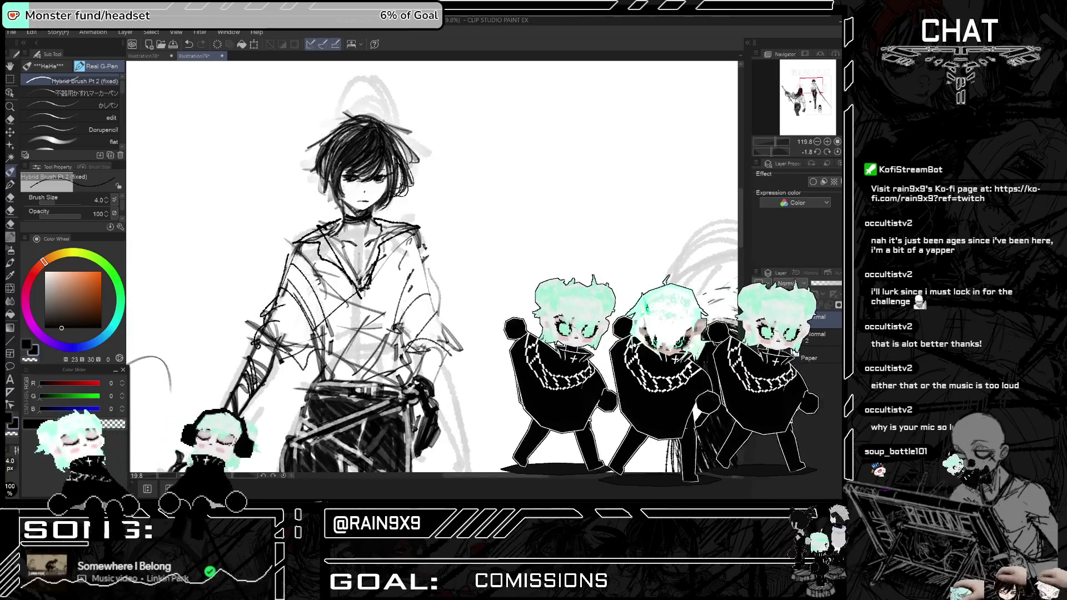
{"action": "key", "text": "ctrl+0"}
{"action": "key", "text": "h"}
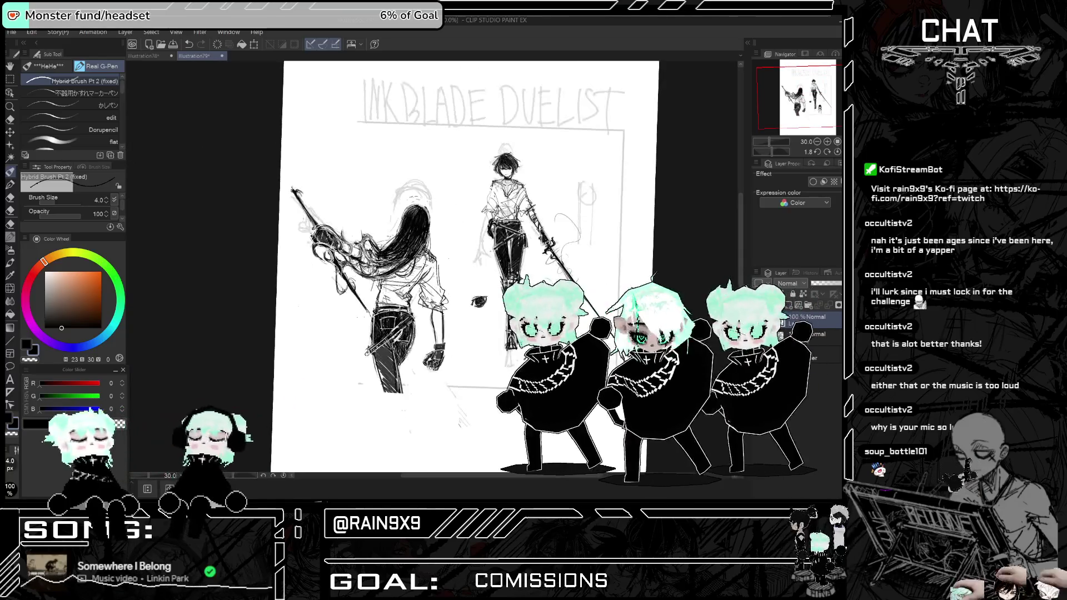
{"action": "key", "text": "h"}
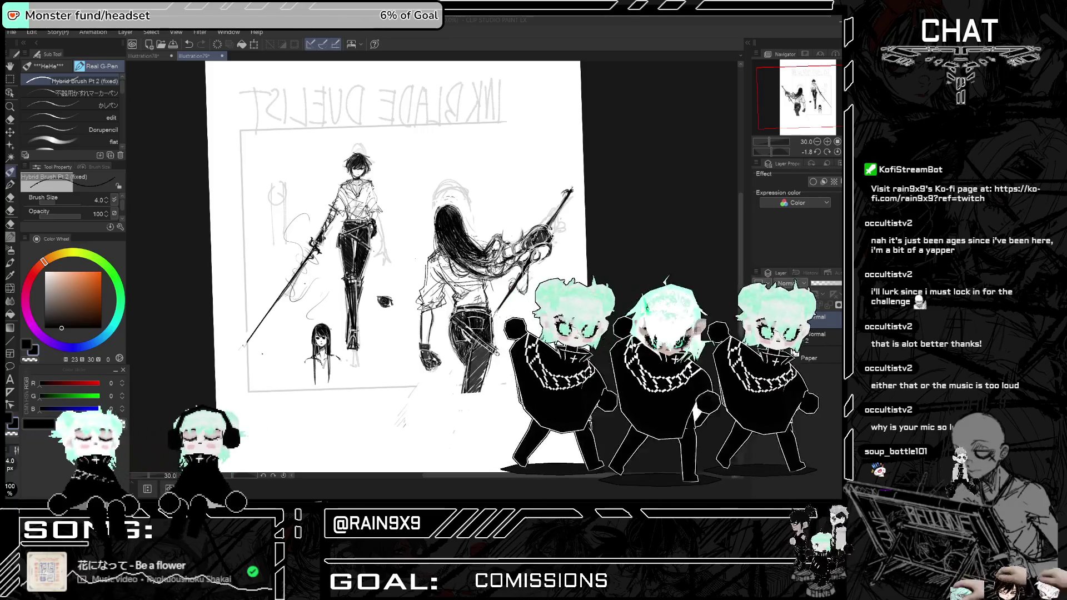
- Choose the rough line-art G-pen brush under the Pencil tool and set its size to 16
{"action": "left_click", "coordinate": [11, 237]}
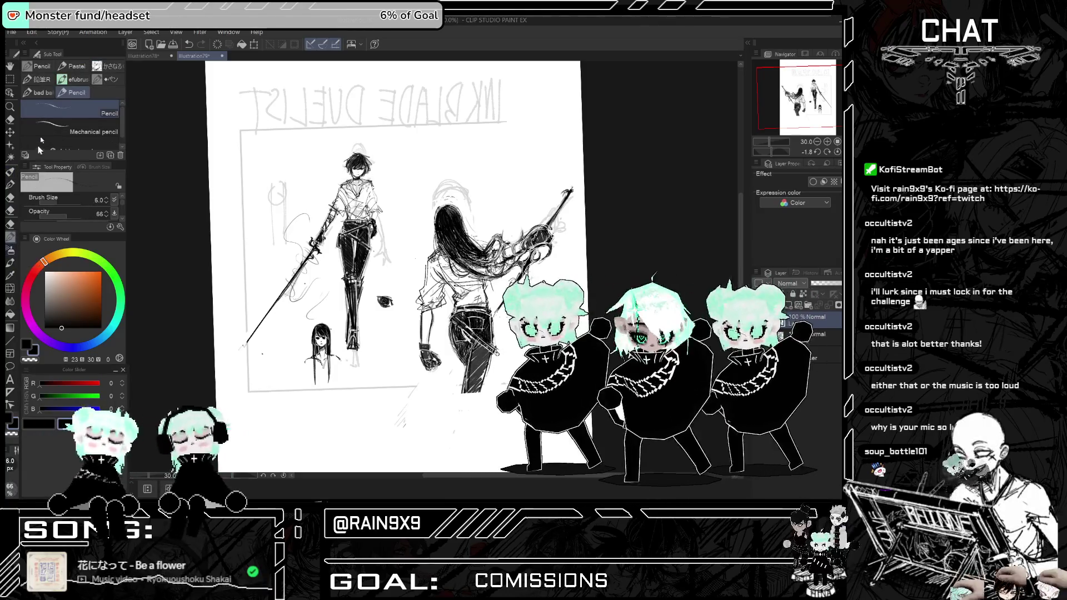
{"action": "left_click", "coordinate": [42, 93]}
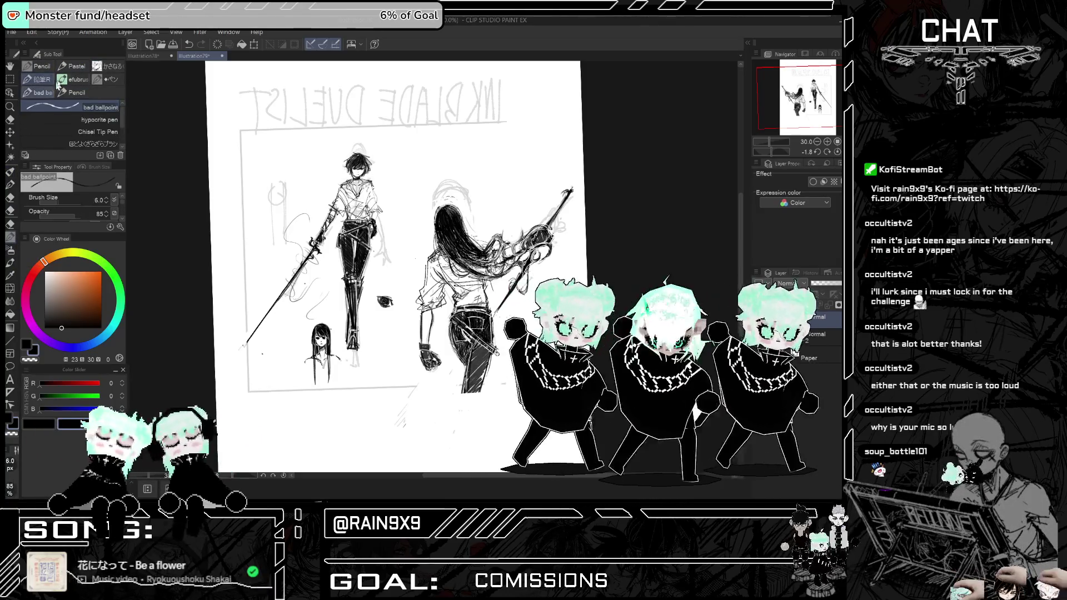
{"action": "left_click", "coordinate": [76, 81]}
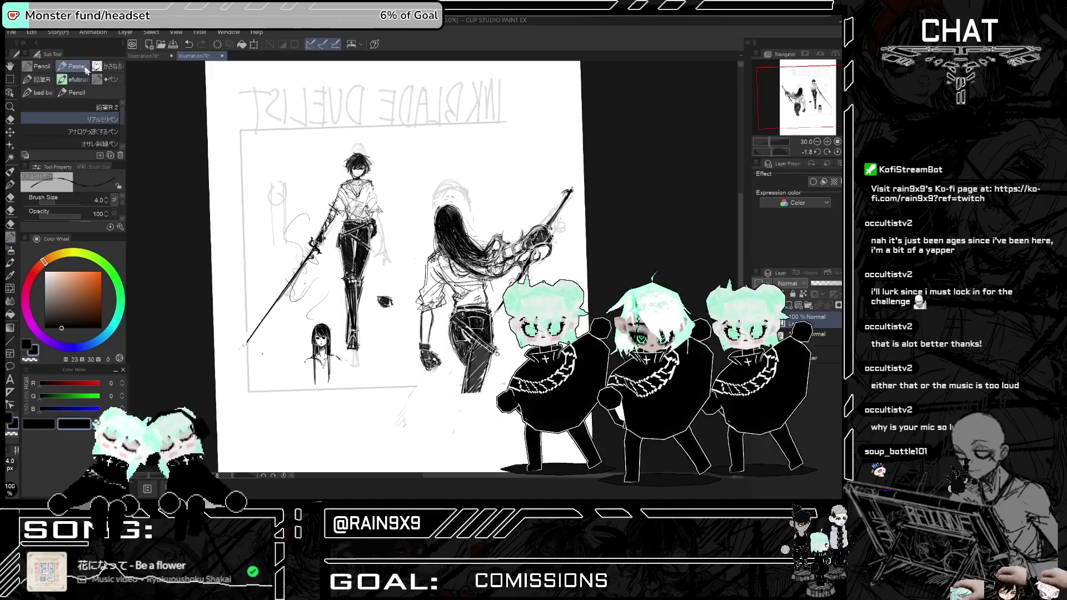
{"action": "left_click", "coordinate": [104, 67]}
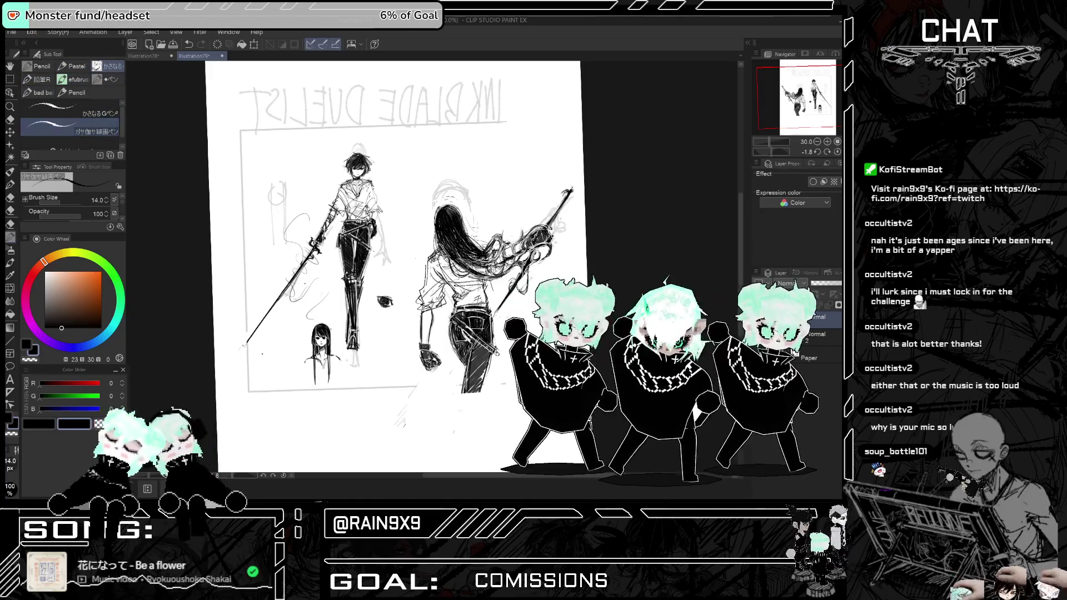
{"action": "scroll", "coordinate": [465, 243], "scroll_direction": "up", "scroll_amount": 2}
{"action": "left_click", "coordinate": [113, 197]}
{"action": "left_click", "coordinate": [113, 198]}
{"action": "scroll", "coordinate": [373, 267], "scroll_direction": "down", "scroll_amount": 1}
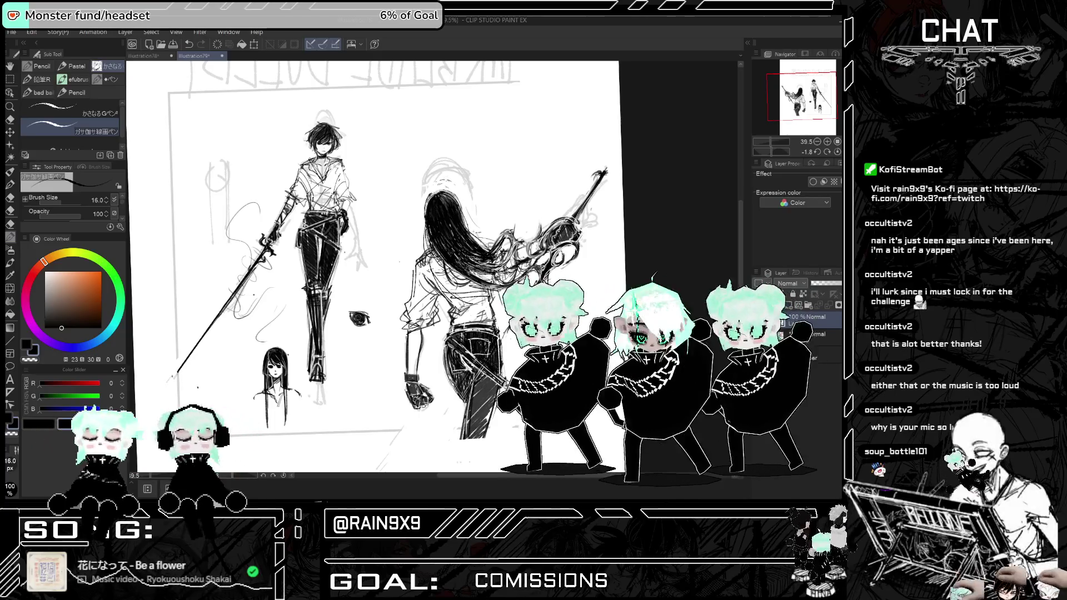
{"action": "scroll", "coordinate": [460, 251], "scroll_direction": "up", "scroll_amount": 3}
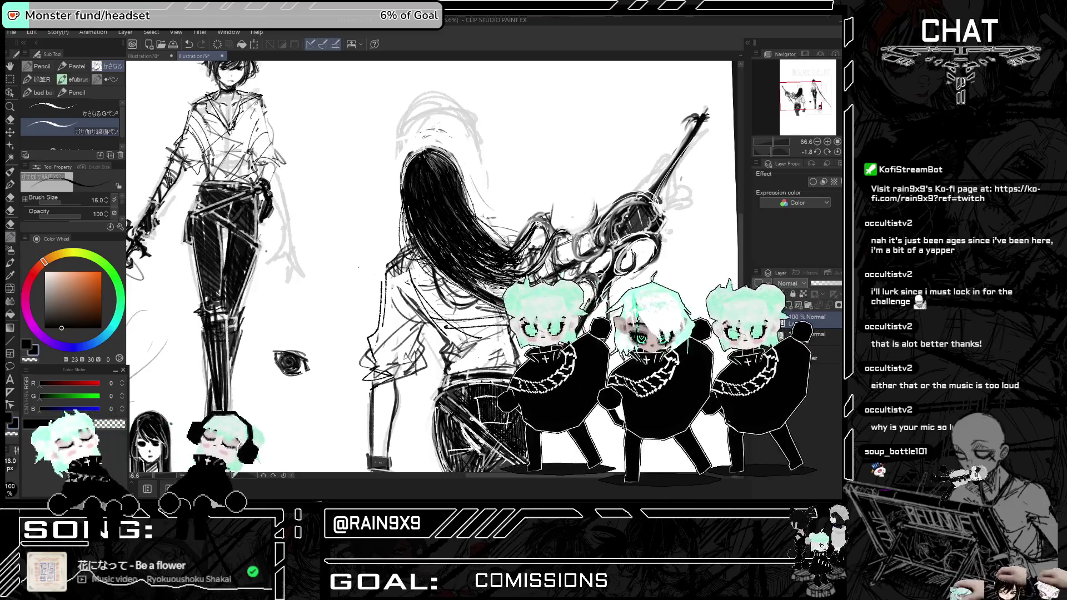
{"action": "scroll", "coordinate": [428, 267], "scroll_direction": "down", "scroll_amount": 1}
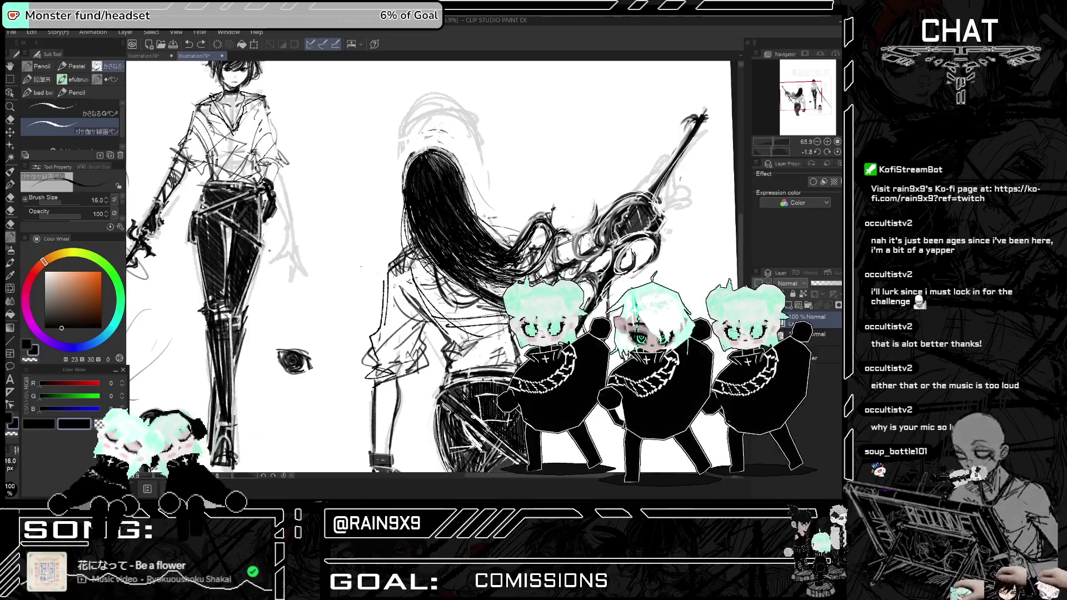
{"action": "scroll", "coordinate": [566, 206], "scroll_direction": "down", "scroll_amount": 2}
- Mirror the duelists several times to check the composition, ending unmirrored
{"action": "key", "text": "h"}
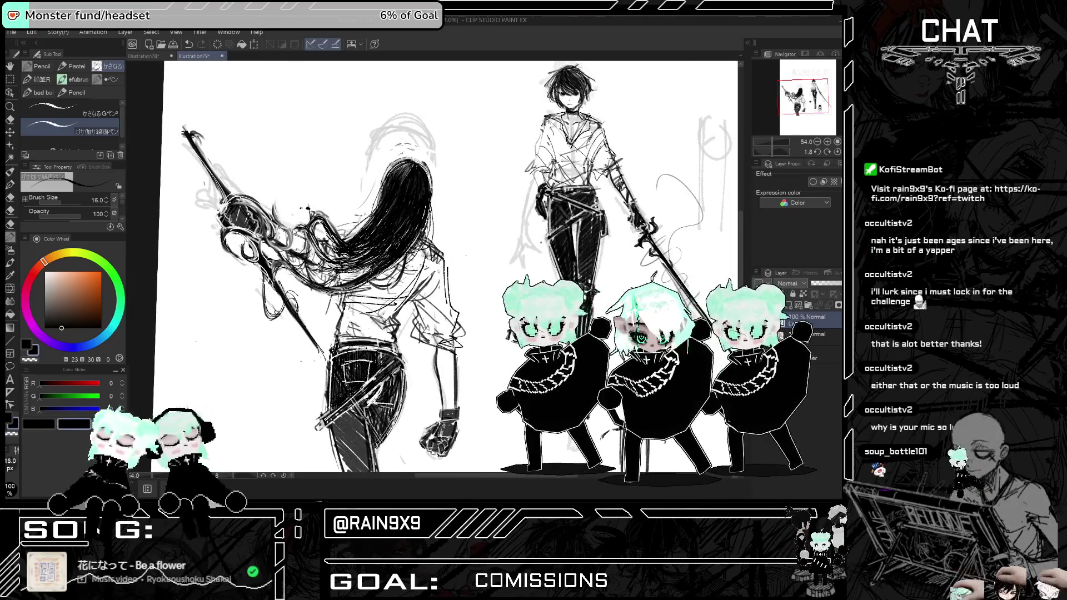
{"action": "key", "text": "h"}
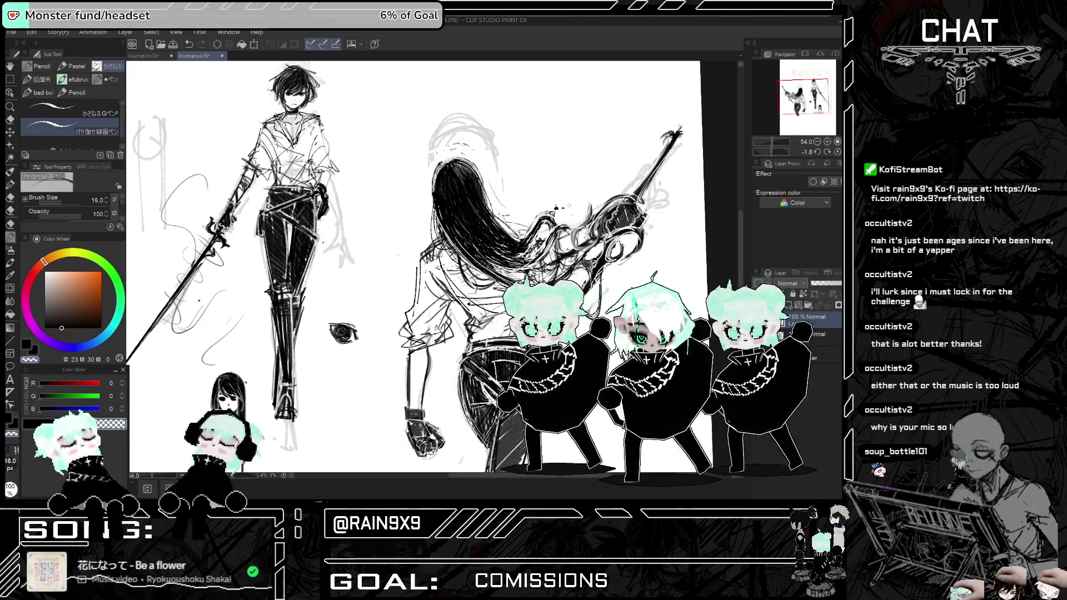
{"action": "scroll", "coordinate": [569, 209], "scroll_direction": "down", "scroll_amount": 3}
{"action": "key", "text": "h"}
{"action": "key", "text": "h"}
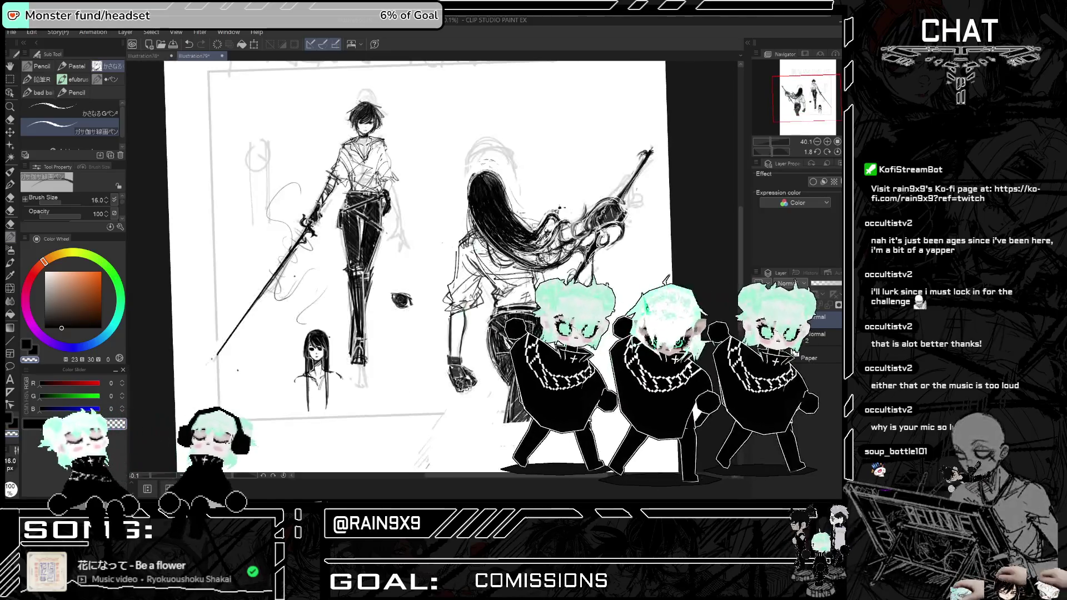
{"action": "scroll", "coordinate": [534, 239], "scroll_direction": "up", "scroll_amount": 2}
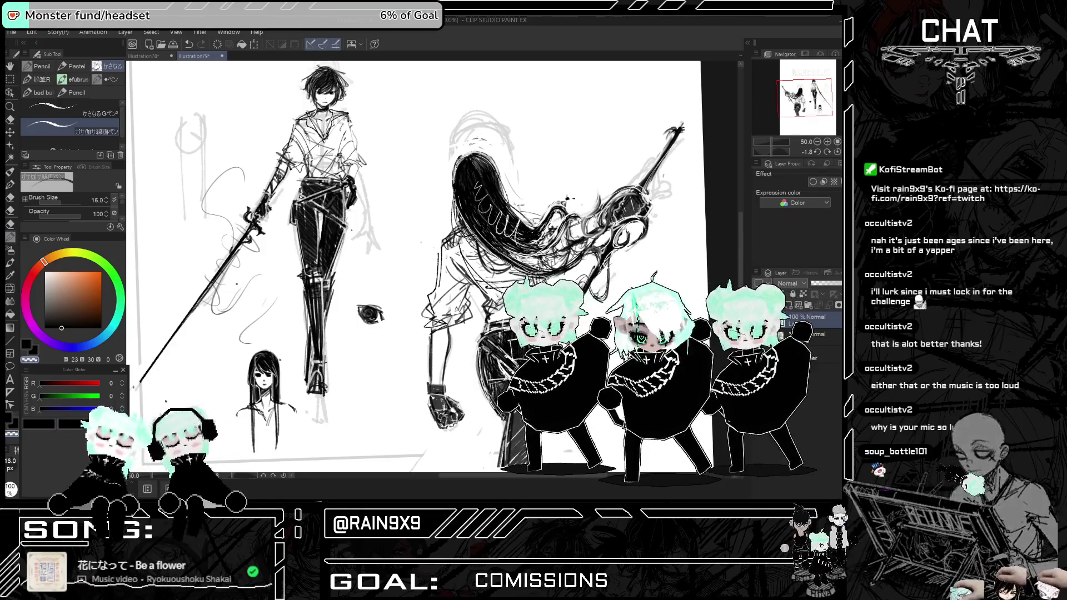
{"action": "key", "text": "h"}
{"action": "scroll", "coordinate": [535, 238], "scroll_direction": "down", "scroll_amount": 3}
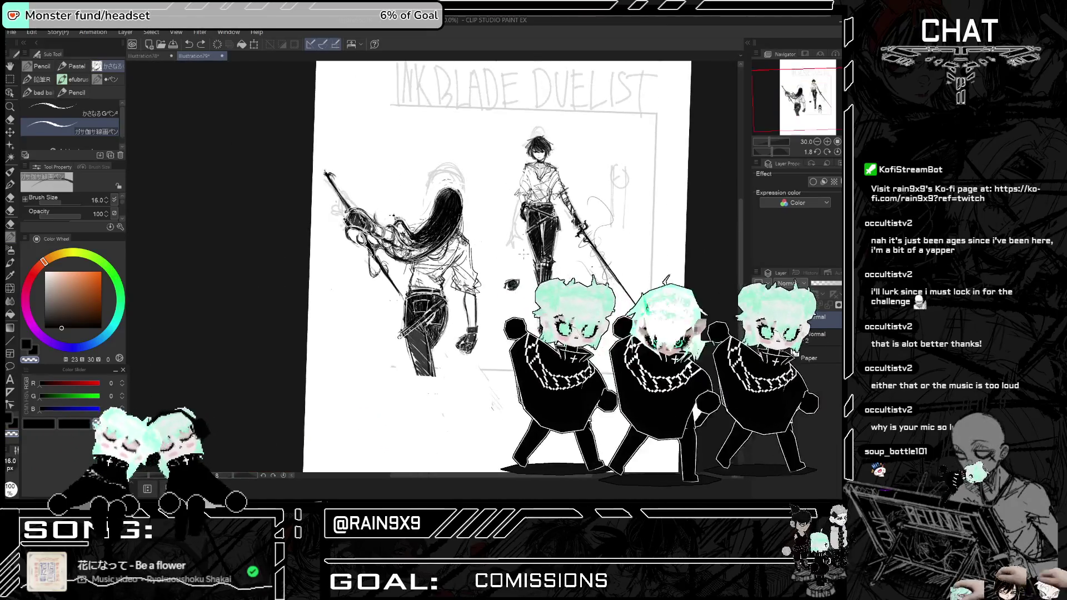
{"action": "key", "text": "h"}
{"action": "key", "text": "h"}
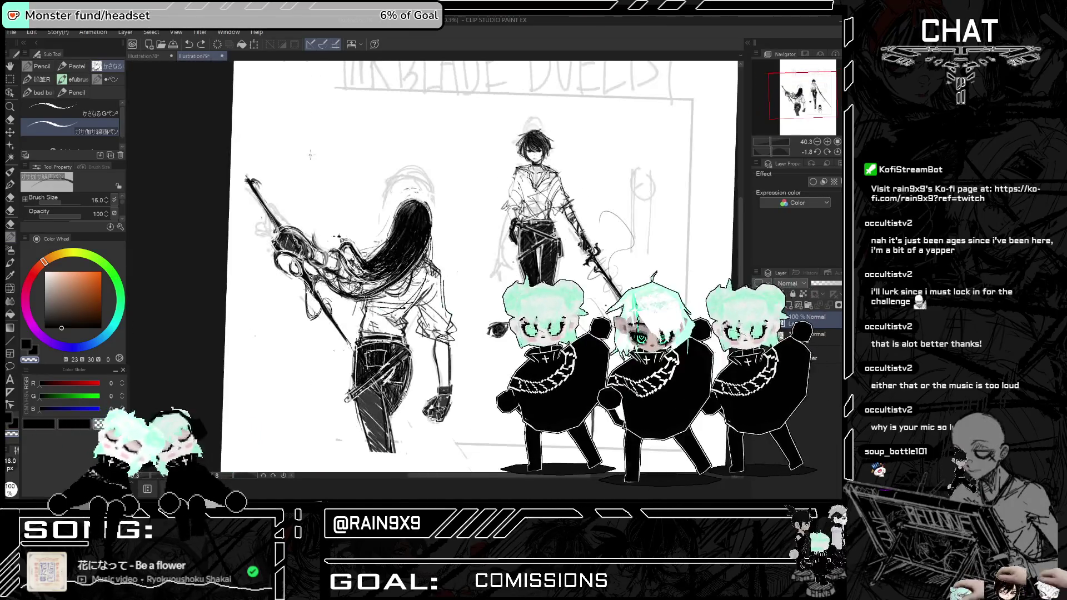
{"action": "scroll", "coordinate": [461, 267], "scroll_direction": "down", "scroll_amount": 1}
{"action": "scroll", "coordinate": [493, 194], "scroll_direction": "up", "scroll_amount": 2}
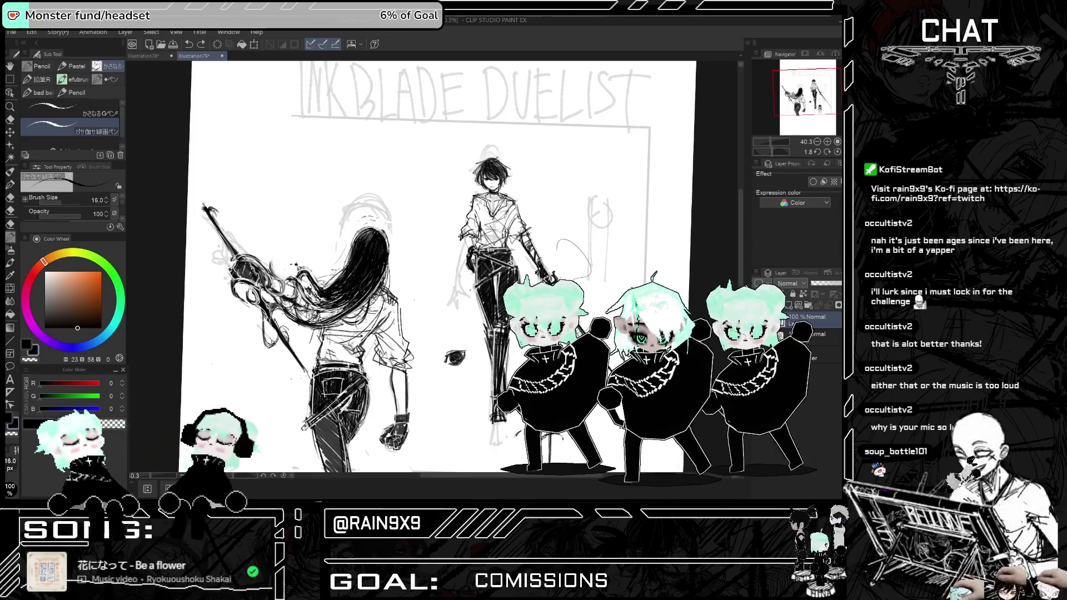
- Sketch cobblestone lines under the walking figures, undoing one bad path stroke
{"action": "key", "text": "h"}
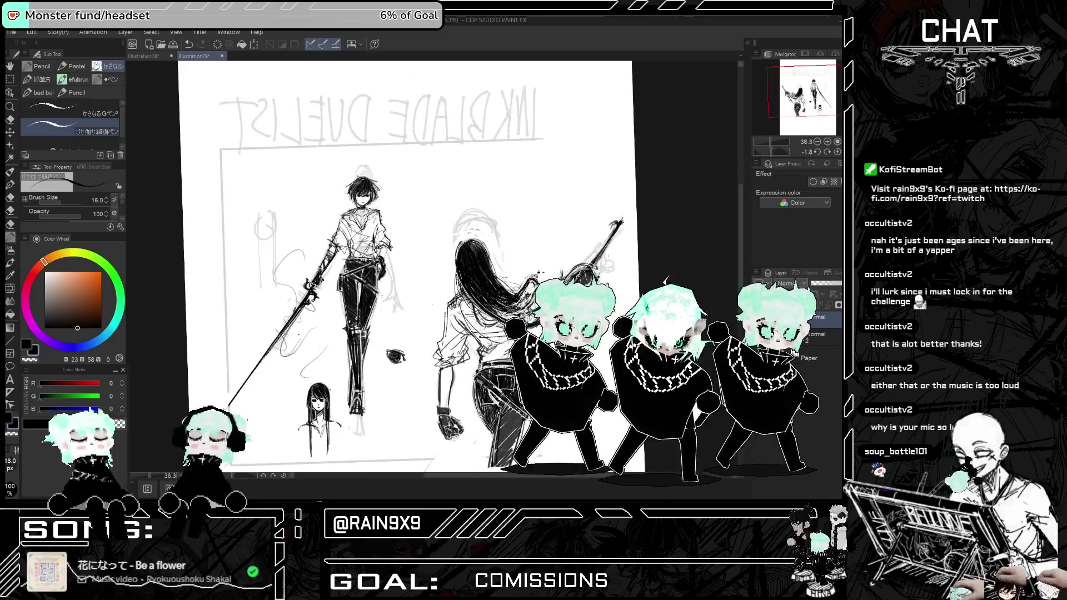
{"action": "key", "text": "ctrl+minus"}
{"action": "key", "text": "h"}
{"action": "scroll", "coordinate": [445, 267], "scroll_direction": "up", "scroll_amount": 2}
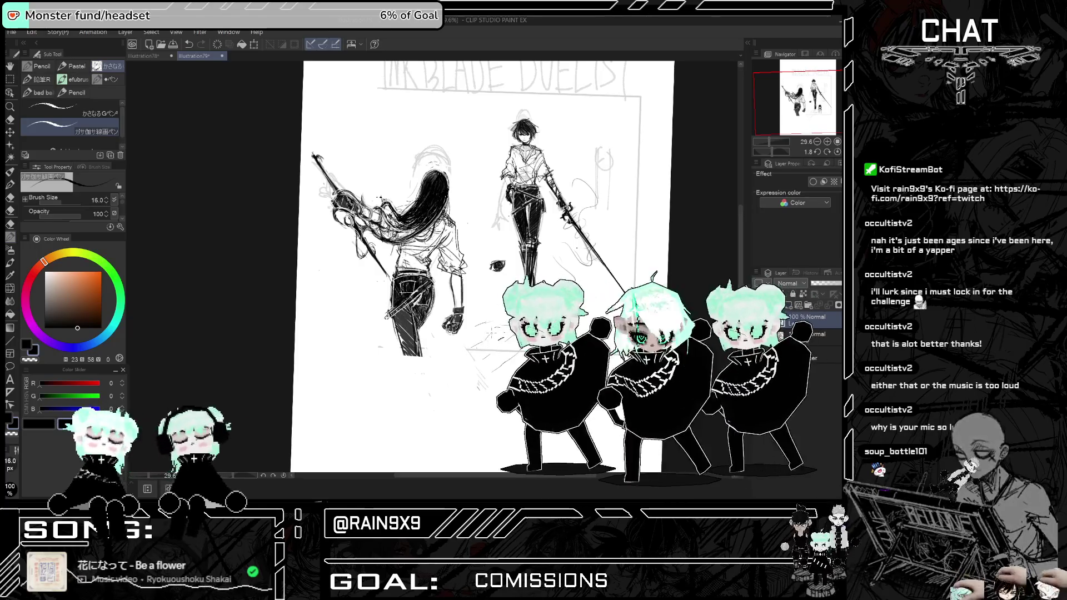
{"action": "key", "text": "ctrl+z"}
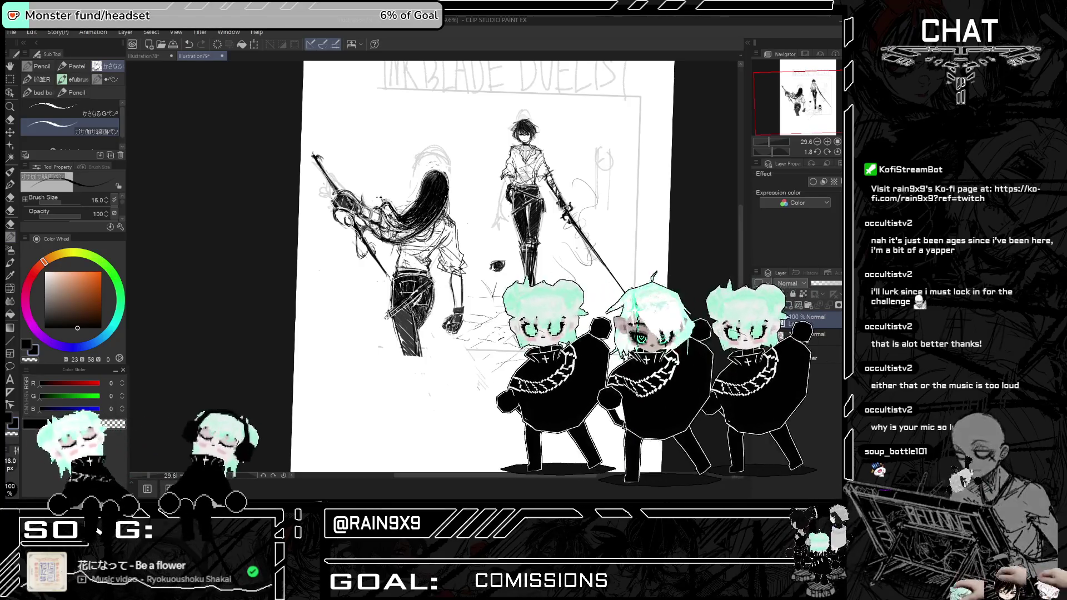
- Review the cobblestone path zoomed in and mirrored, then switch to the Hard eraser
{"action": "key", "text": "h"}
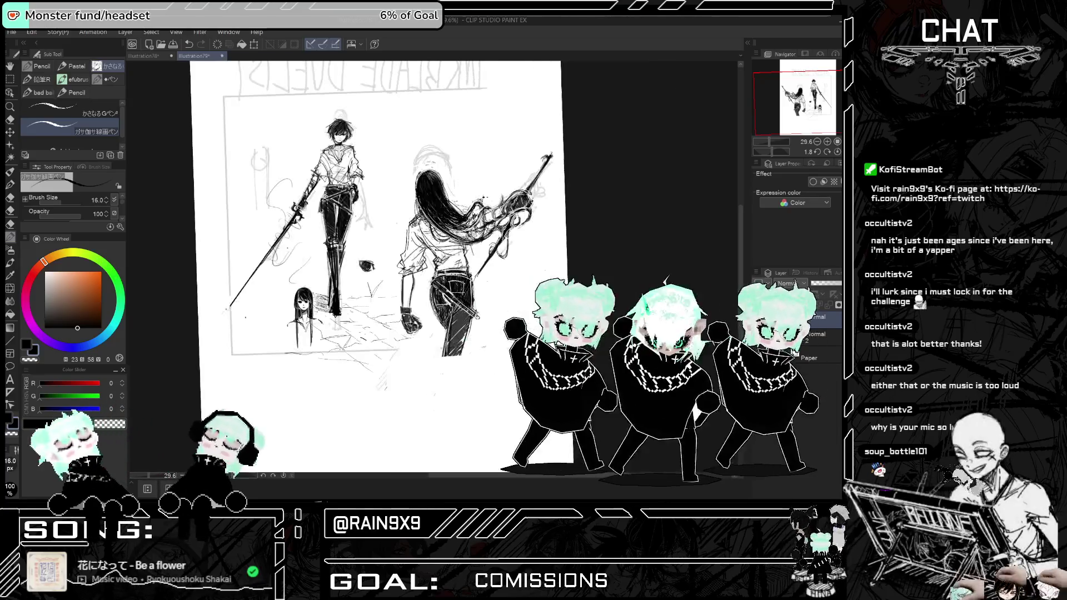
{"action": "key", "text": "h"}
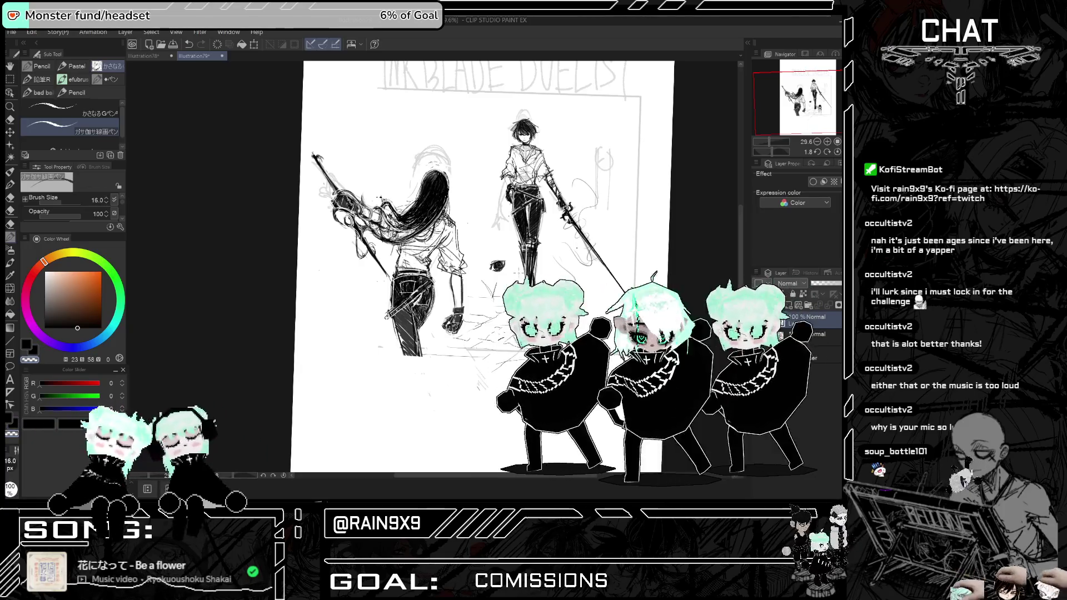
{"action": "scroll", "coordinate": [522, 274], "scroll_direction": "up", "scroll_amount": 1}
{"action": "scroll", "coordinate": [519, 275], "scroll_direction": "up", "scroll_amount": 1}
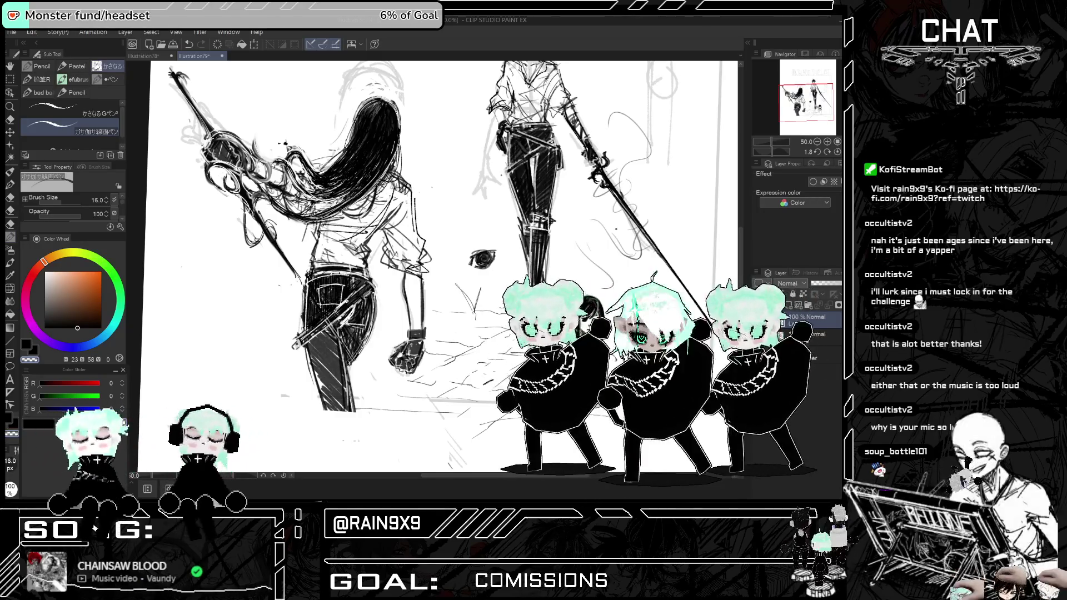
{"action": "scroll", "coordinate": [550, 214], "scroll_direction": "down", "scroll_amount": 1}
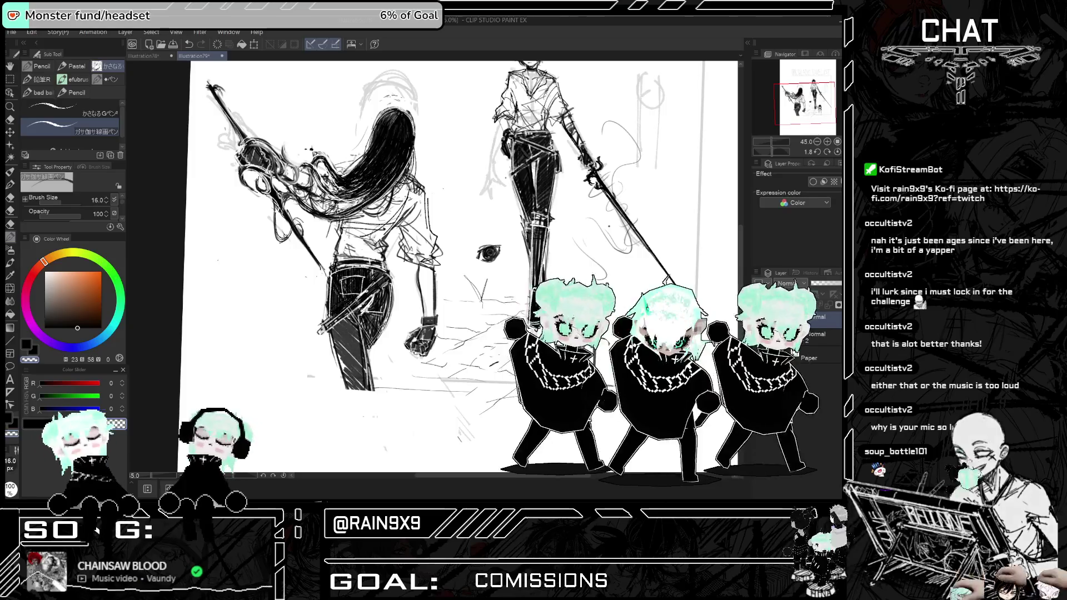
{"action": "scroll", "coordinate": [540, 244], "scroll_direction": "down", "scroll_amount": 1}
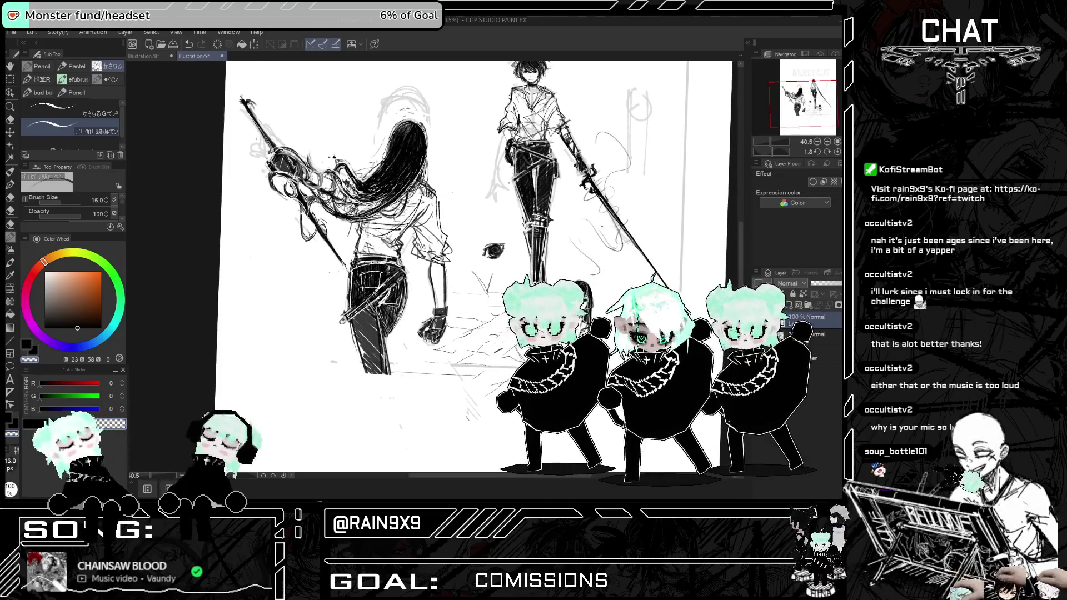
{"action": "scroll", "coordinate": [566, 222], "scroll_direction": "down", "scroll_amount": 5}
{"action": "key", "text": "h"}
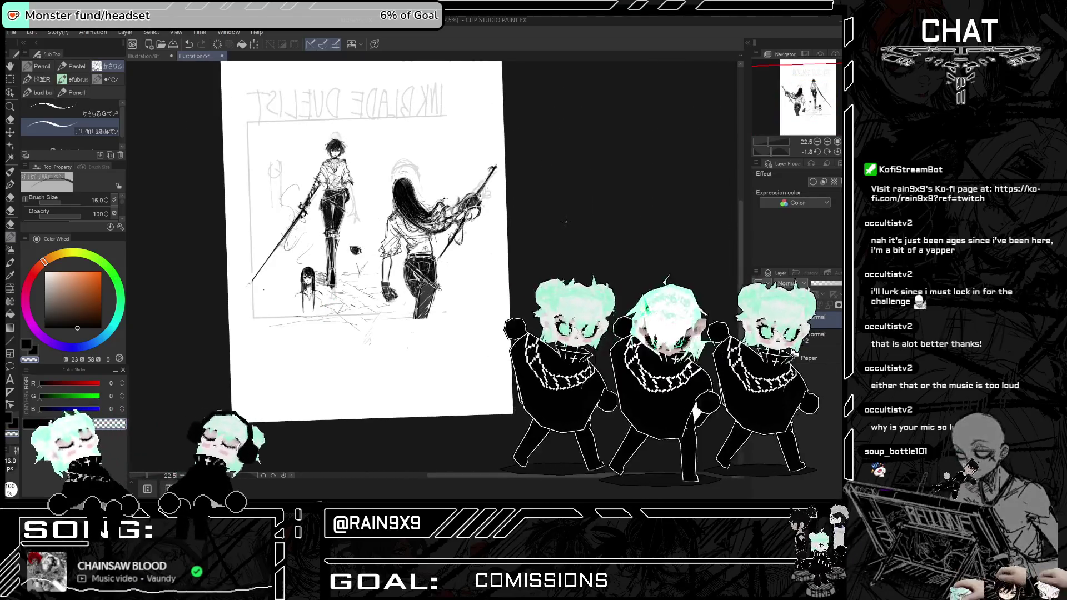
{"action": "key", "text": "h"}
{"action": "scroll", "coordinate": [566, 222], "scroll_direction": "up", "scroll_amount": 5}
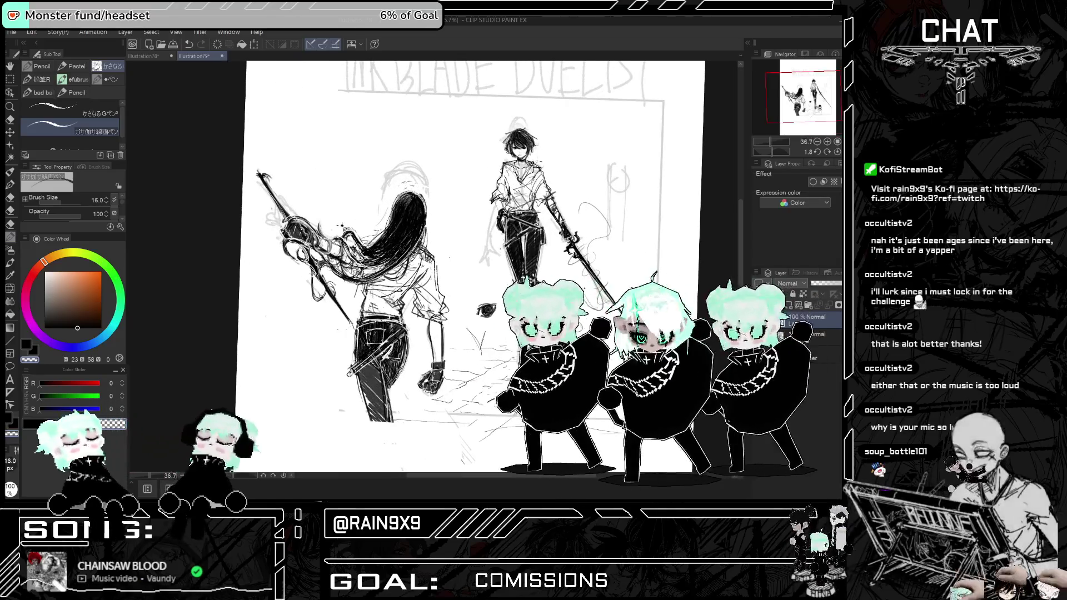
{"action": "key", "text": "e"}
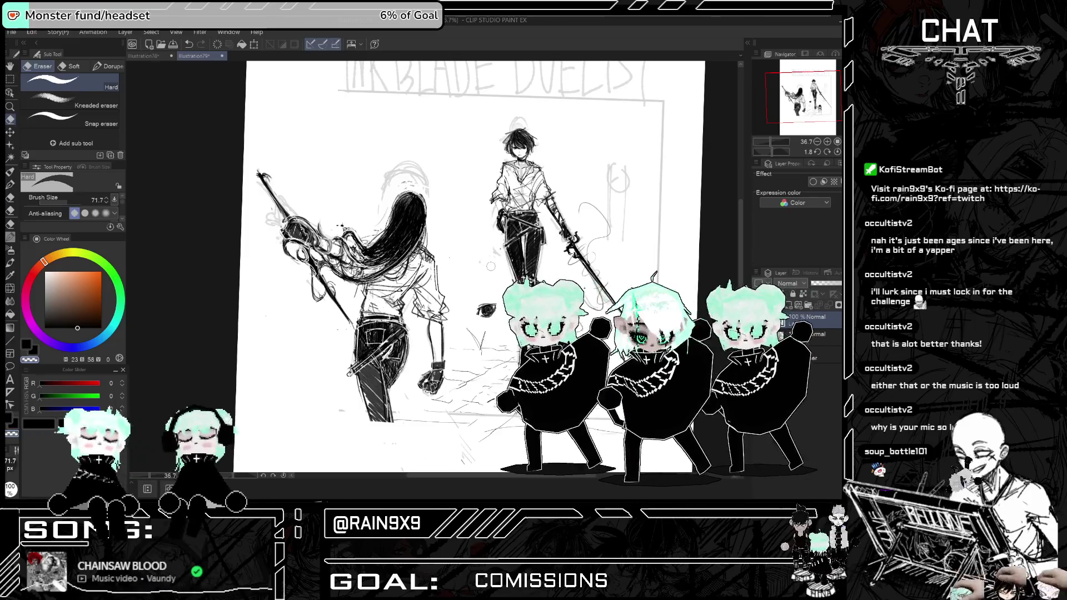
- Erase stray lines above the swordswoman's head, along the left sword and beside the swordsman
{"action": "mouse_move", "coordinate": [386, 175]}
{"action": "left_mouse_down"}
{"action": "mouse_move", "coordinate": [384, 189]}
{"action": "mouse_move", "coordinate": [400, 167]}
{"action": "mouse_move", "coordinate": [439, 200]}
{"action": "left_mouse_up"}
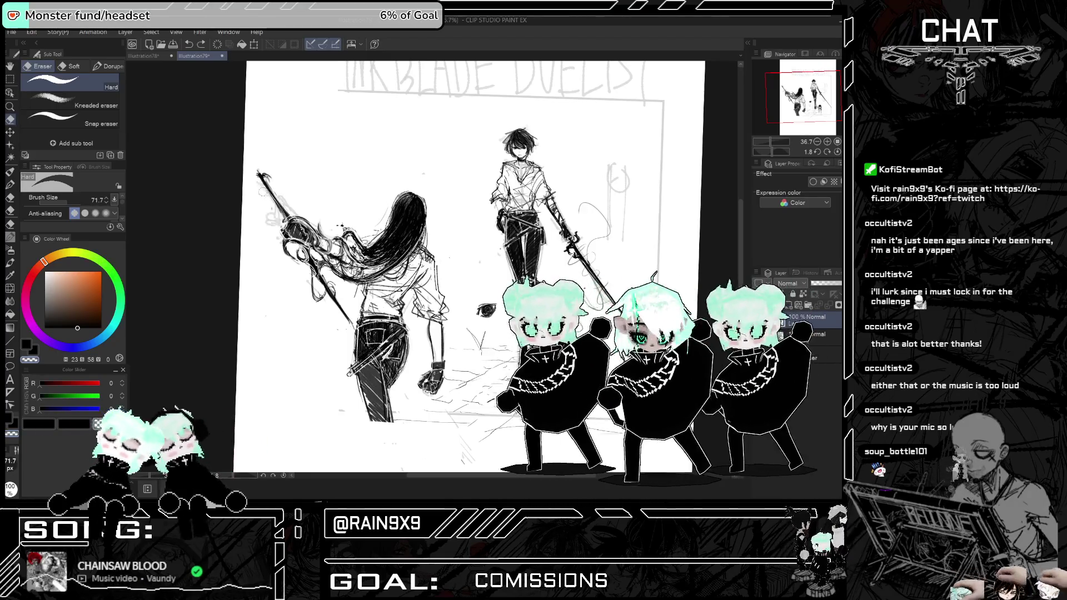
{"action": "left_click_drag", "start_coordinate": [280, 203], "coordinate": [290, 210]}
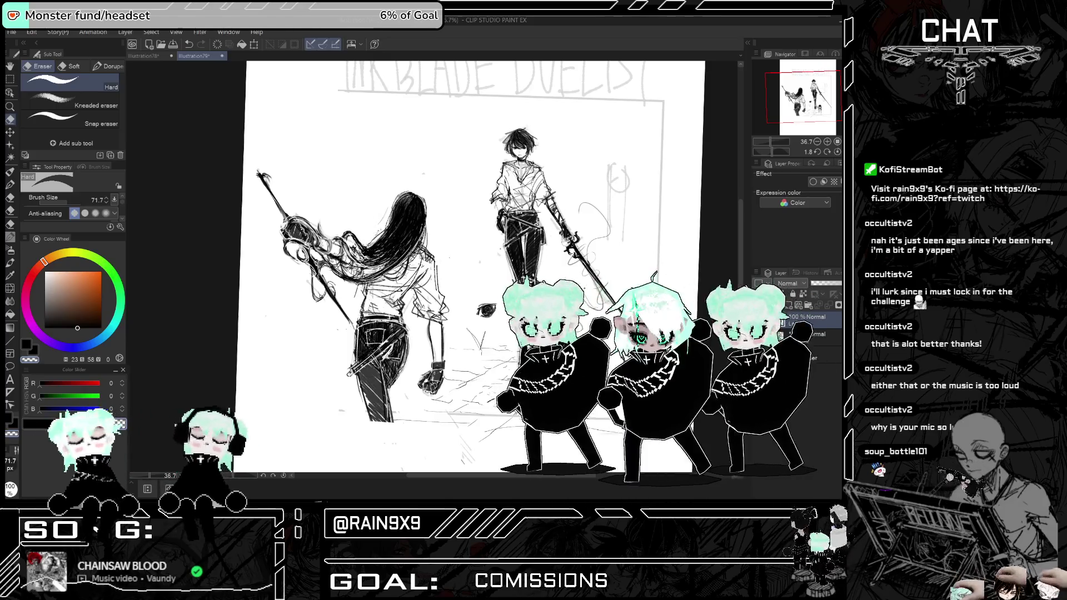
{"action": "key", "text": "ctrl+minus"}
{"action": "key", "text": "h"}
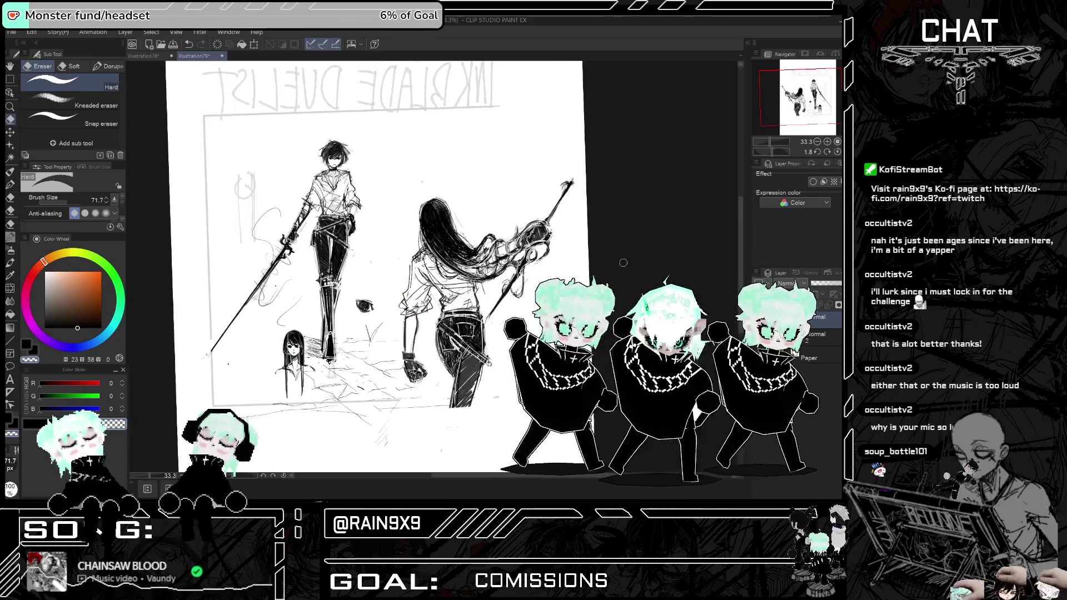
{"action": "mouse_move", "coordinate": [248, 163]}
{"action": "left_mouse_down"}
{"action": "mouse_move", "coordinate": [240, 239]}
{"action": "mouse_move", "coordinate": [254, 178]}
{"action": "left_mouse_up"}
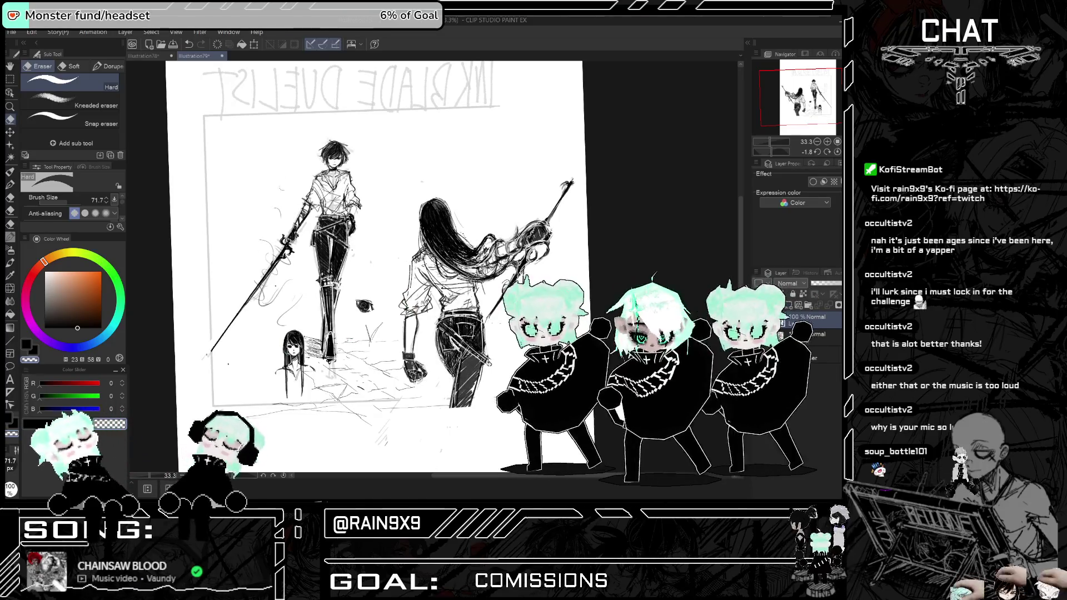
{"action": "key", "text": "h"}
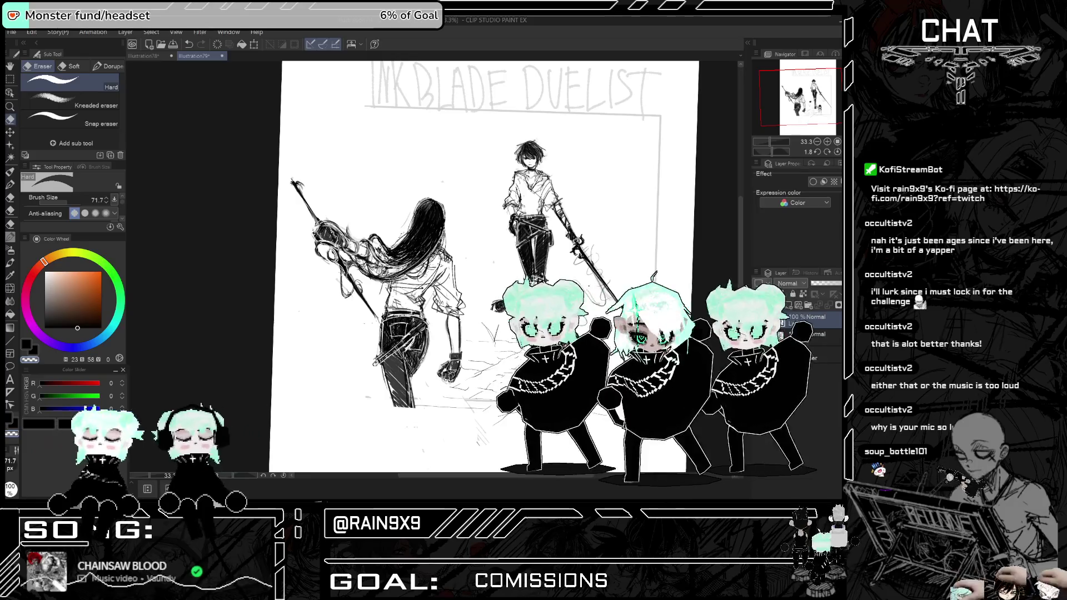
{"action": "key", "text": "ctrl+minus"}
{"action": "key", "text": "ctrl+plus"}
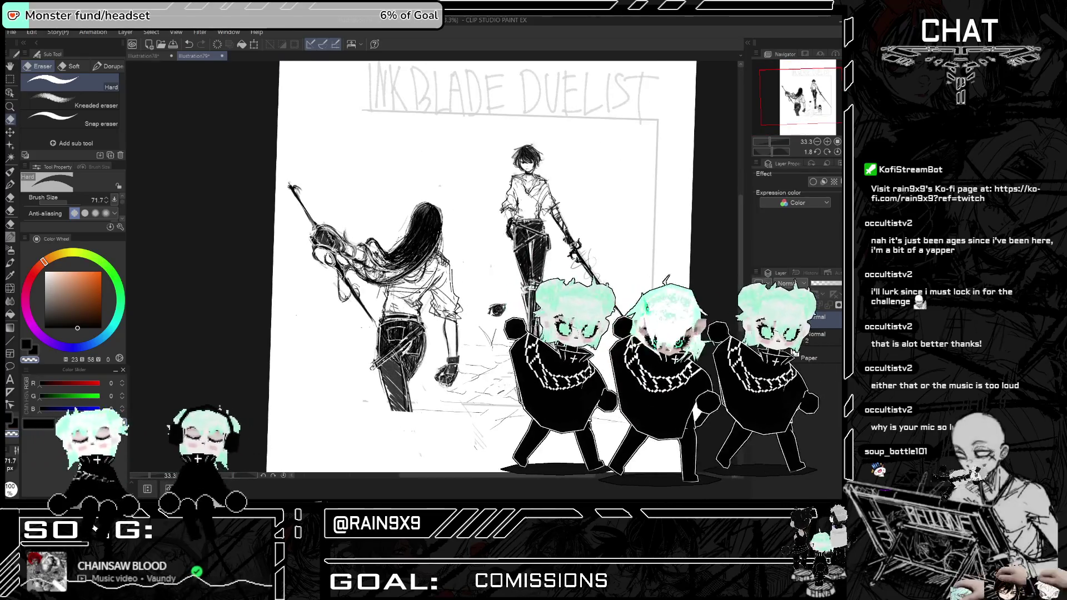
{"action": "key", "text": "h"}
{"action": "key", "text": "h"}
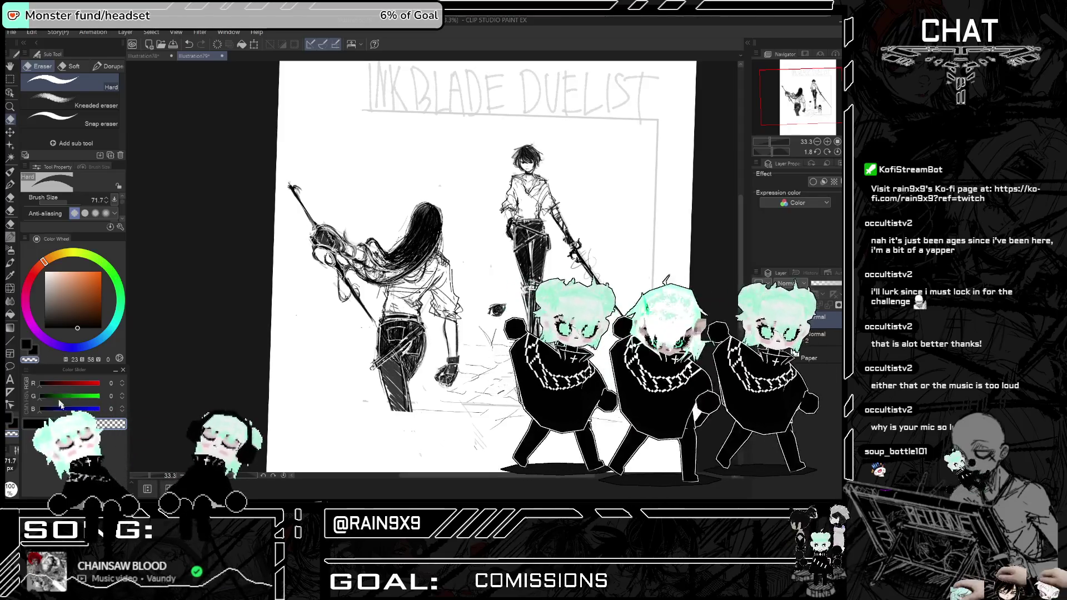
- Back on the pencil, zoom in and undo the trial hair strokes
{"action": "key", "text": "p"}
{"action": "key", "text": "p"}
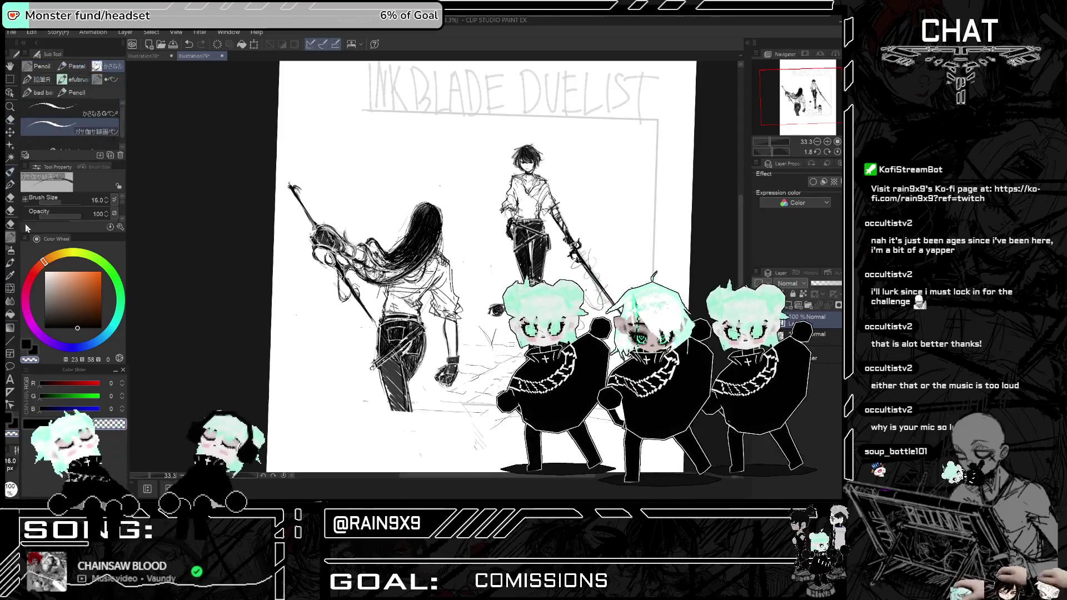
{"action": "scroll", "coordinate": [478, 267], "scroll_direction": "up", "scroll_amount": 2}
{"action": "key", "text": "h"}
{"action": "scroll", "coordinate": [478, 267], "scroll_direction": "up", "scroll_amount": 3}
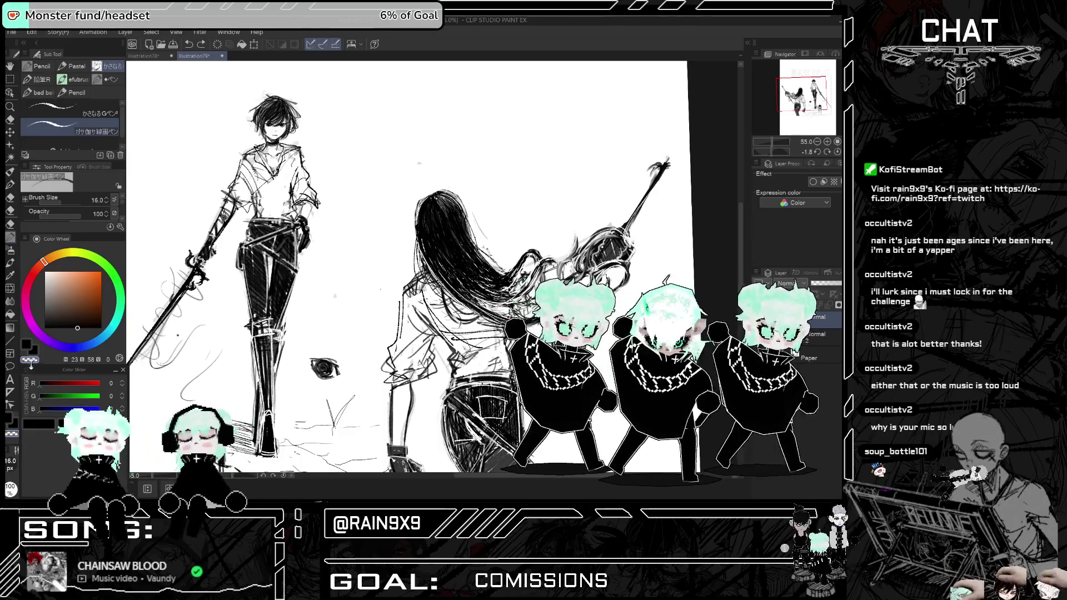
{"action": "key", "text": "ctrl+z"}
{"action": "key", "text": "ctrl+y"}
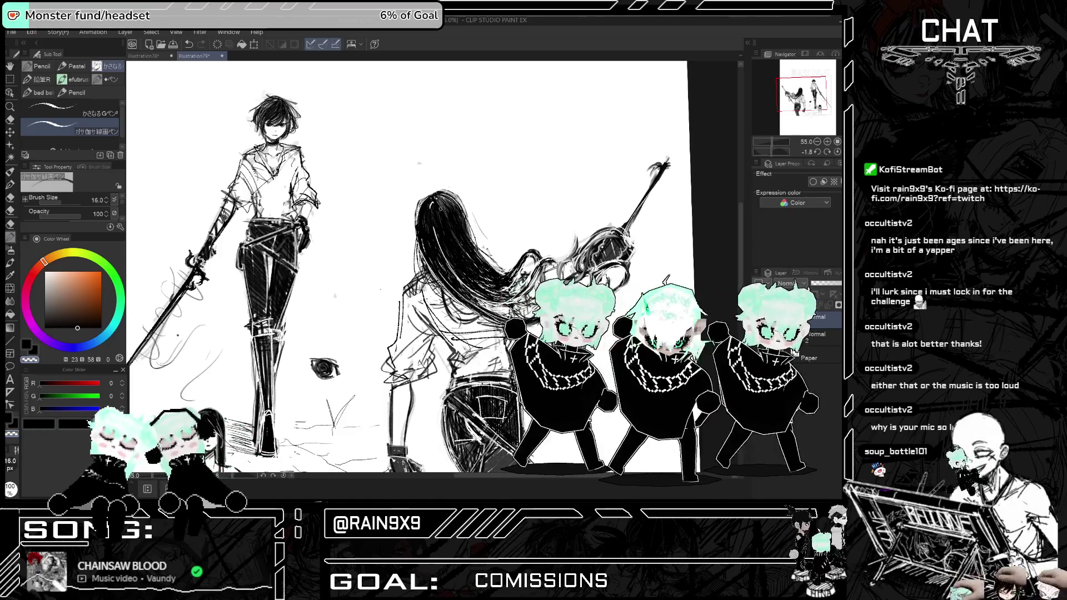
{"action": "key", "text": "ctrl+z"}
{"action": "key", "text": "ctrl+z"}
{"action": "key", "text": "ctrl+y"}
{"action": "key", "text": "ctrl+z"}
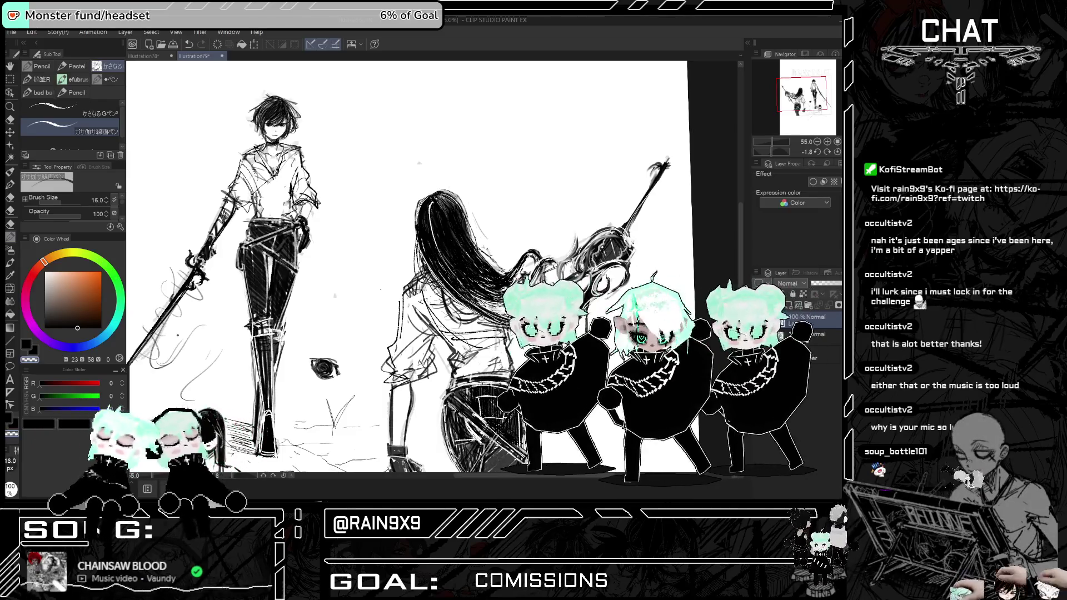
{"action": "key", "text": "ctrl+z"}
{"action": "key", "text": "h"}
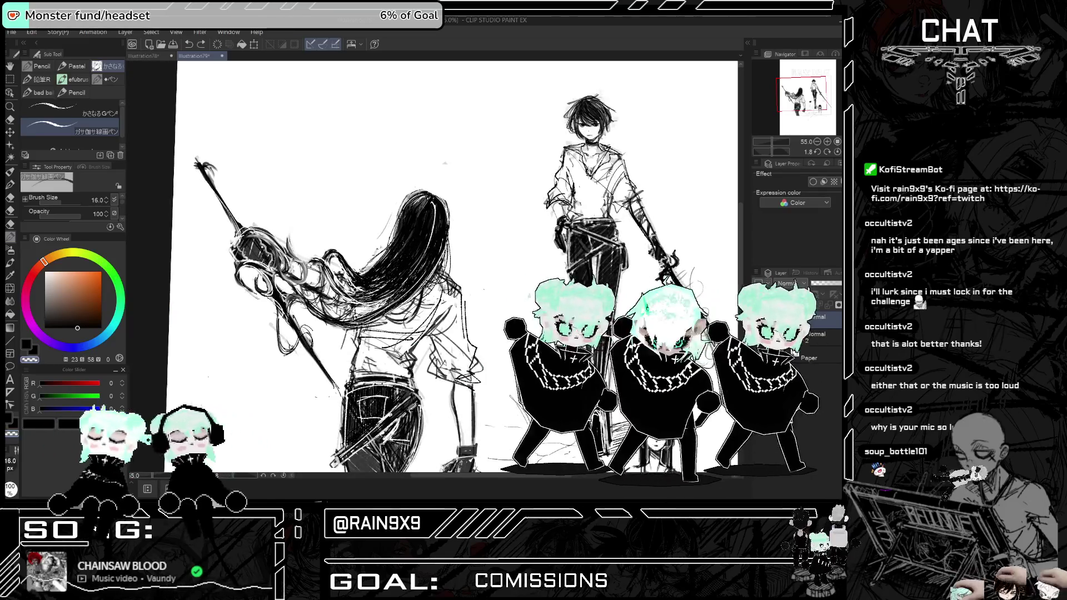
{"action": "key", "text": "h"}
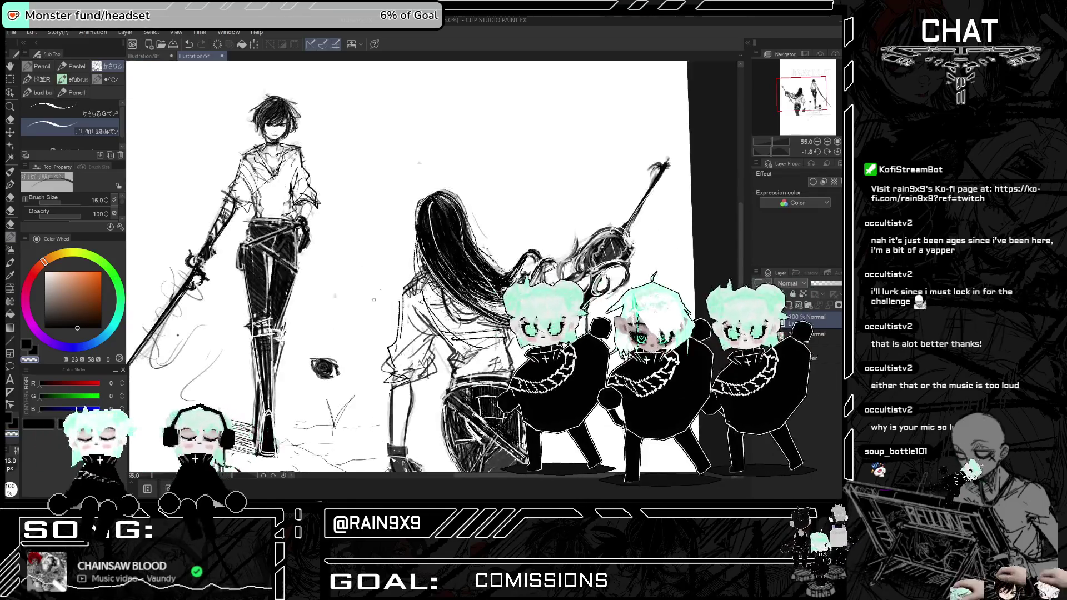
{"action": "key", "text": "ctrl+z"}
{"action": "key", "text": "ctrl+z"}
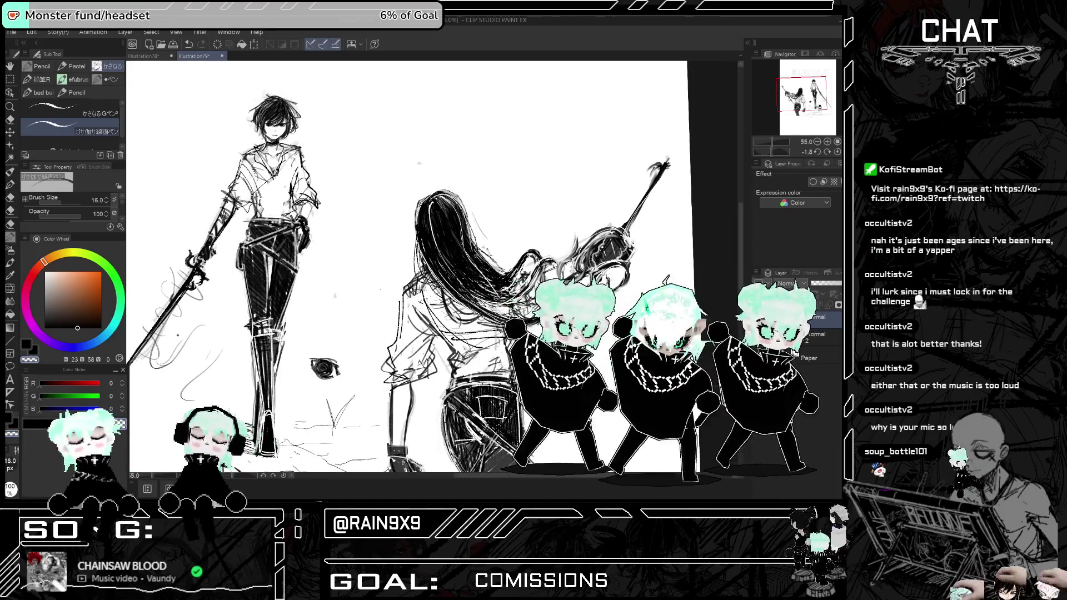
- Pick a new shade (second value 21) and hatch shading across the swordsman's shirt
{"action": "key", "text": "ctrl+minus"}
{"action": "key", "text": "ctrl+minus"}
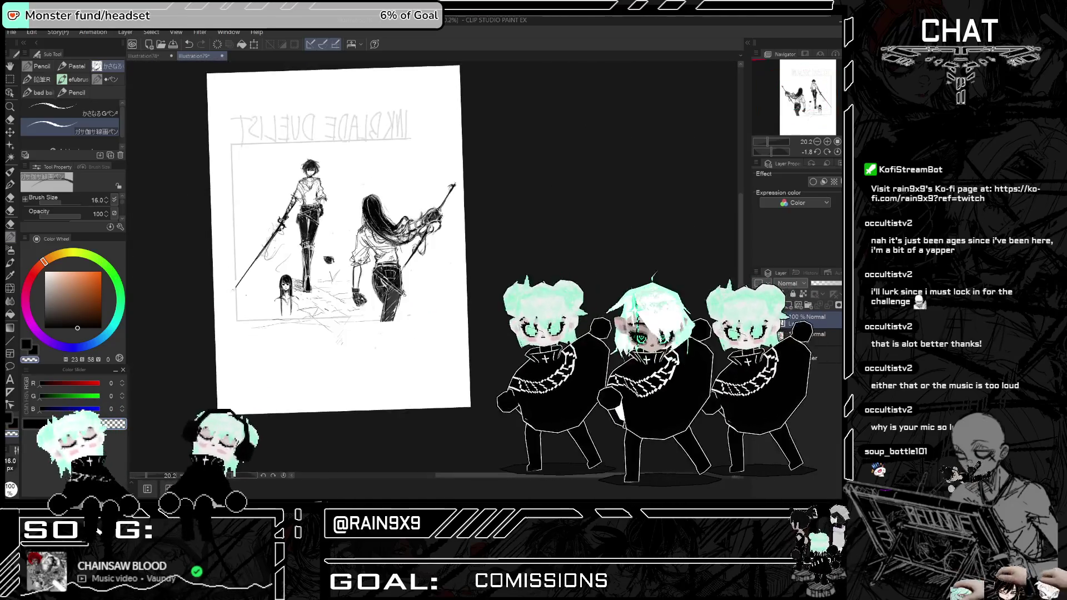
{"action": "key", "text": "h"}
{"action": "scroll", "coordinate": [575, 208], "scroll_direction": "up", "scroll_amount": 2}
{"action": "scroll", "coordinate": [576, 209], "scroll_direction": "down", "scroll_amount": 2}
{"action": "scroll", "coordinate": [576, 208], "scroll_direction": "up", "scroll_amount": 5}
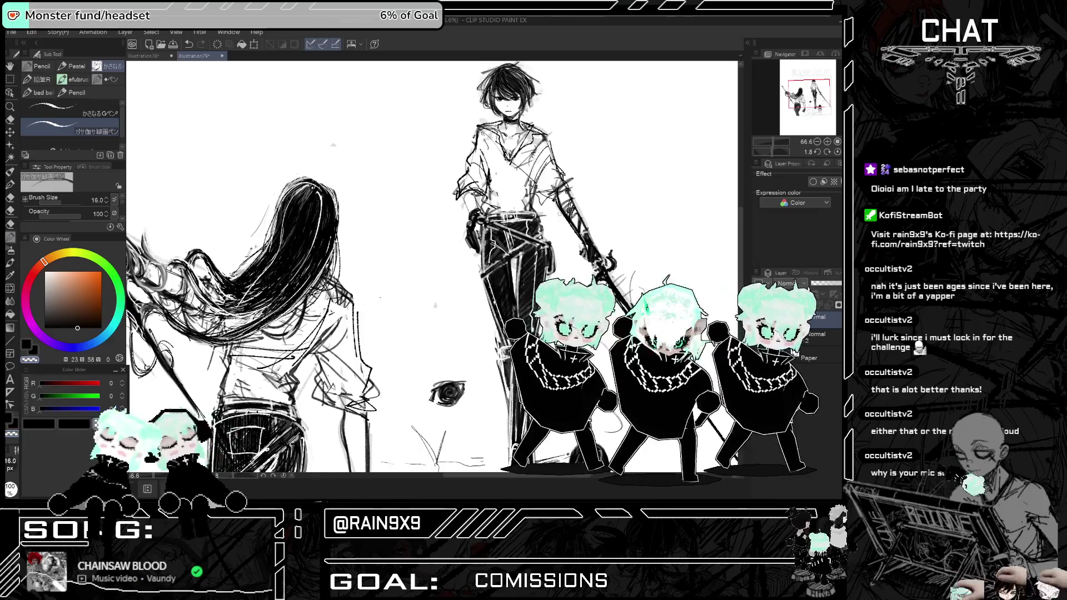
{"action": "left_click", "coordinate": [57, 328]}
{"action": "mouse_move", "coordinate": [487, 155]}
{"action": "left_mouse_down"}
{"action": "mouse_move", "coordinate": [525, 181]}
{"action": "mouse_move", "coordinate": [510, 198]}
{"action": "left_mouse_up"}
{"action": "left_click_drag", "start_coordinate": [505, 191], "coordinate": [527, 205]}
{"action": "left_click_drag", "start_coordinate": [528, 163], "coordinate": [537, 177]}
{"action": "left_click_drag", "start_coordinate": [532, 140], "coordinate": [548, 168]}
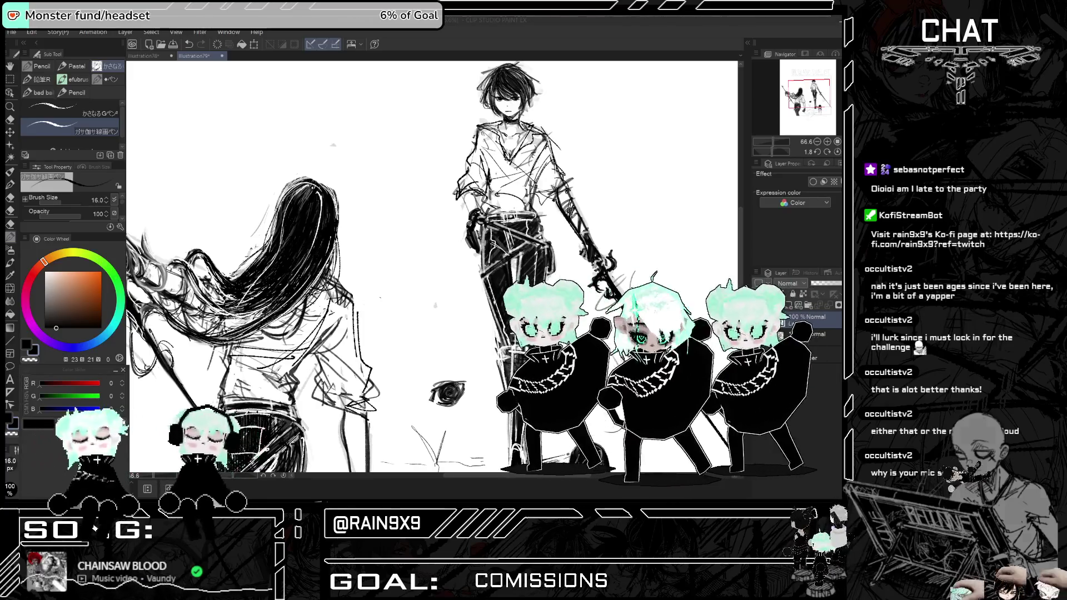
{"action": "scroll", "coordinate": [608, 183], "scroll_direction": "down", "scroll_amount": 5}
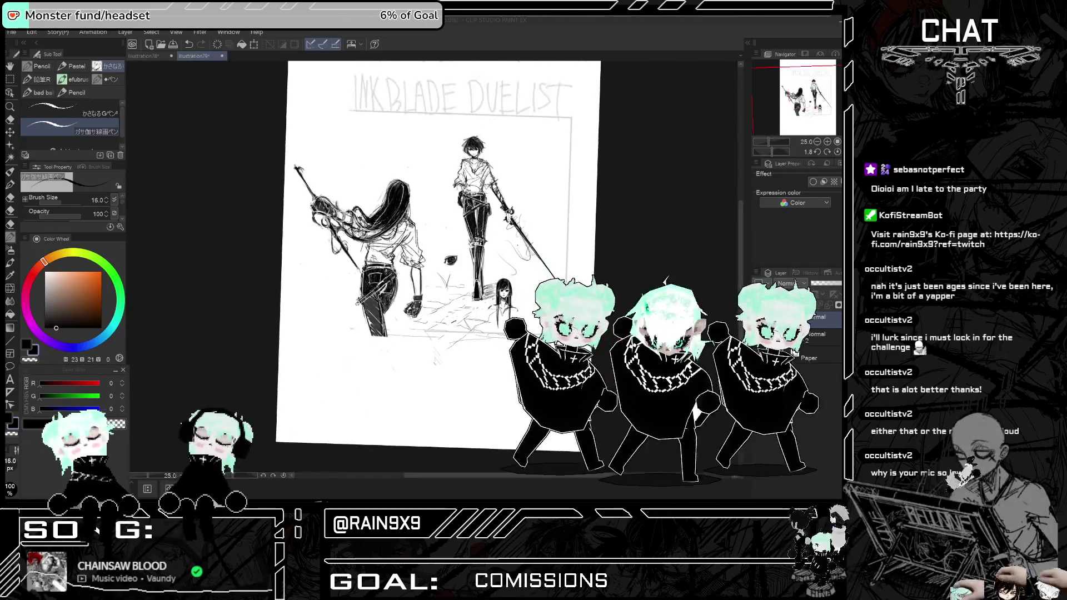
{"action": "key", "text": "h"}
{"action": "key", "text": "h"}
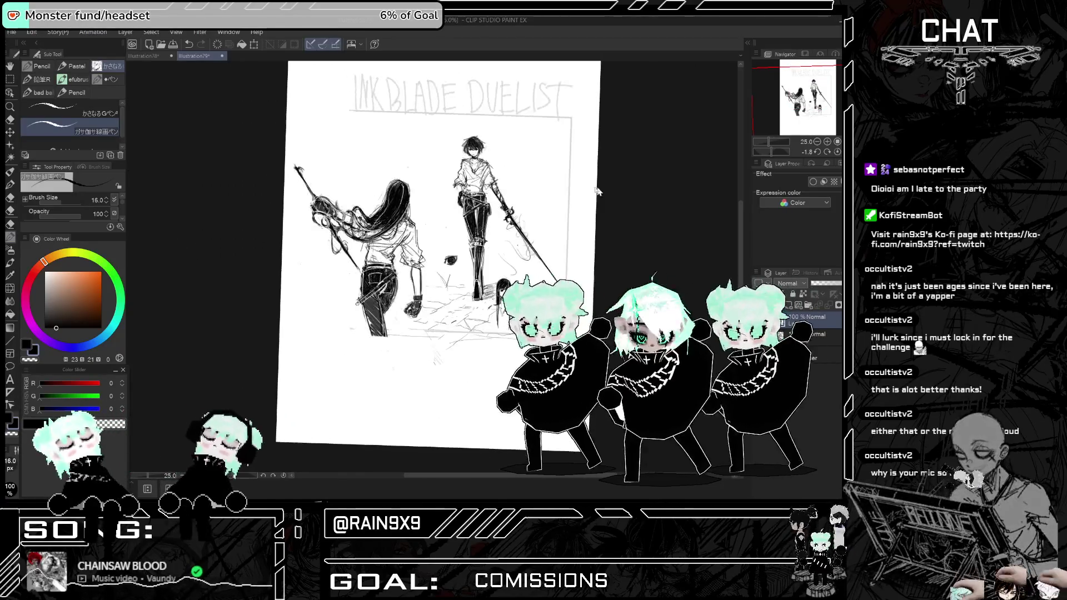
{"action": "scroll", "coordinate": [538, 217], "scroll_direction": "up", "scroll_amount": 1}
{"action": "scroll", "coordinate": [538, 216], "scroll_direction": "down", "scroll_amount": 1}
{"action": "scroll", "coordinate": [486, 265], "scroll_direction": "up", "scroll_amount": 1}
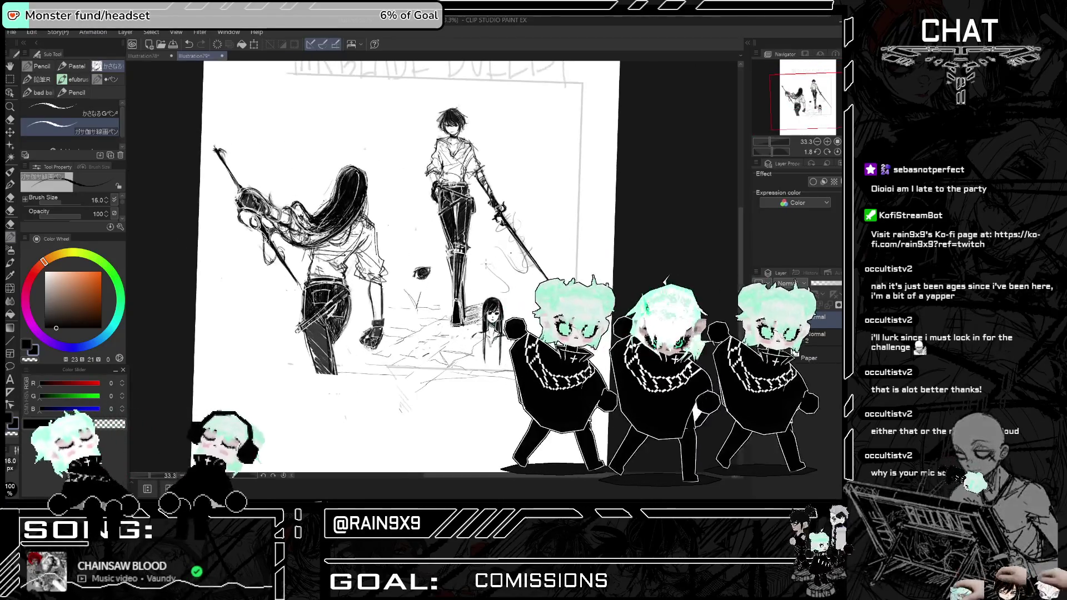
{"action": "key", "text": "e"}
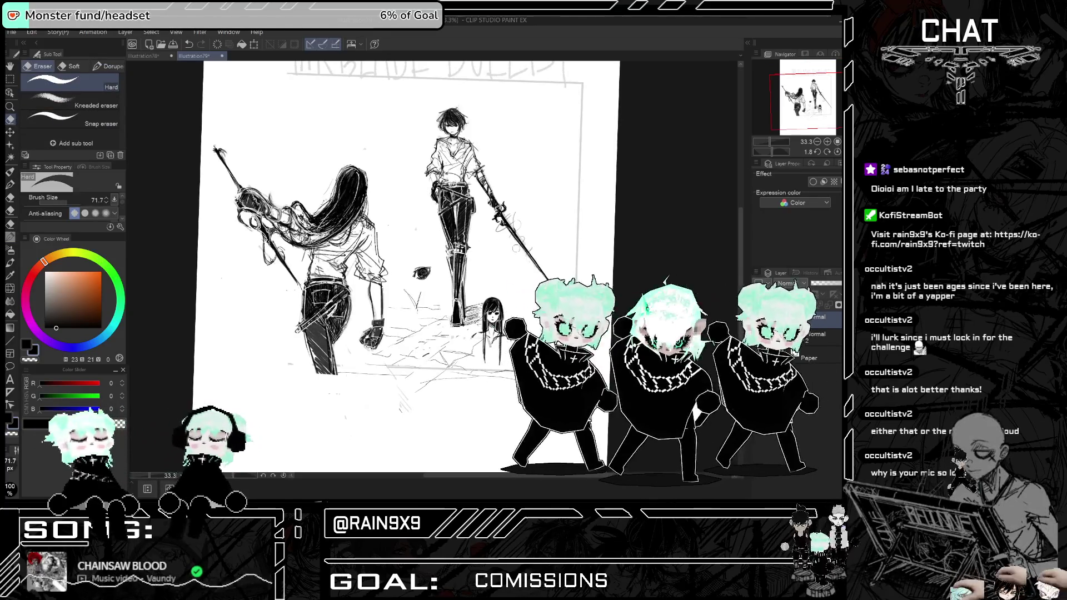
{"action": "key", "text": "h"}
{"action": "key", "text": "h"}
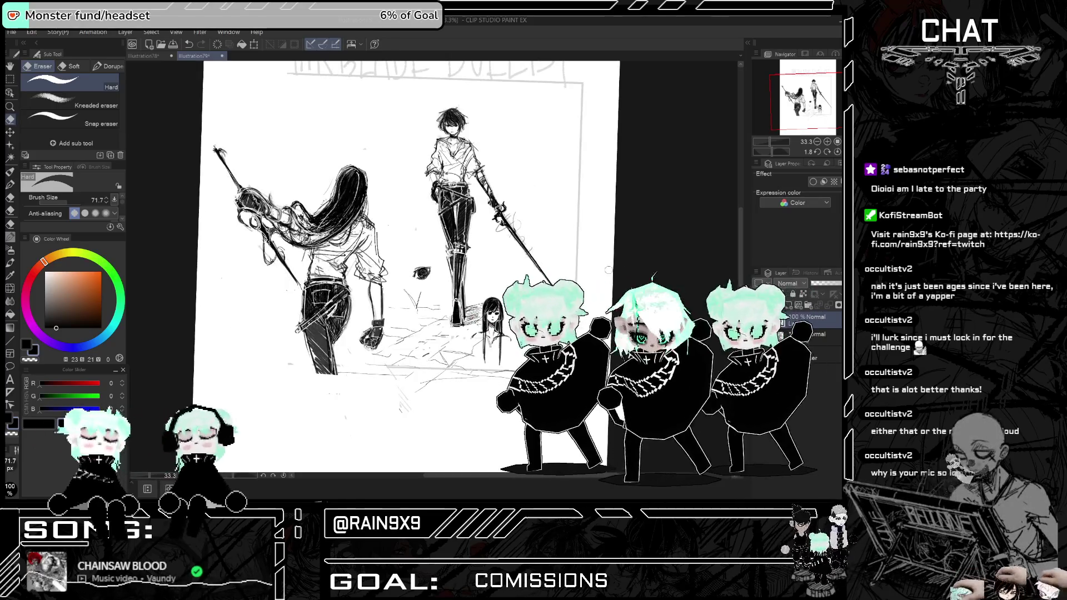
{"action": "key", "text": "p"}
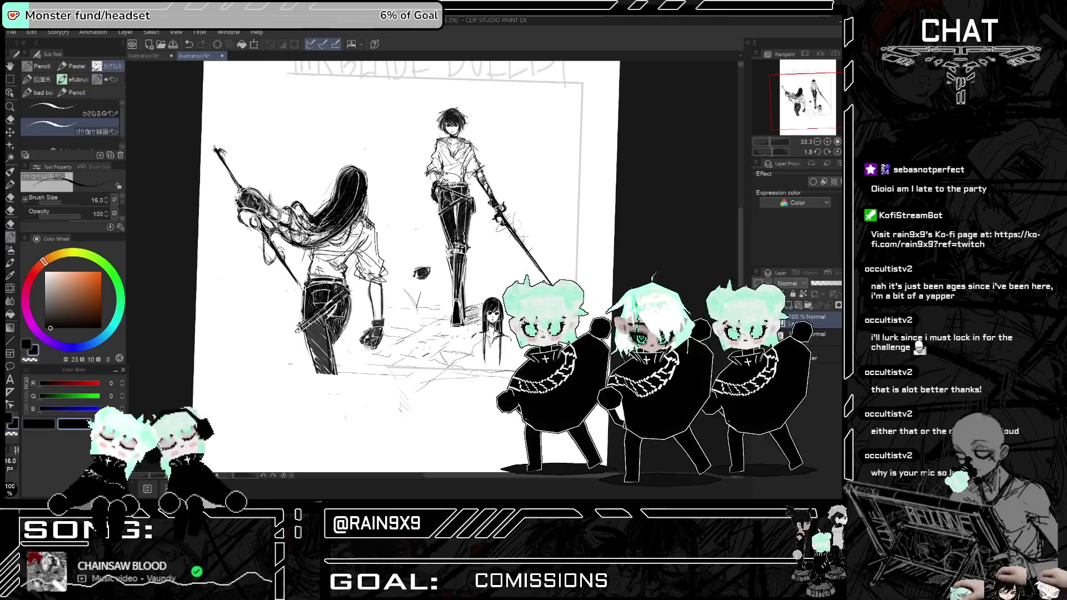
{"action": "left_click", "coordinate": [10, 66]}
{"action": "left_click_drag", "start_coordinate": [133, 167], "coordinate": [79, 313]}
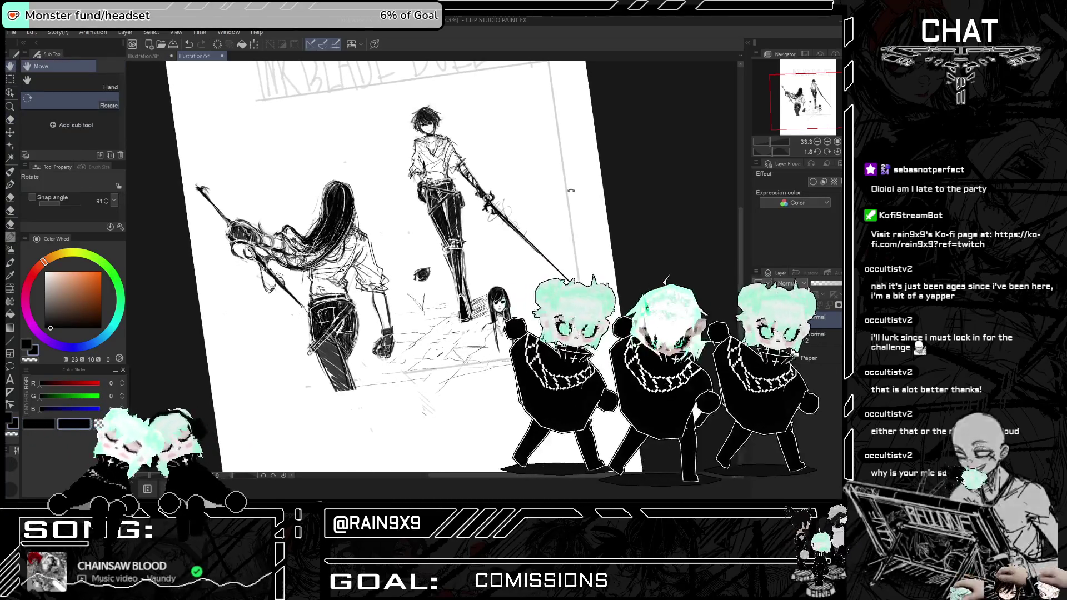
{"action": "left_click", "coordinate": [37, 361]}
{"action": "left_click", "coordinate": [70, 329]}
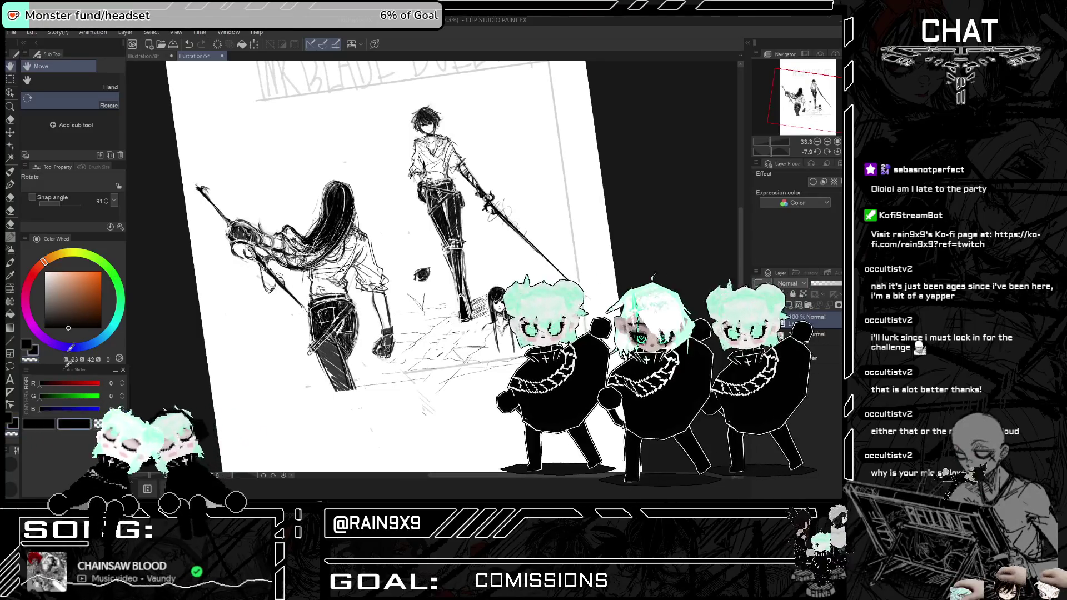
{"action": "mouse_move", "coordinate": [334, 139]}
{"action": "left_mouse_down"}
{"action": "mouse_move", "coordinate": [445, 128]}
{"action": "mouse_move", "coordinate": [490, 139]}
{"action": "left_mouse_up"}
{"action": "key", "text": "p"}
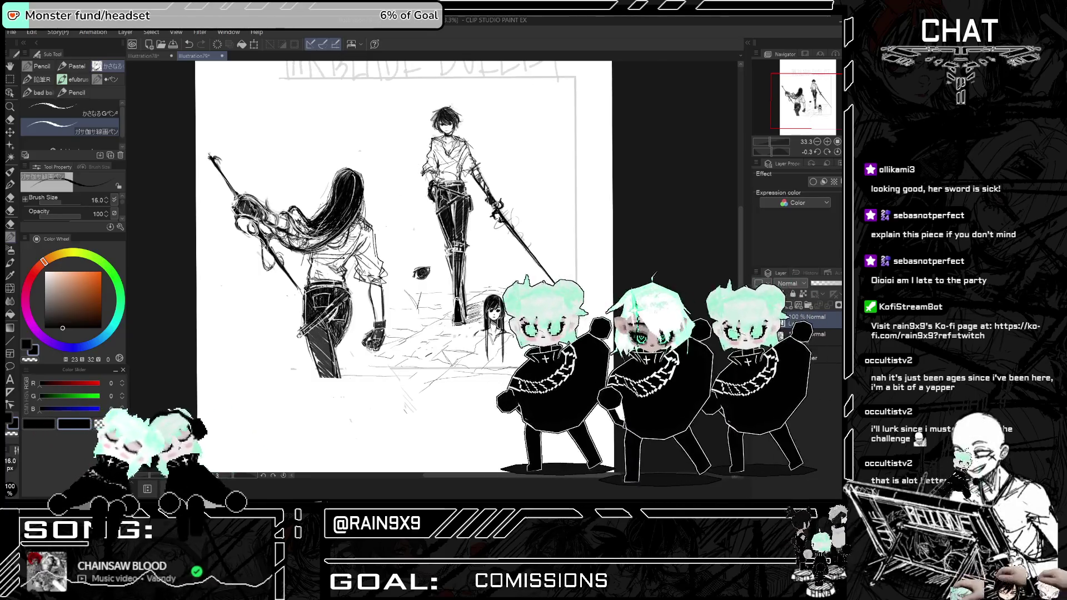
- Pick a dark blue drawing colour and check the two figures zoomed in and mirrored
{"action": "scroll", "coordinate": [406, 267], "scroll_direction": "down", "scroll_amount": 1}
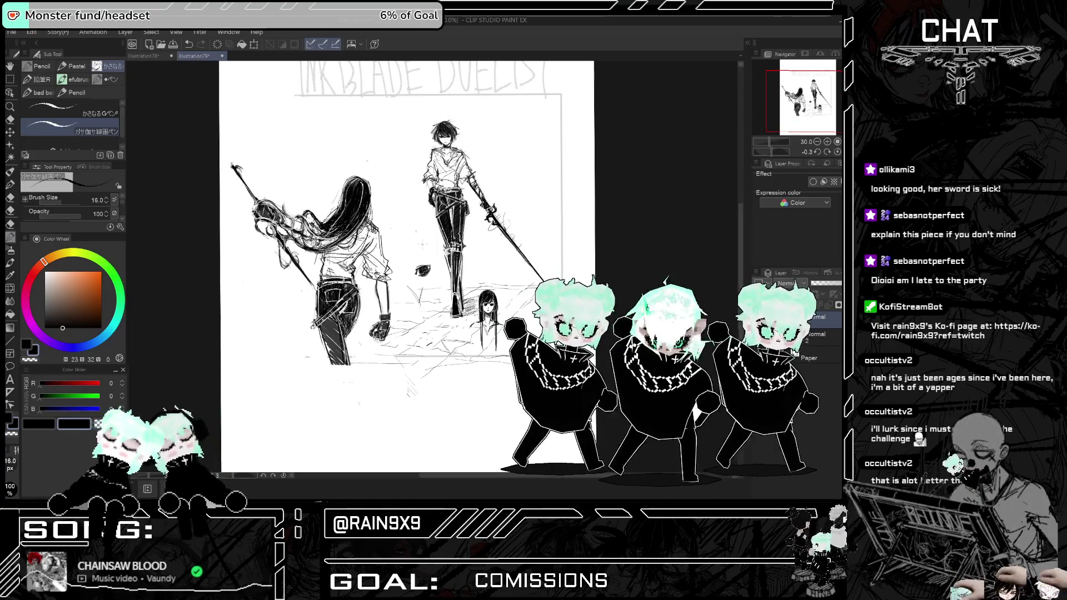
{"action": "left_click", "coordinate": [75, 348]}
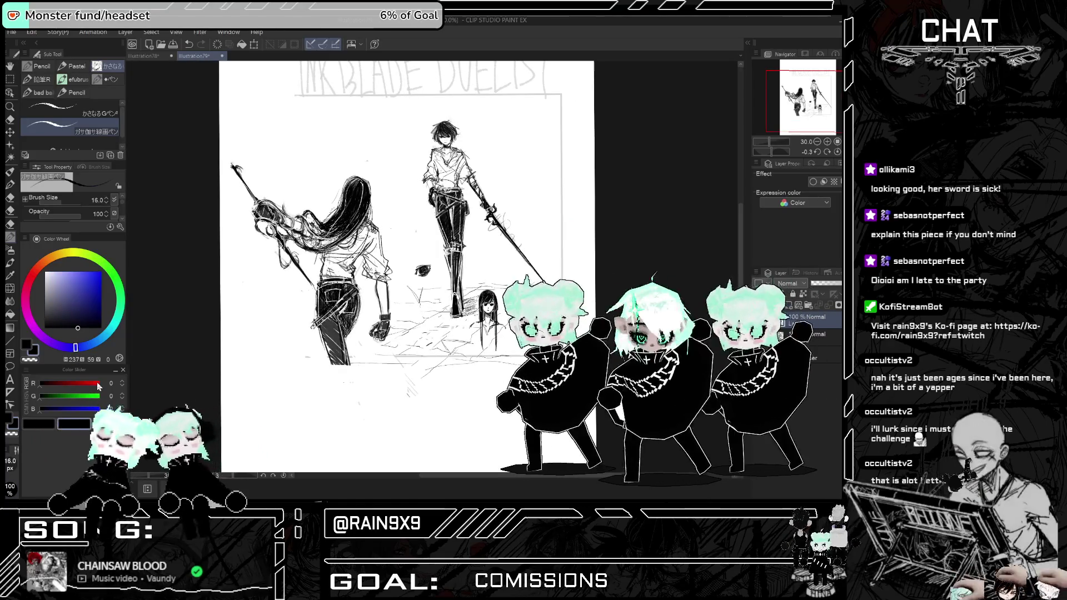
{"action": "key", "text": "ctrl+plus"}
{"action": "key", "text": "ctrl+plus"}
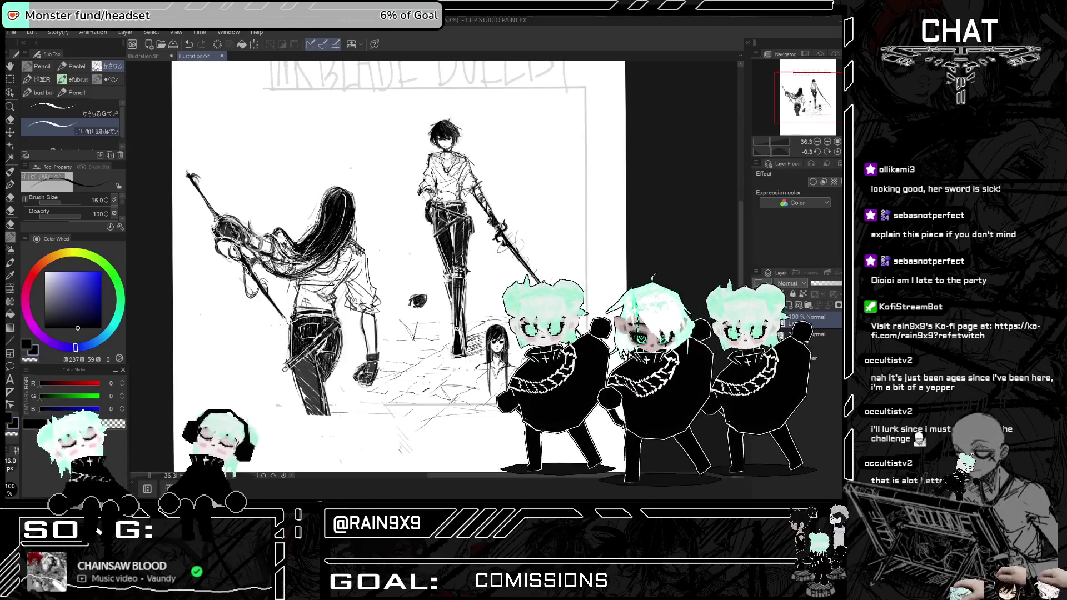
{"action": "key", "text": "ctrl+minus"}
{"action": "key", "text": "ctrl+minus"}
{"action": "key", "text": "h"}
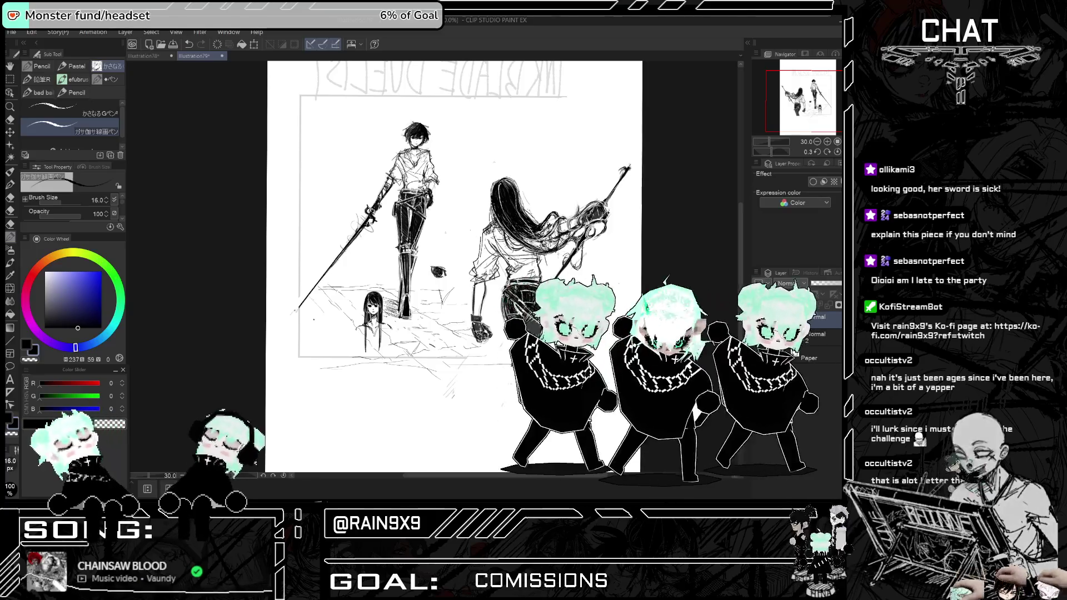
{"action": "key", "text": "h"}
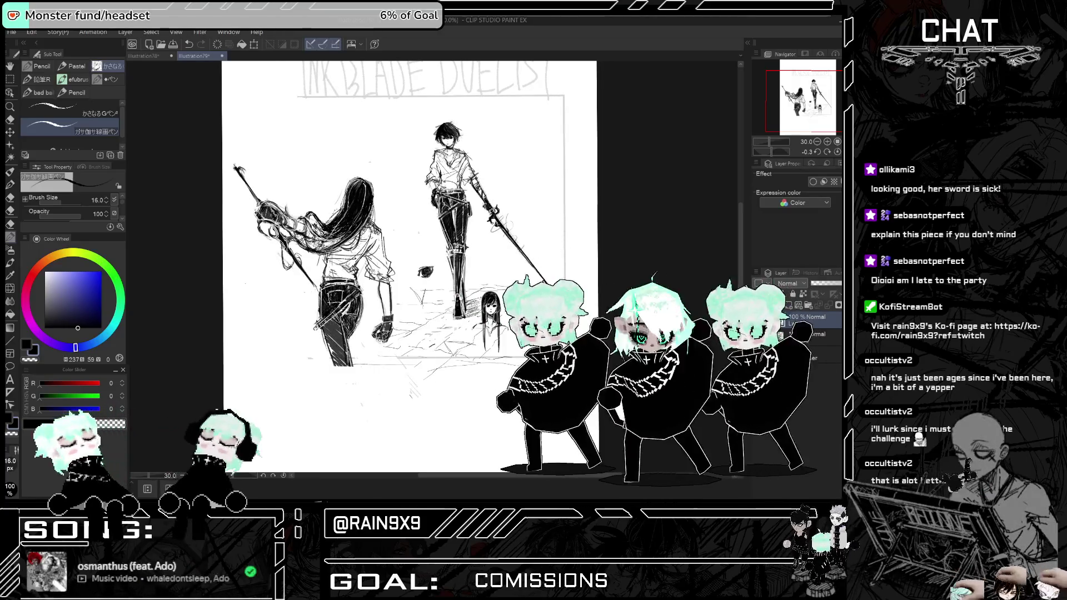
{"action": "key", "text": "ctrl+plus"}
{"action": "key", "text": "ctrl+plus"}
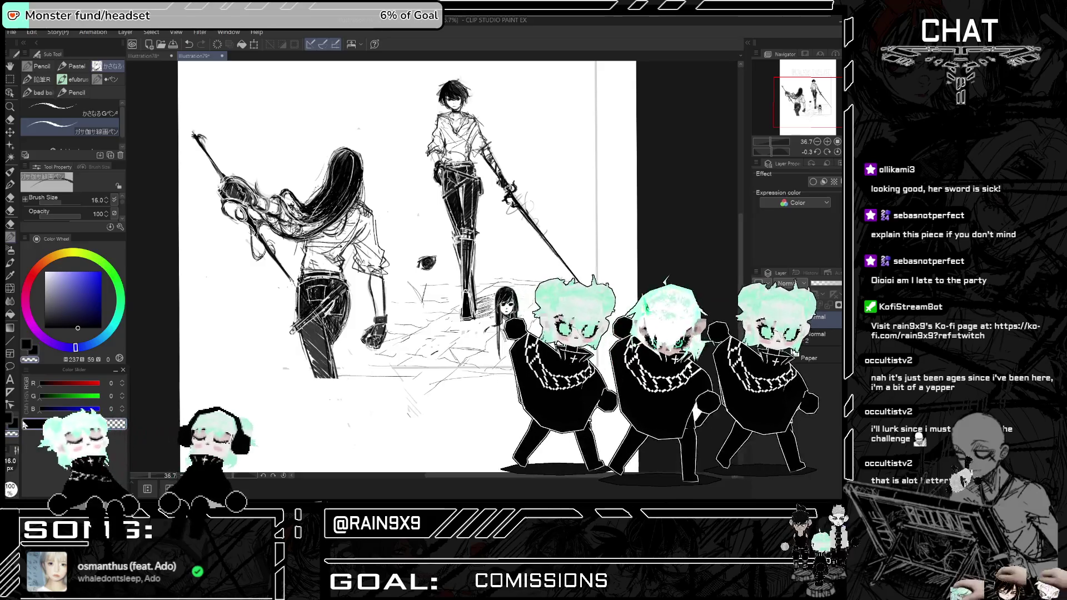
{"action": "key", "text": "ctrl+plus"}
{"action": "key", "text": "ctrl+plus"}
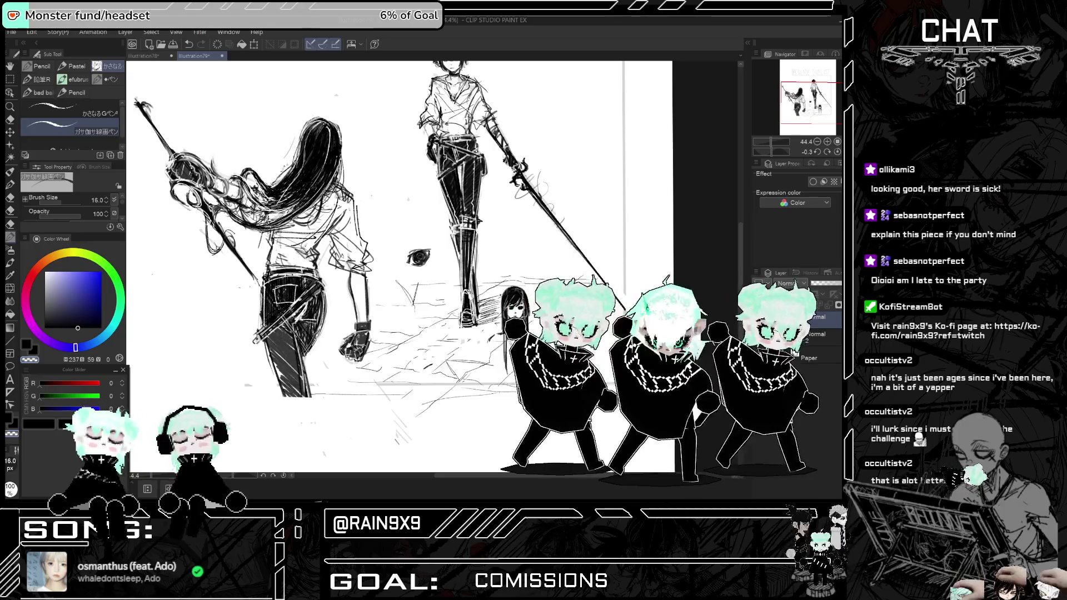
{"action": "key", "text": "ctrl+minus"}
{"action": "key", "text": "ctrl+minus"}
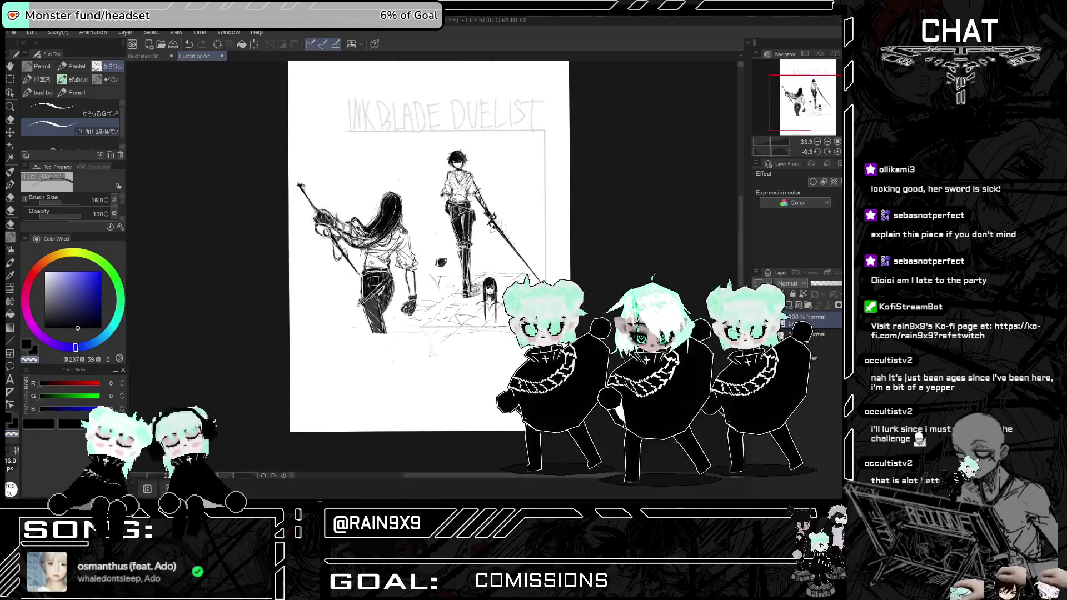
{"action": "key", "text": "h"}
{"action": "key", "text": "h"}
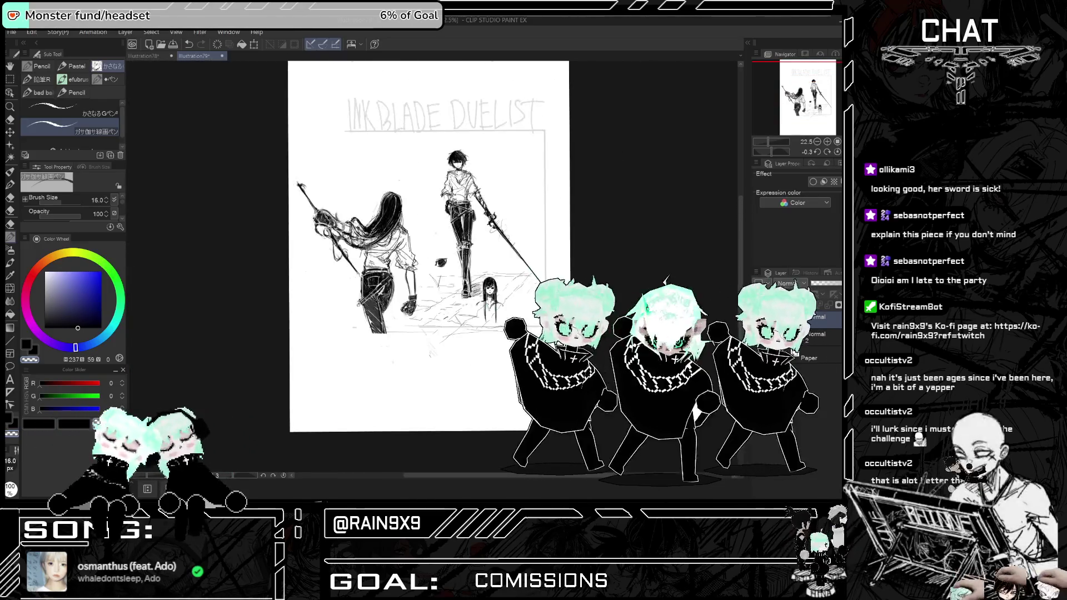
- Shift the colour to near black and erase the stray blob beside the swordsman with a larger eraser
{"action": "left_click", "coordinate": [49, 328]}
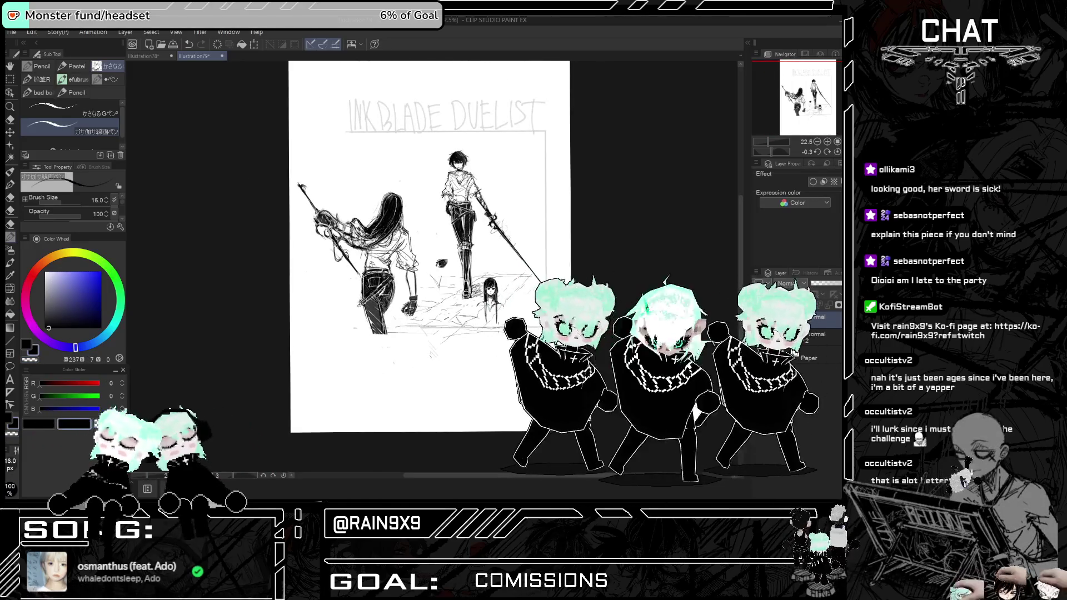
{"action": "key", "text": "e"}
{"action": "left_click_drag", "start_coordinate": [70, 207], "coordinate": [89, 204]}
{"action": "left_click", "coordinate": [440, 264]}
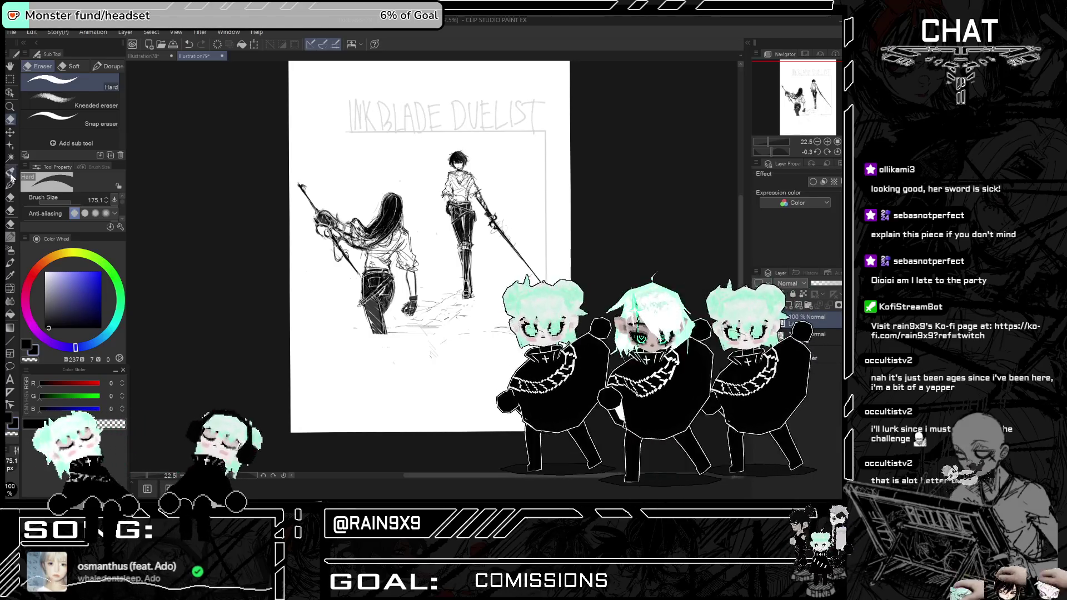
- Return to the pencil and redraw the cobblestone path lines around the swordsman's feet, checking it mirrored
{"action": "key", "text": "e"}
{"action": "key", "text": "e"}
{"action": "key", "text": "e"}
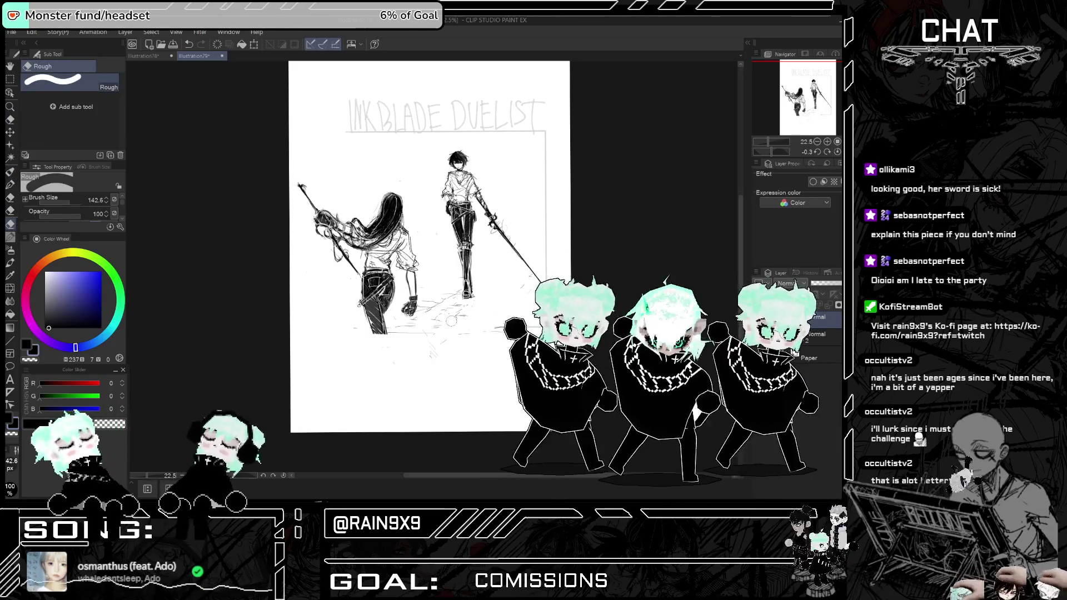
{"action": "left_click", "coordinate": [11, 238]}
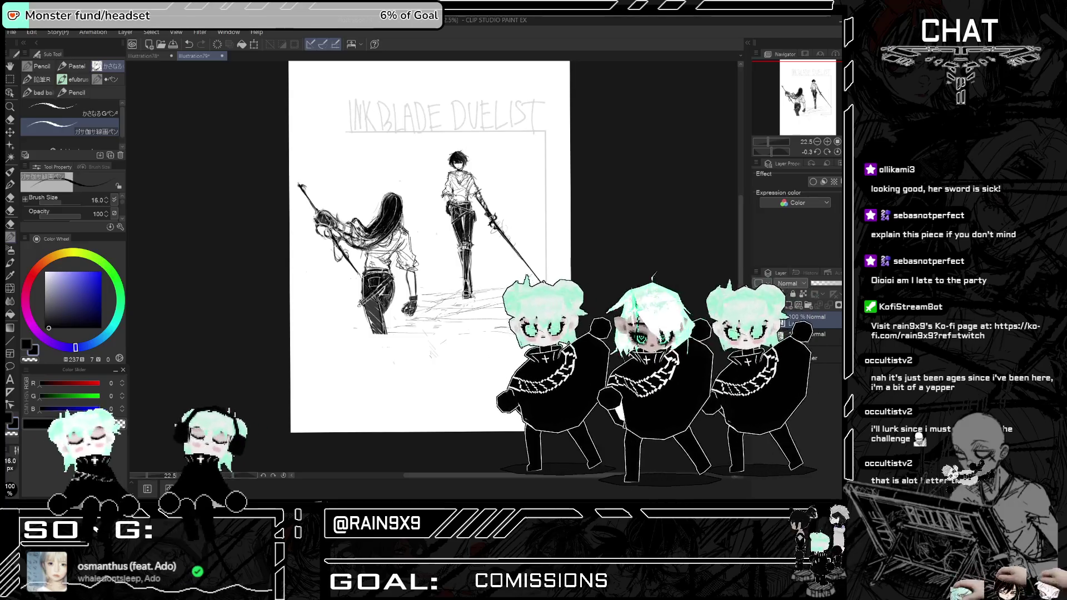
{"action": "key", "text": "ctrl+z"}
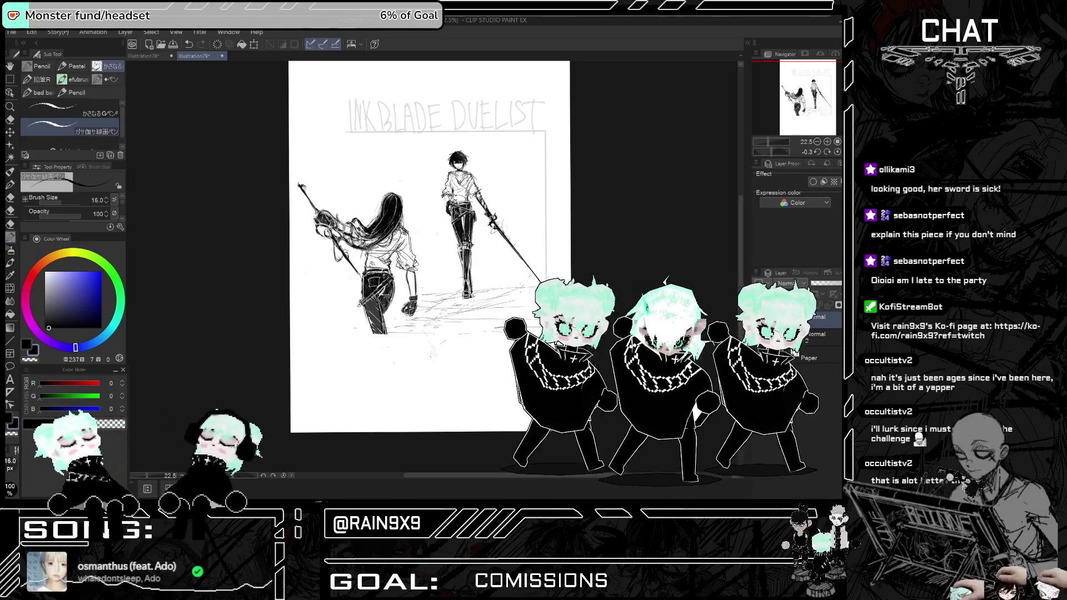
{"action": "key", "text": "h"}
{"action": "key", "text": "h"}
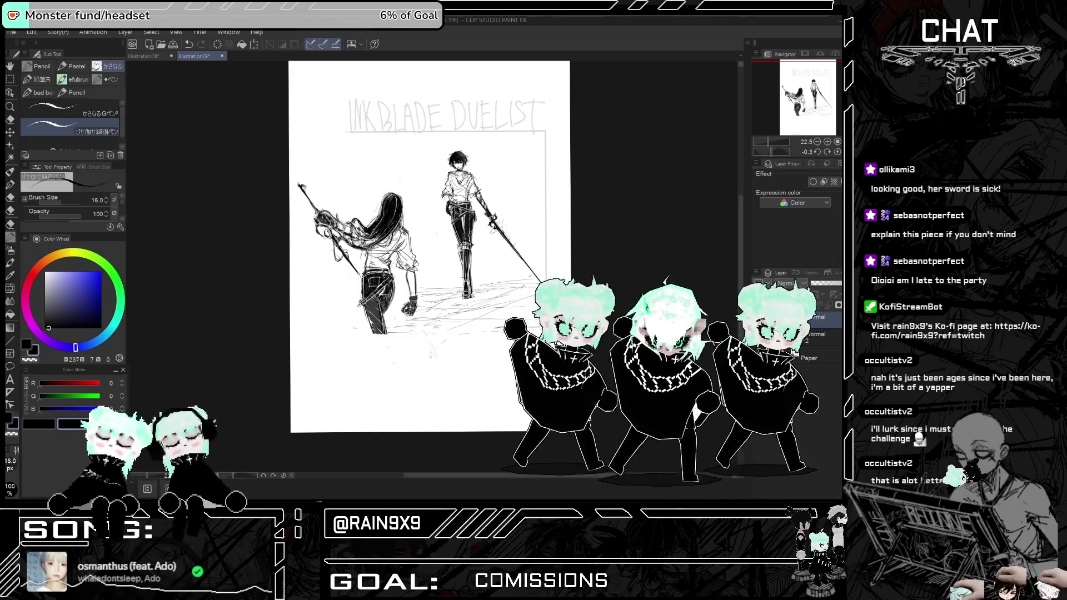
{"action": "key", "text": "h"}
{"action": "key", "text": "h"}
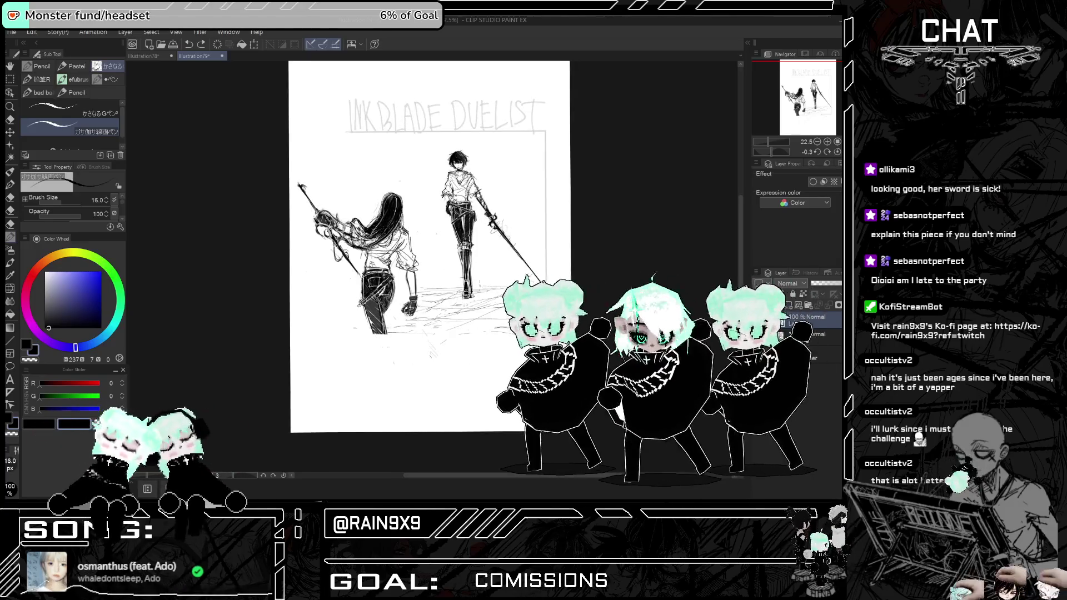
{"action": "key", "text": "ctrl+y"}
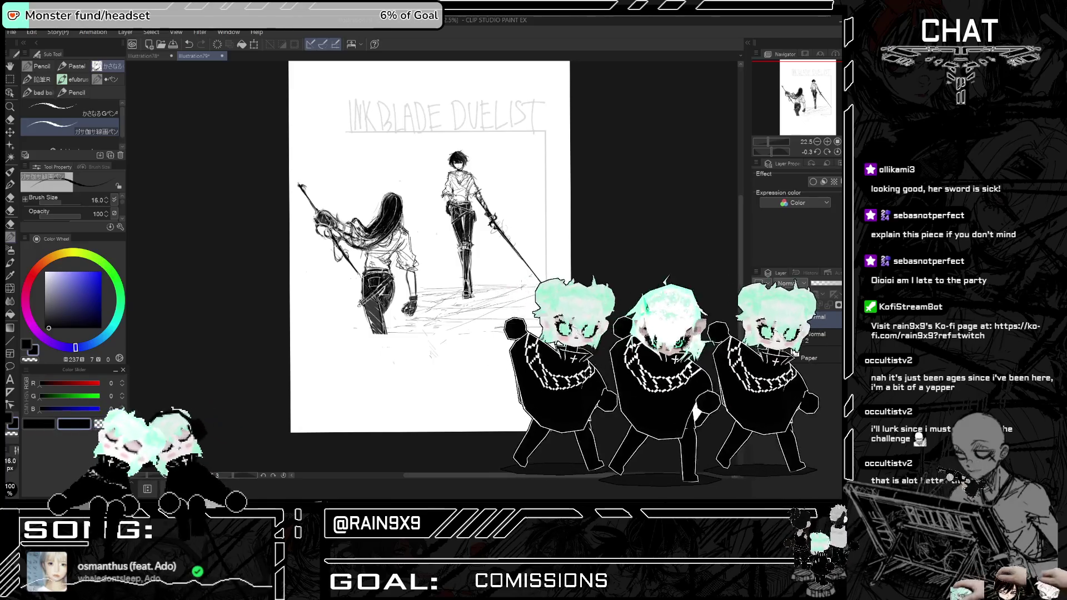
{"action": "key", "text": "ctrl+y"}
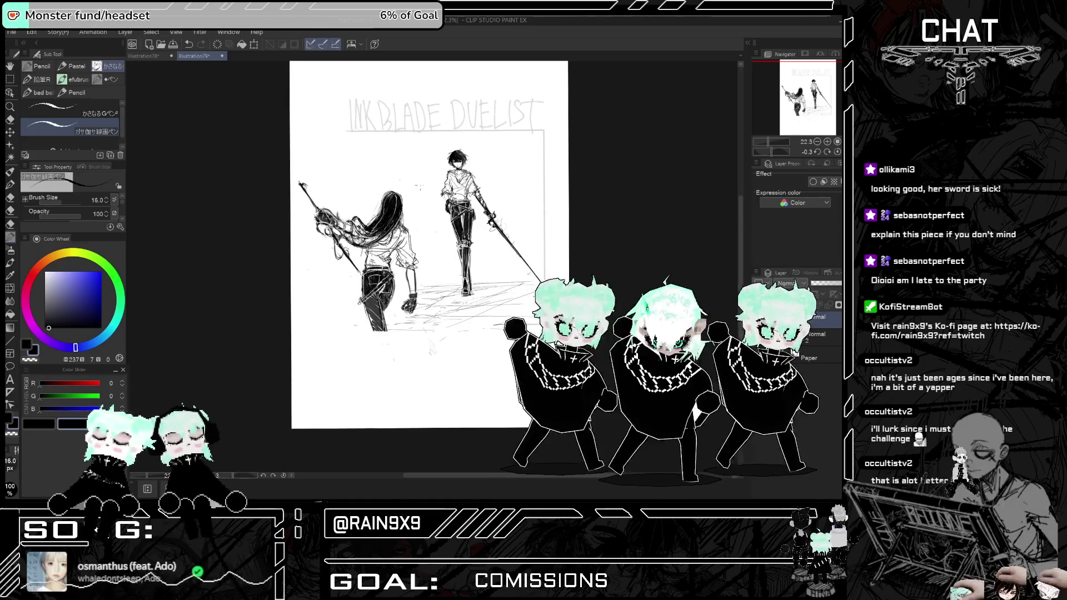
{"action": "scroll", "coordinate": [446, 158], "scroll_direction": "up", "scroll_amount": 2}
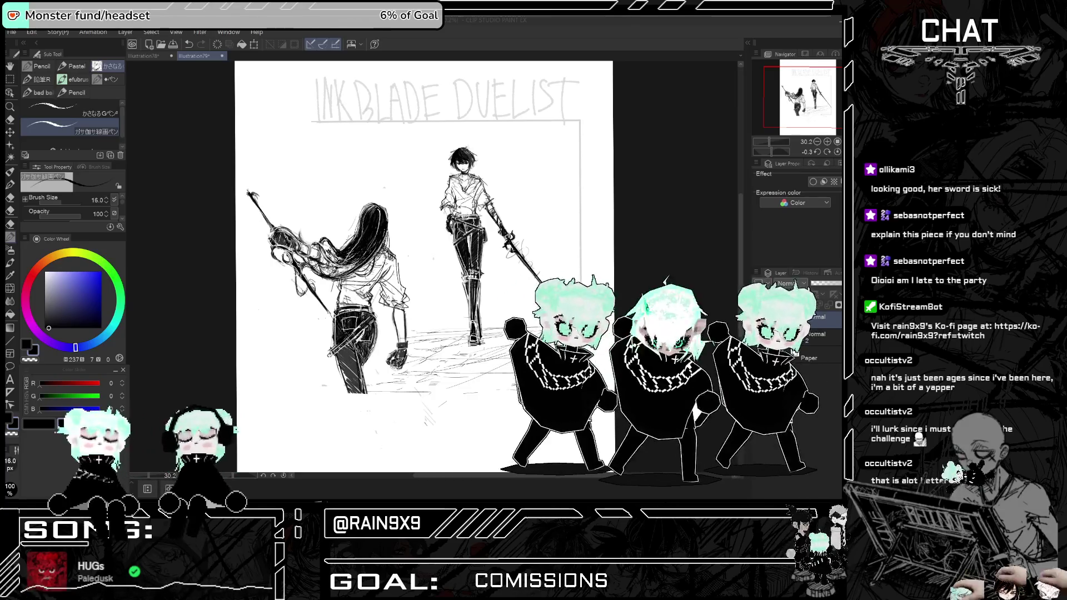
- Draw several long diagonal motion lines between the two duelists, redoing misplaced strokes
{"action": "left_click", "coordinate": [54, 328]}
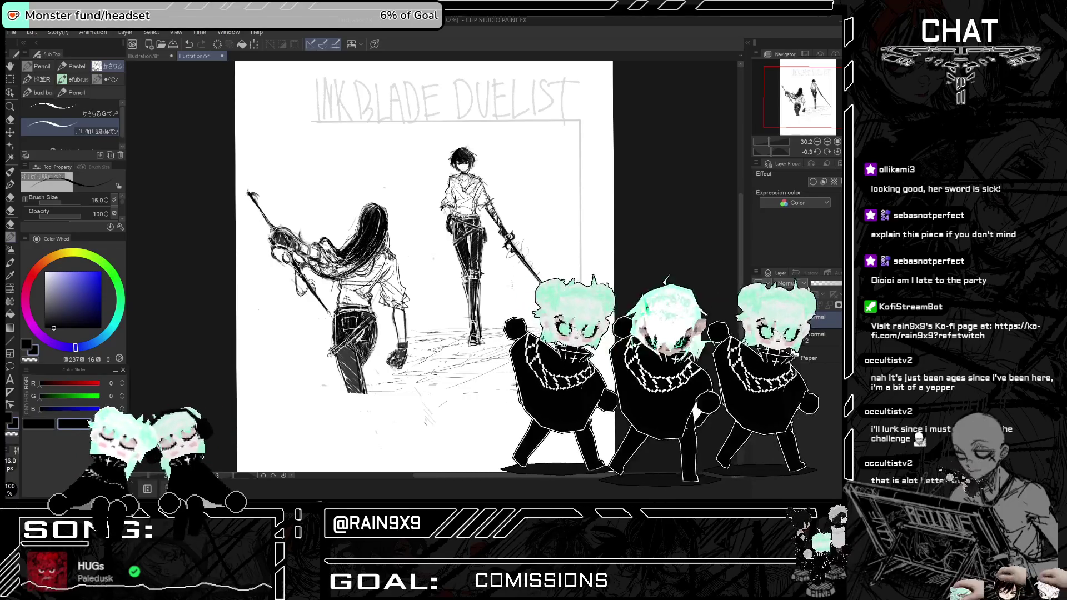
{"action": "left_click_drag", "start_coordinate": [394, 202], "coordinate": [452, 303]}
{"action": "key", "text": "ctrl+z"}
{"action": "left_click_drag", "start_coordinate": [388, 225], "coordinate": [452, 309]}
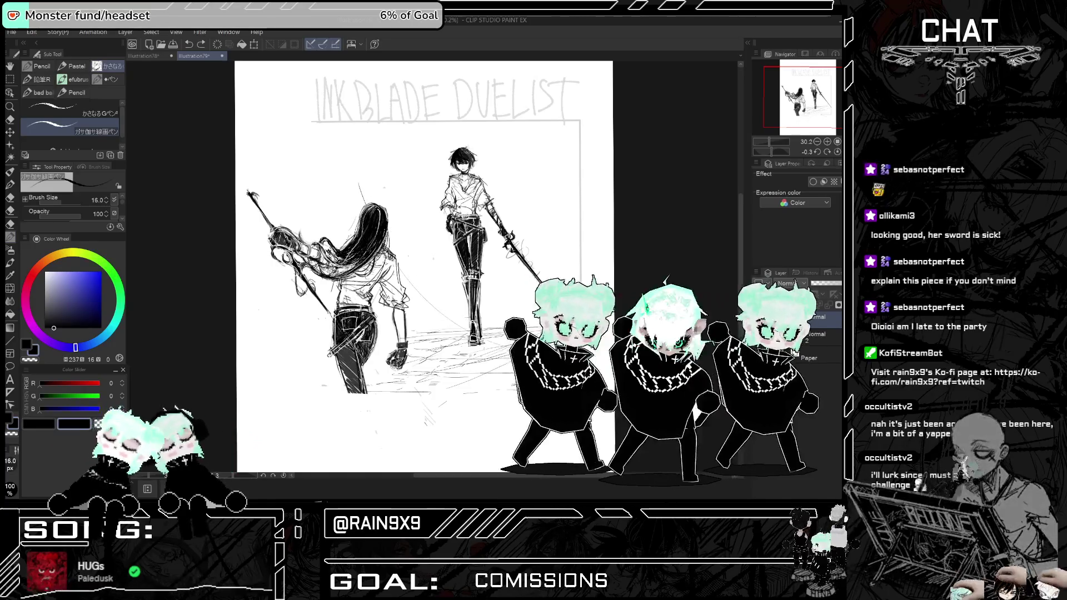
{"action": "left_click_drag", "start_coordinate": [395, 222], "coordinate": [452, 305]}
{"action": "key", "text": "ctrl+z"}
{"action": "key", "text": "ctrl+z"}
{"action": "left_click_drag", "start_coordinate": [390, 242], "coordinate": [452, 313]}
{"action": "left_click_drag", "start_coordinate": [359, 197], "coordinate": [337, 231]}
{"action": "key", "text": "ctrl+z"}
{"action": "key", "text": "ctrl+z"}
{"action": "mouse_move", "coordinate": [363, 178]}
{"action": "left_mouse_down"}
{"action": "mouse_move", "coordinate": [387, 233]}
{"action": "mouse_move", "coordinate": [452, 305]}
{"action": "left_mouse_up"}
{"action": "left_click_drag", "start_coordinate": [361, 185], "coordinate": [454, 300]}
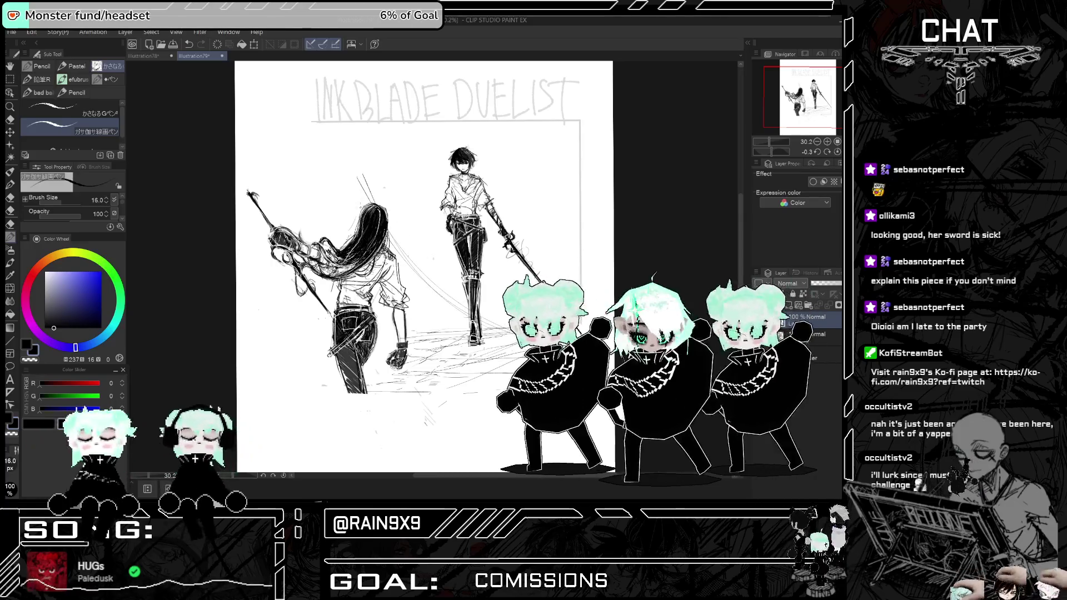
{"action": "left_click_drag", "start_coordinate": [351, 145], "coordinate": [415, 272]}
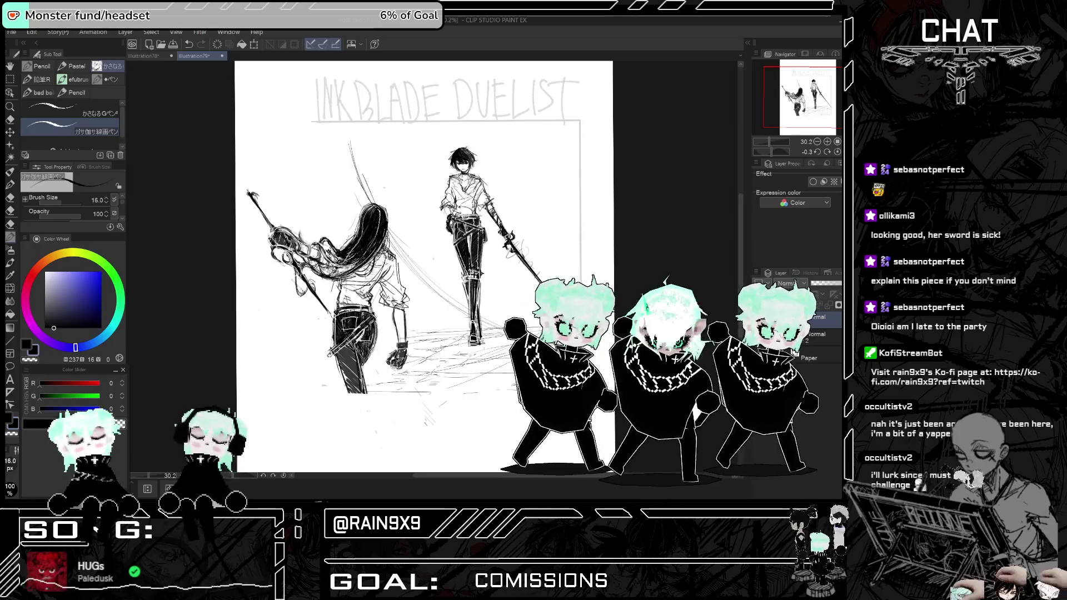
- Hatch the cobblestone ground below the swordsman's feet
{"action": "key", "text": "h"}
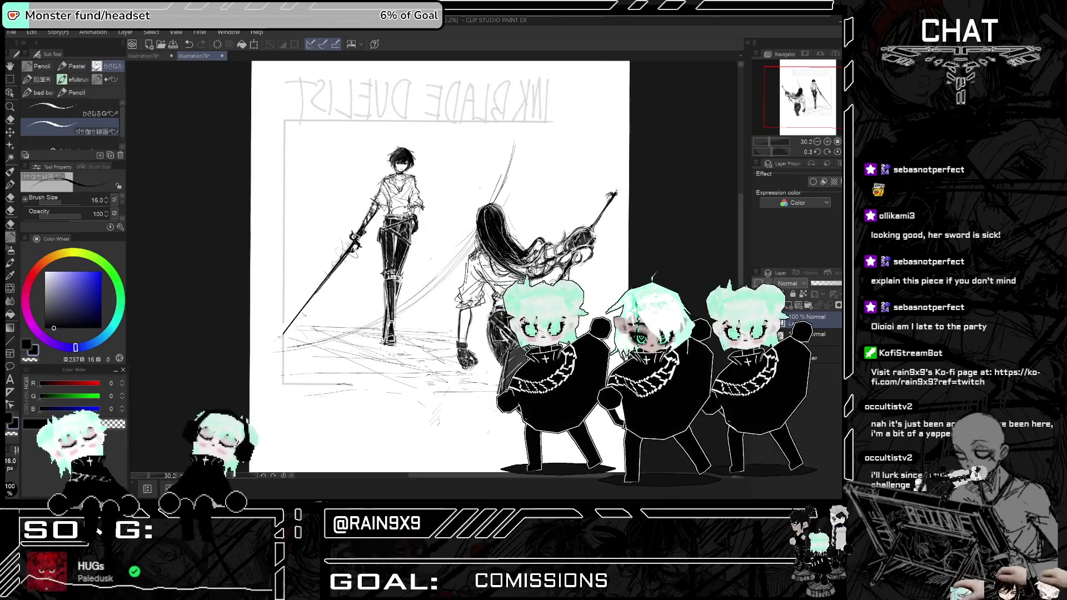
{"action": "key", "text": "h"}
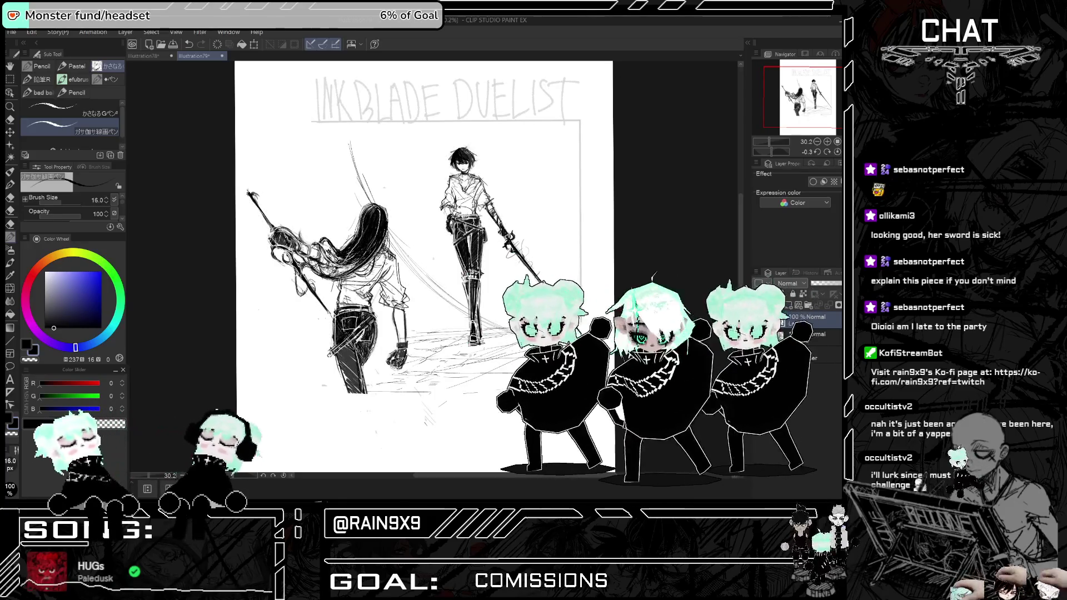
{"action": "key", "text": "ctrl+z"}
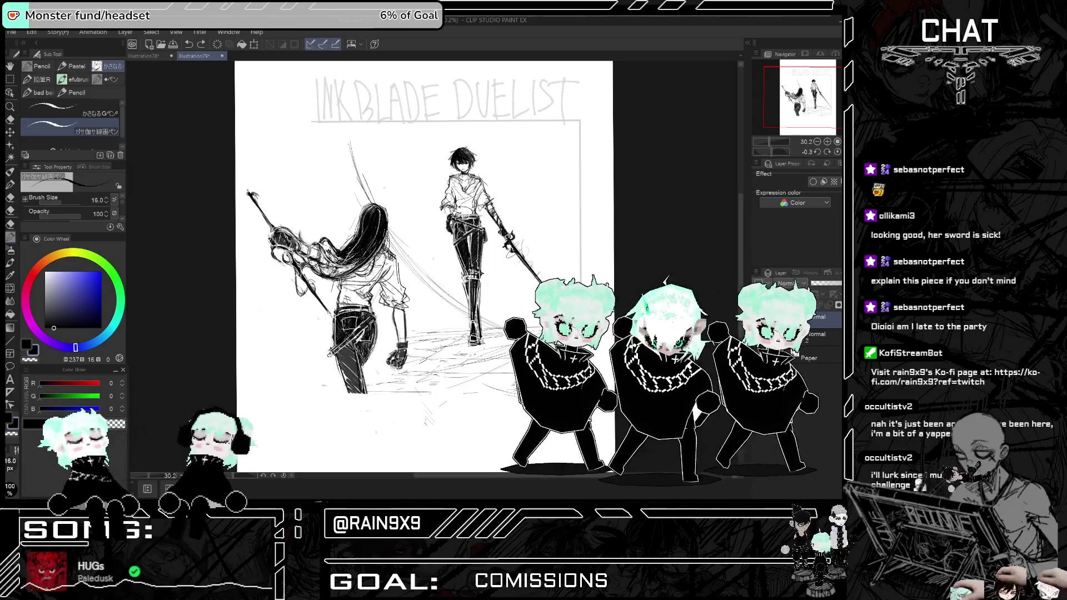
{"action": "key", "text": "ctrl+y"}
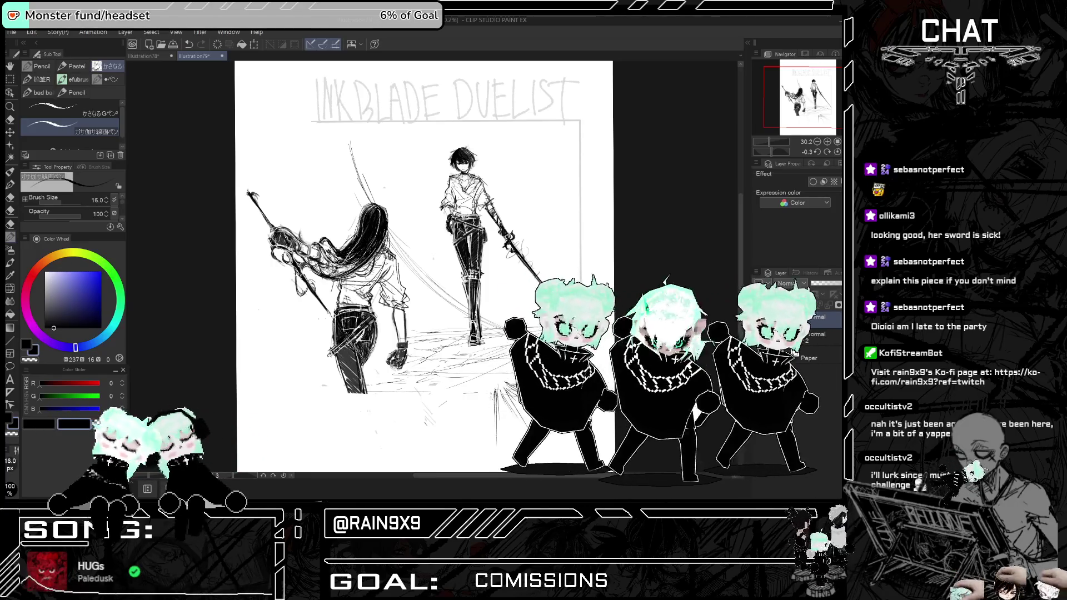
{"action": "mouse_move", "coordinate": [481, 396]}
{"action": "left_mouse_down"}
{"action": "mouse_move", "coordinate": [442, 454]}
{"action": "mouse_move", "coordinate": [447, 441]}
{"action": "left_mouse_up"}
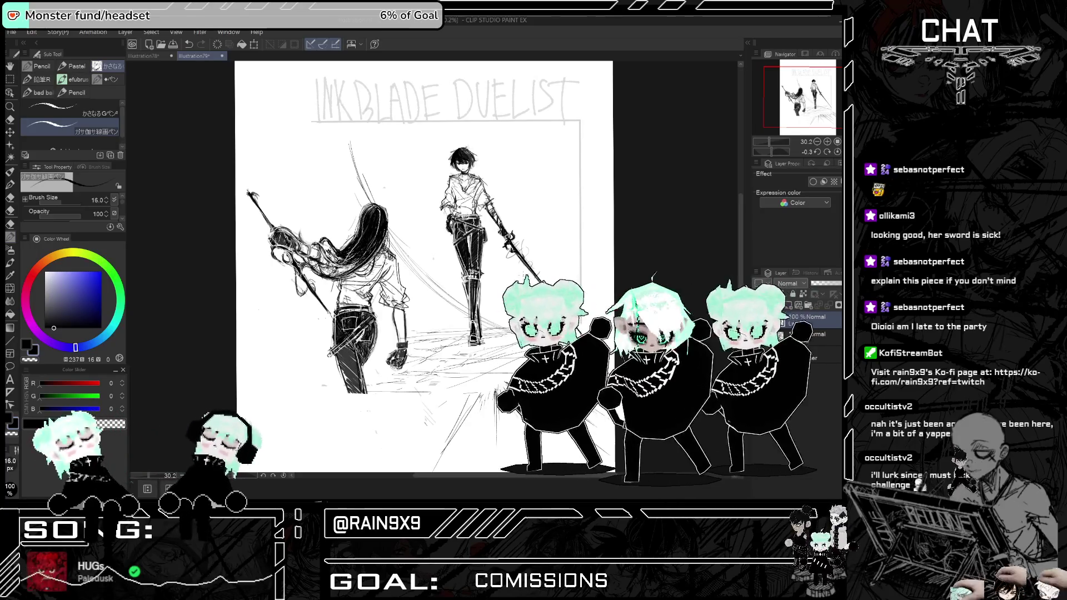
{"action": "scroll", "coordinate": [514, 278], "scroll_direction": "up", "scroll_amount": 5}
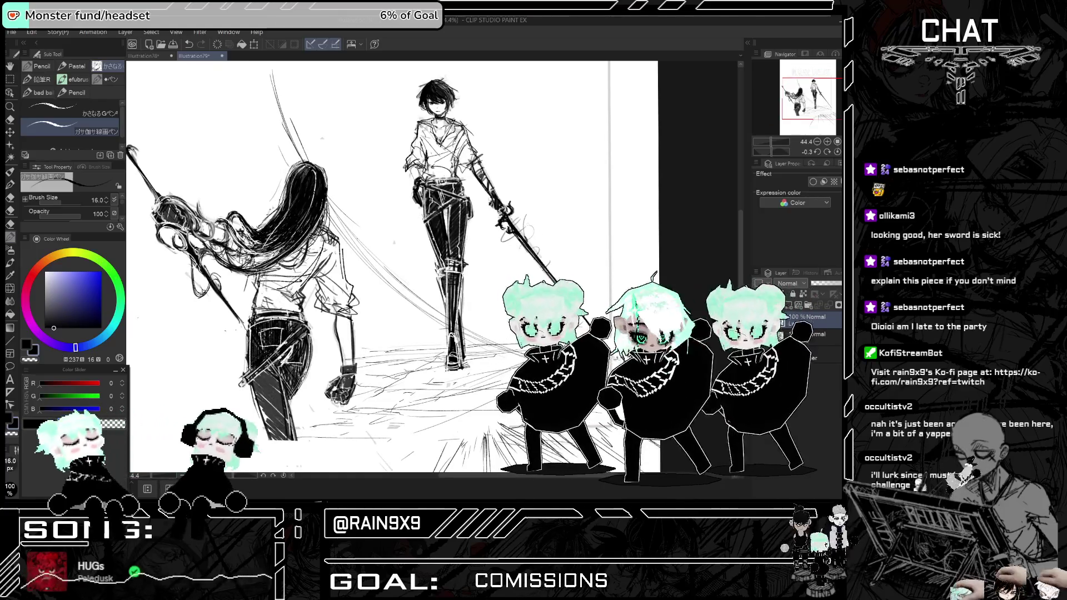
- Rough in the outline of a small figure right of the swordsman's sword arm
{"action": "mouse_move", "coordinate": [545, 222]}
{"action": "left_mouse_down"}
{"action": "mouse_move", "coordinate": [558, 221]}
{"action": "mouse_move", "coordinate": [553, 210]}
{"action": "left_mouse_up"}
{"action": "key", "text": "ctrl+z"}
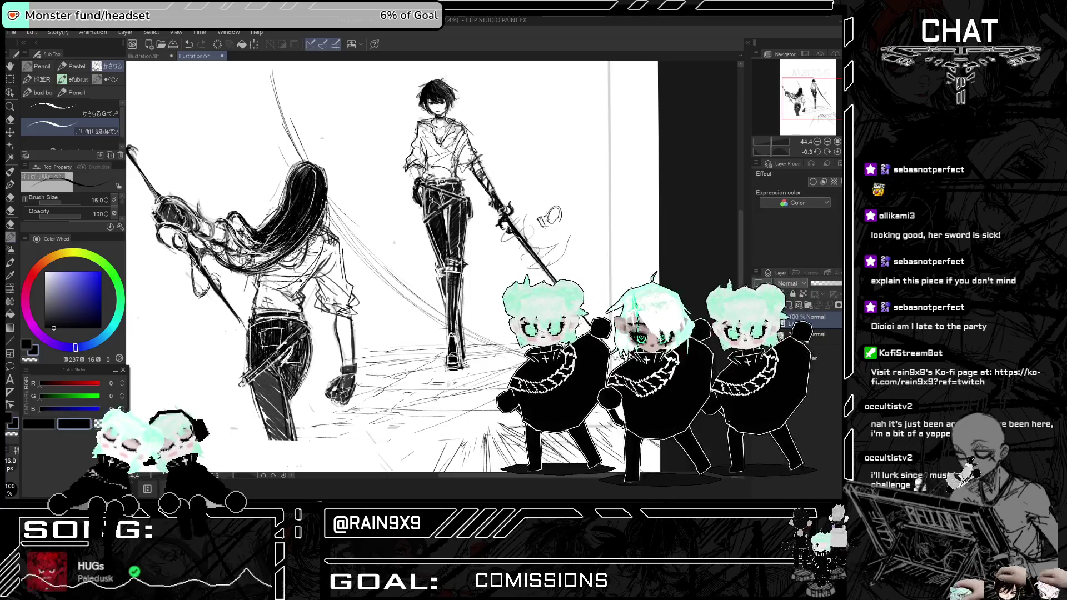
{"action": "left_click_drag", "start_coordinate": [523, 161], "coordinate": [546, 220]}
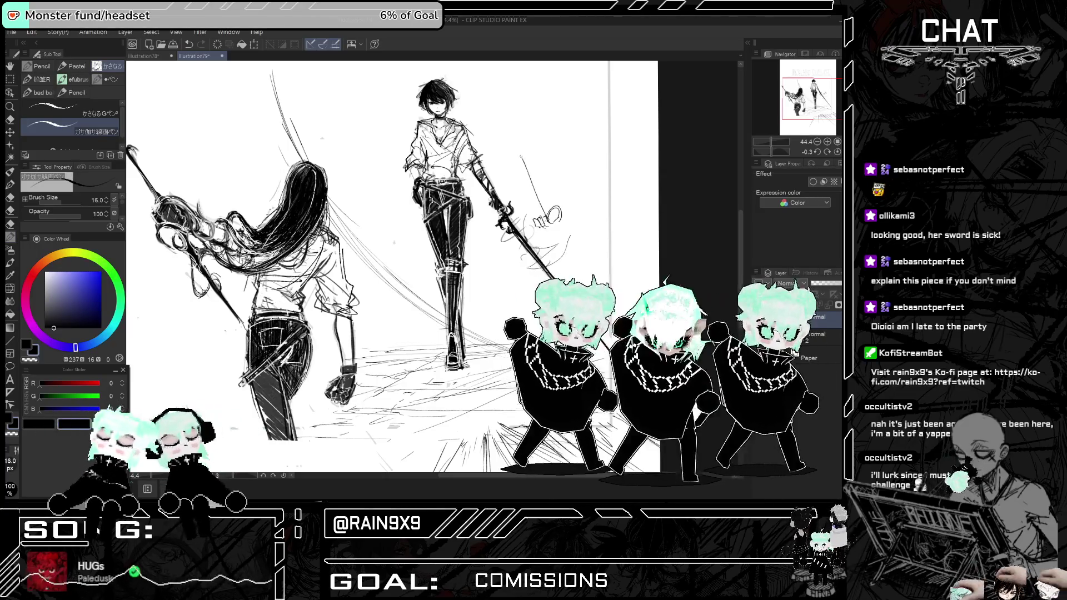
{"action": "left_click_drag", "start_coordinate": [512, 126], "coordinate": [520, 154]}
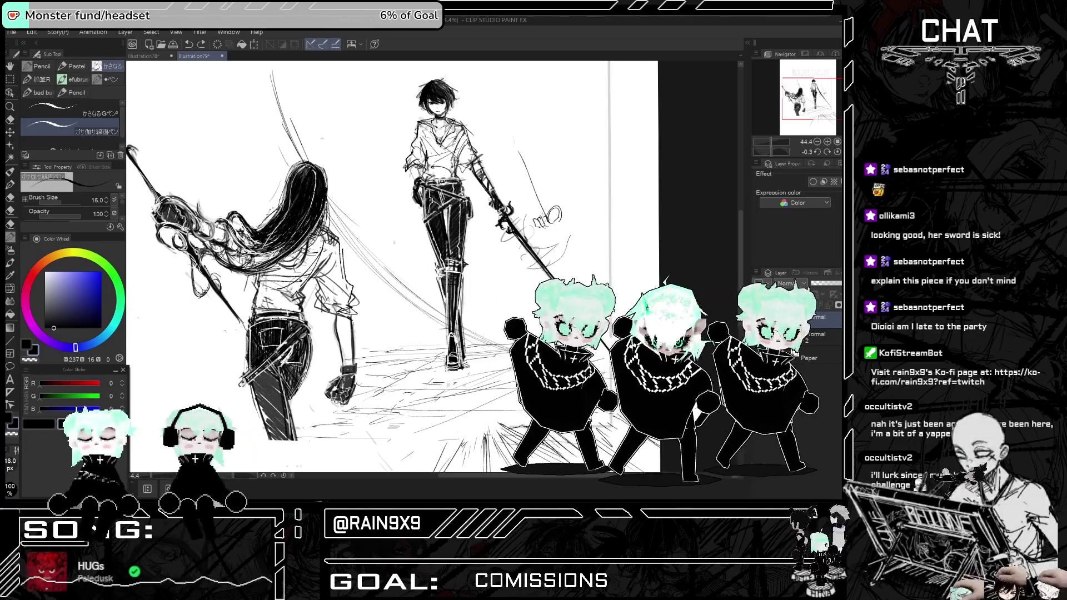
{"action": "key", "text": "ctrl+z"}
{"action": "left_click_drag", "start_coordinate": [502, 137], "coordinate": [548, 217]}
{"action": "left_click_drag", "start_coordinate": [530, 151], "coordinate": [548, 218]}
{"action": "mouse_move", "coordinate": [531, 151]}
{"action": "left_mouse_down"}
{"action": "mouse_move", "coordinate": [545, 211]}
{"action": "mouse_move", "coordinate": [574, 230]}
{"action": "left_mouse_up"}
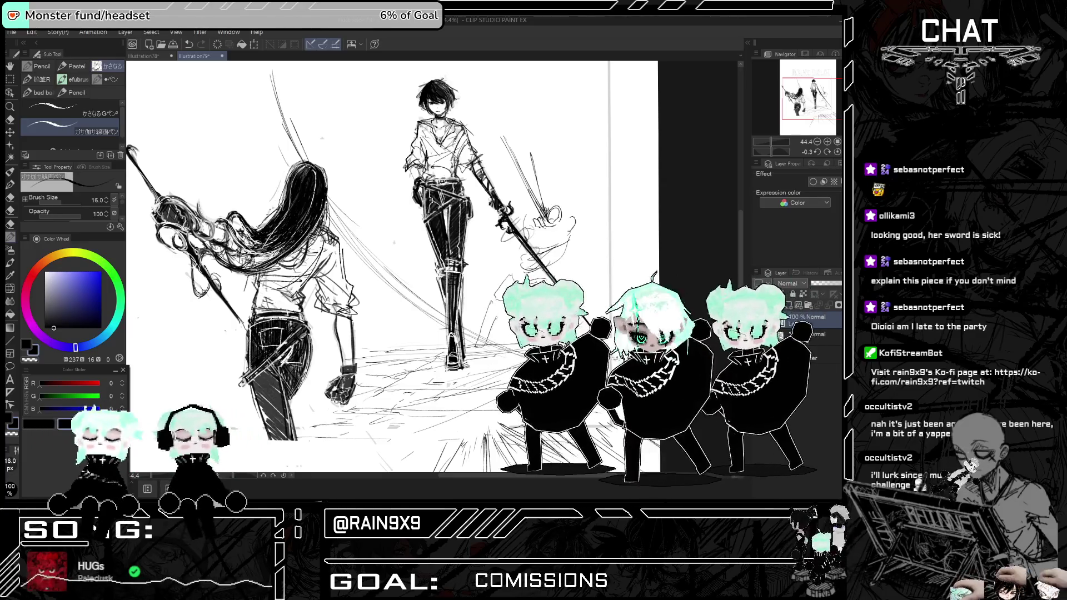
- Darken the new figure's sketch lines, checking it in a mirrored, zoomed-out view
{"action": "key", "text": "h"}
{"action": "key", "text": "h"}
{"action": "key", "text": "ctrl+minus"}
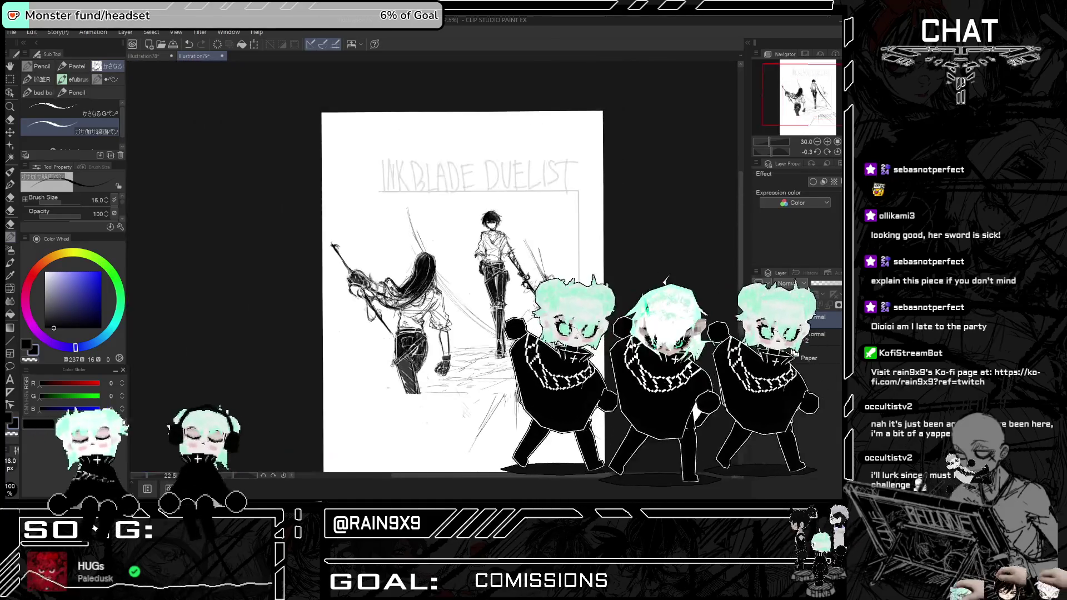
{"action": "scroll", "coordinate": [572, 335], "scroll_direction": "up", "scroll_amount": 4}
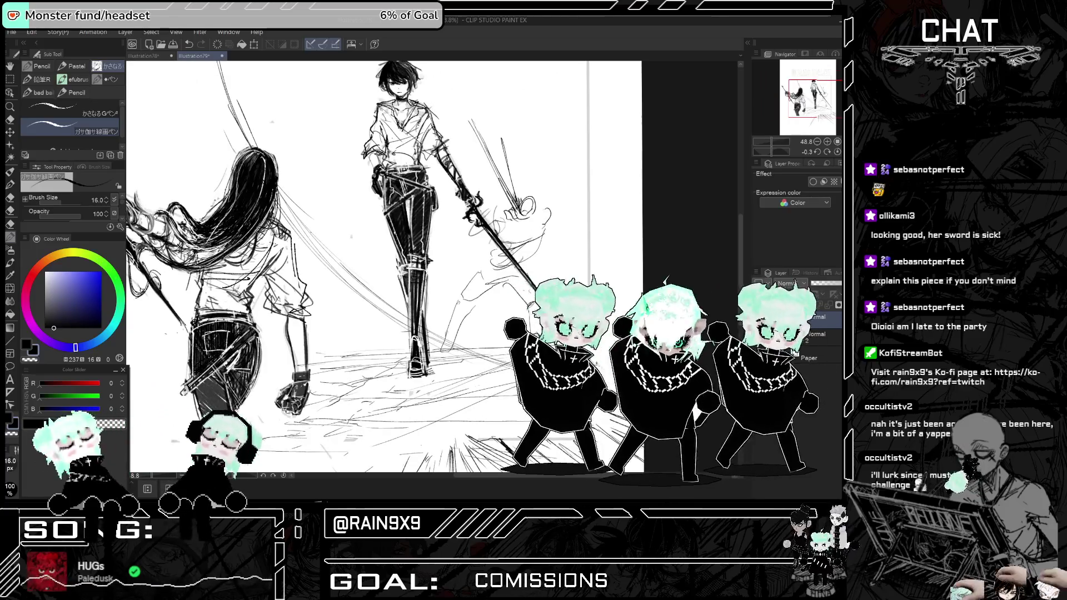
{"action": "key", "text": "h"}
{"action": "key", "text": "h"}
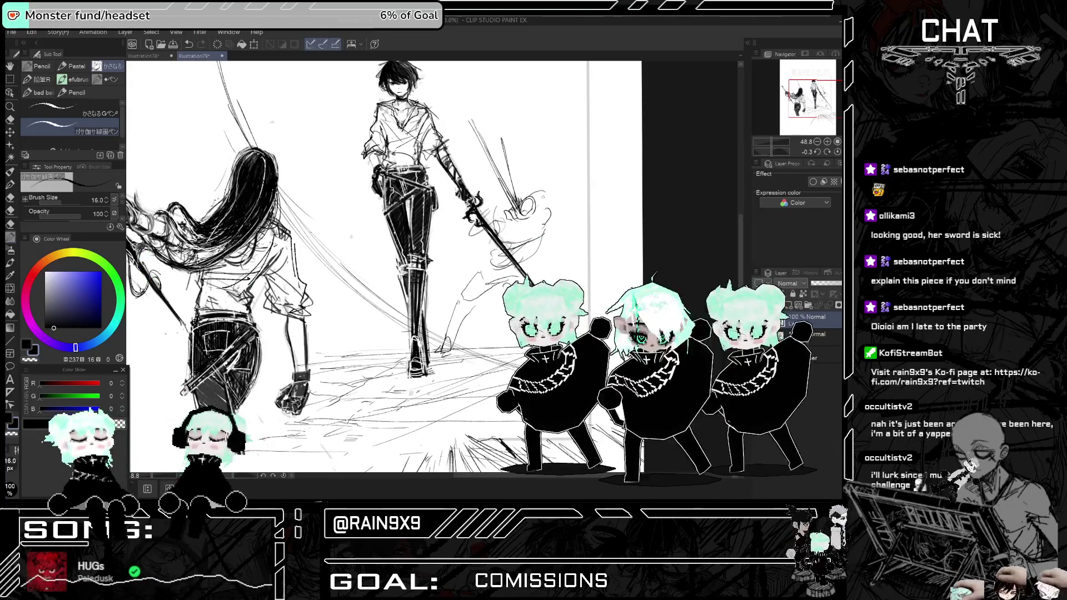
{"action": "left_click_drag", "start_coordinate": [538, 210], "coordinate": [552, 229]}
{"action": "left_click_drag", "start_coordinate": [537, 192], "coordinate": [553, 222]}
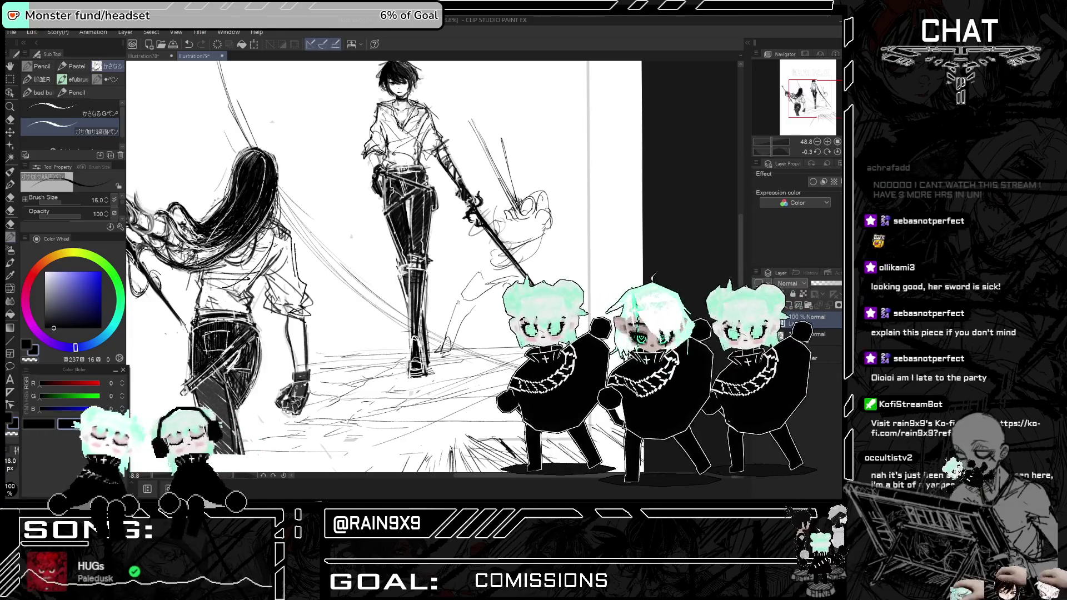
- Review the composition mirrored and fitted to the whole page
{"action": "key", "text": "h"}
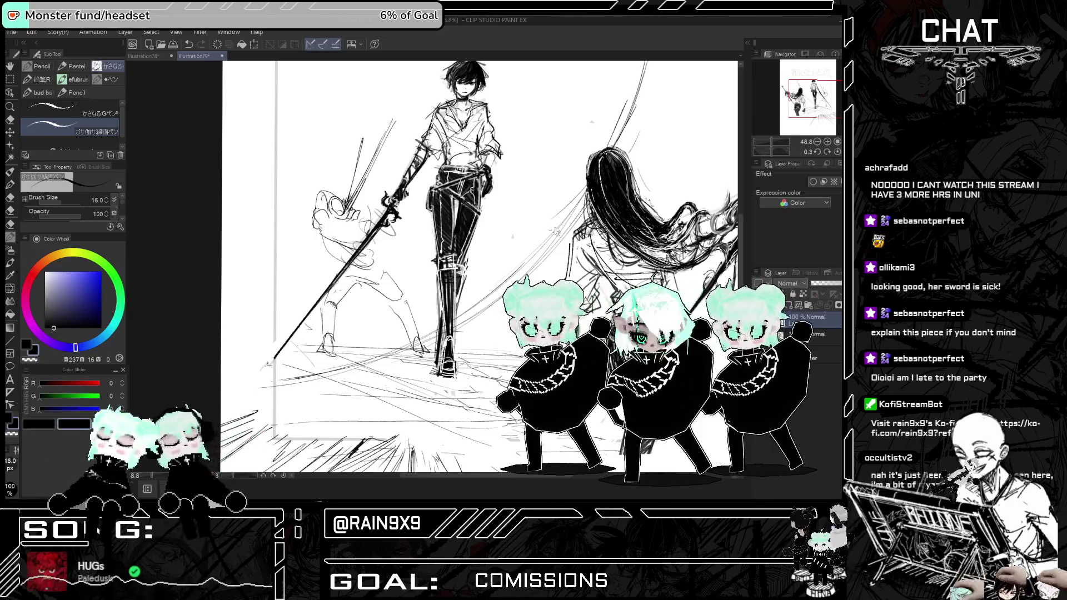
{"action": "key", "text": "h"}
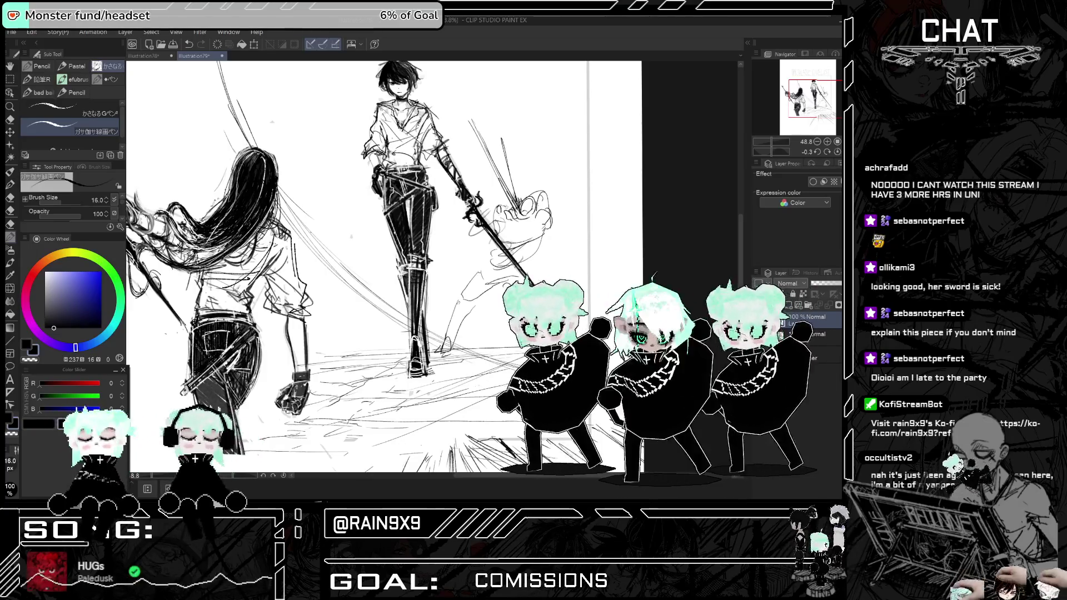
{"action": "key", "text": "h"}
{"action": "key", "text": "h"}
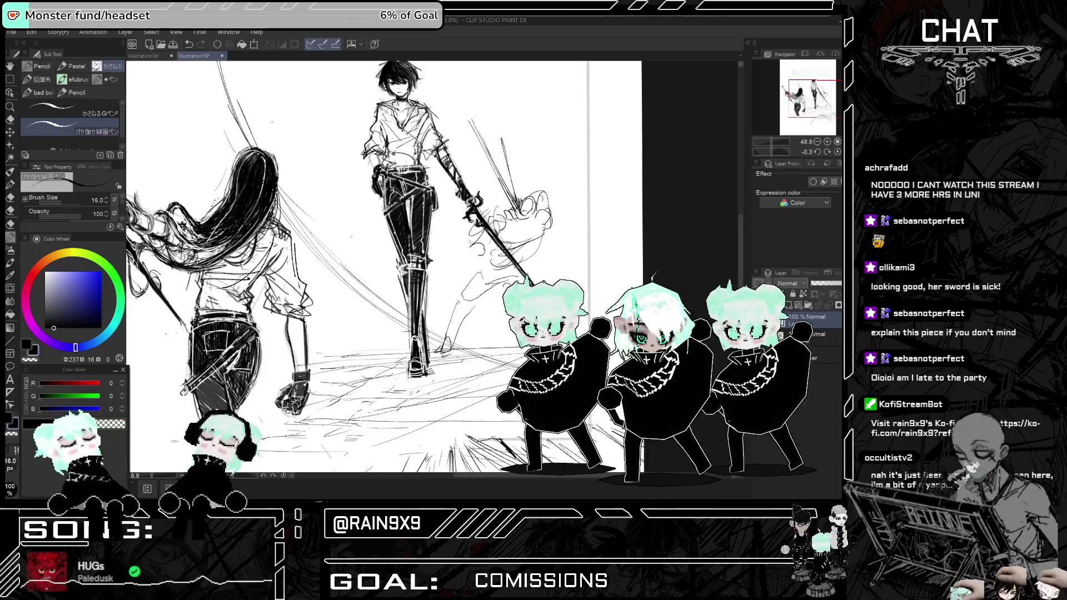
{"action": "key", "text": "h"}
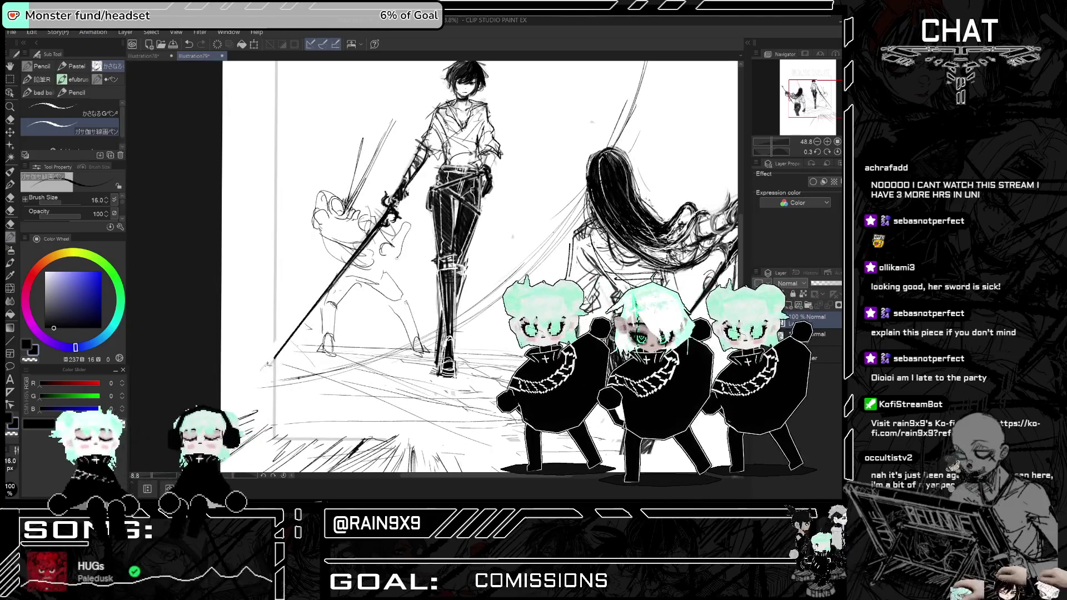
{"action": "key", "text": "h"}
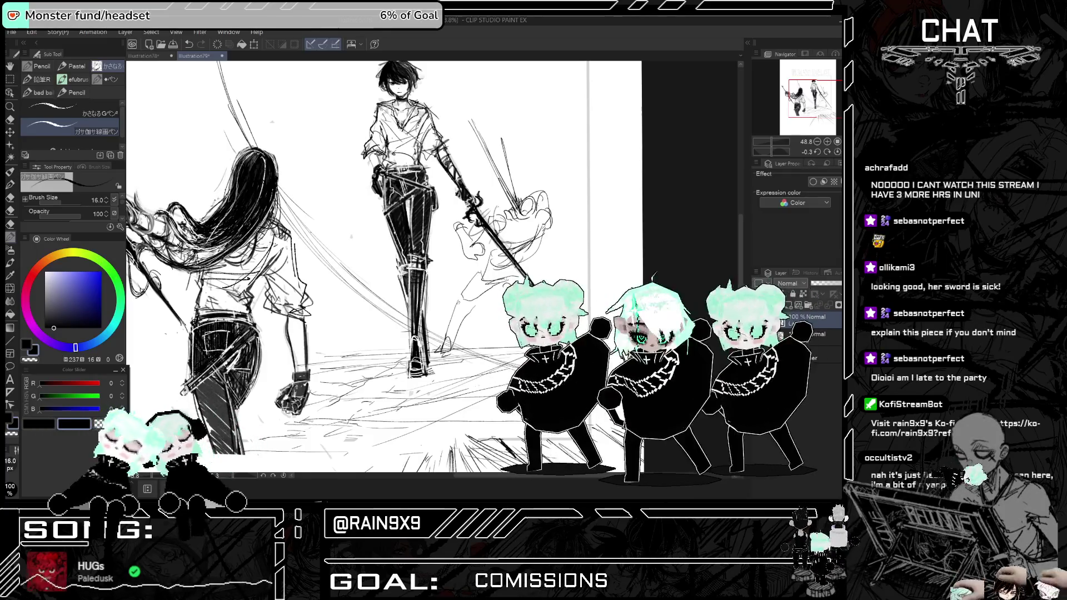
{"action": "key", "text": "ctrl+0"}
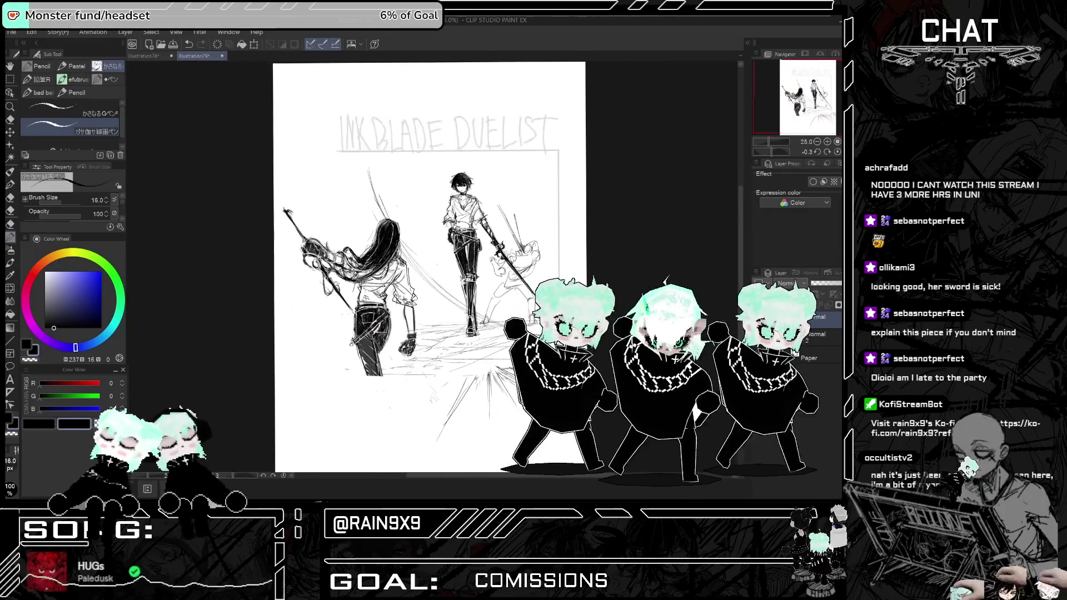
{"action": "scroll", "coordinate": [539, 314], "scroll_direction": "up", "scroll_amount": 3}
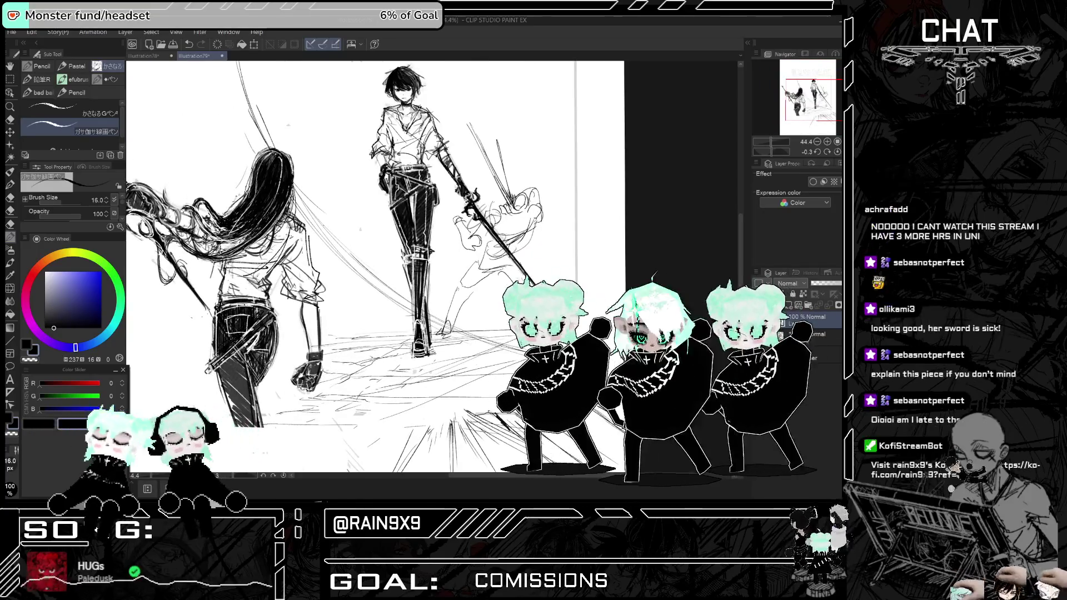
{"action": "left_click", "coordinate": [12, 80]}
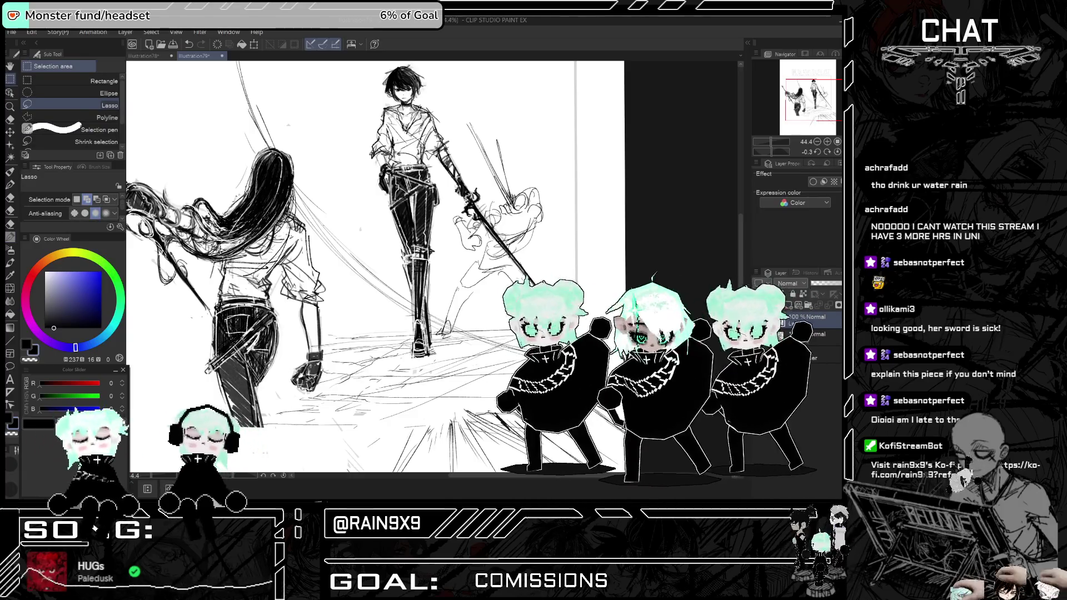
- Lasso the small figure and shrink and tilt it with Ctrl+T so it sits farther back
{"action": "left_click_drag", "start_coordinate": [445, 209], "coordinate": [448, 336]}
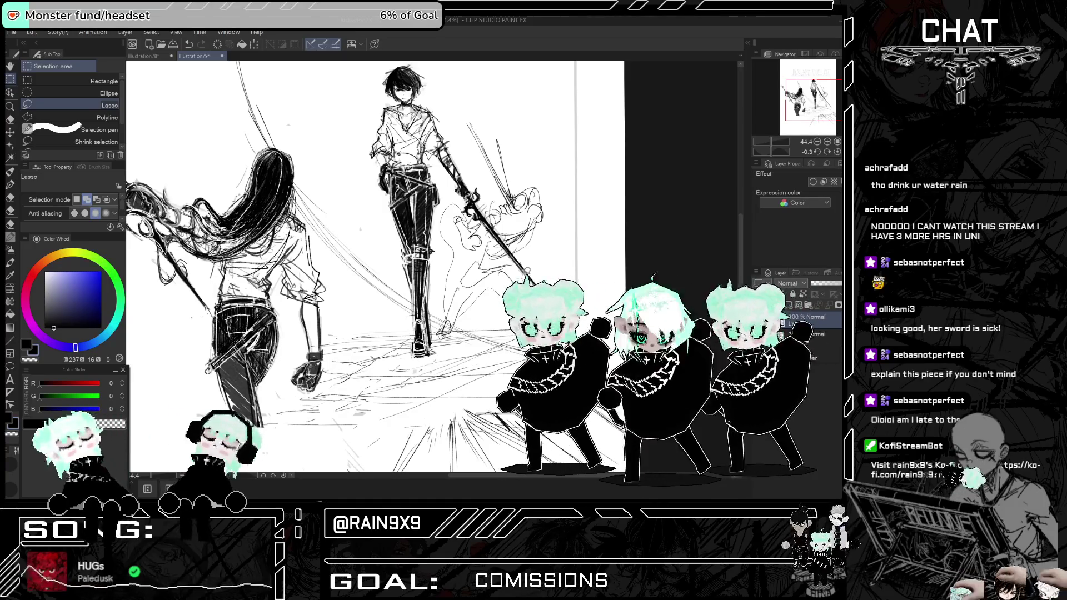
{"action": "left_click_drag", "start_coordinate": [525, 311], "coordinate": [531, 239]}
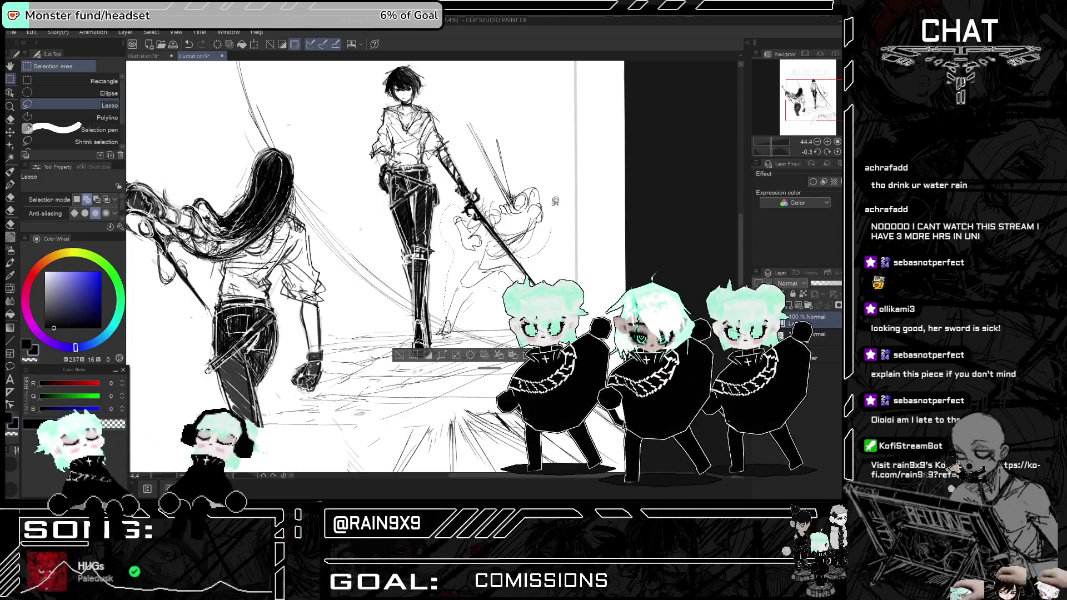
{"action": "key", "text": "ctrl+t"}
{"action": "left_click_drag", "start_coordinate": [436, 107], "coordinate": [447, 127]}
{"action": "left_click_drag", "start_coordinate": [552, 172], "coordinate": [537, 164]}
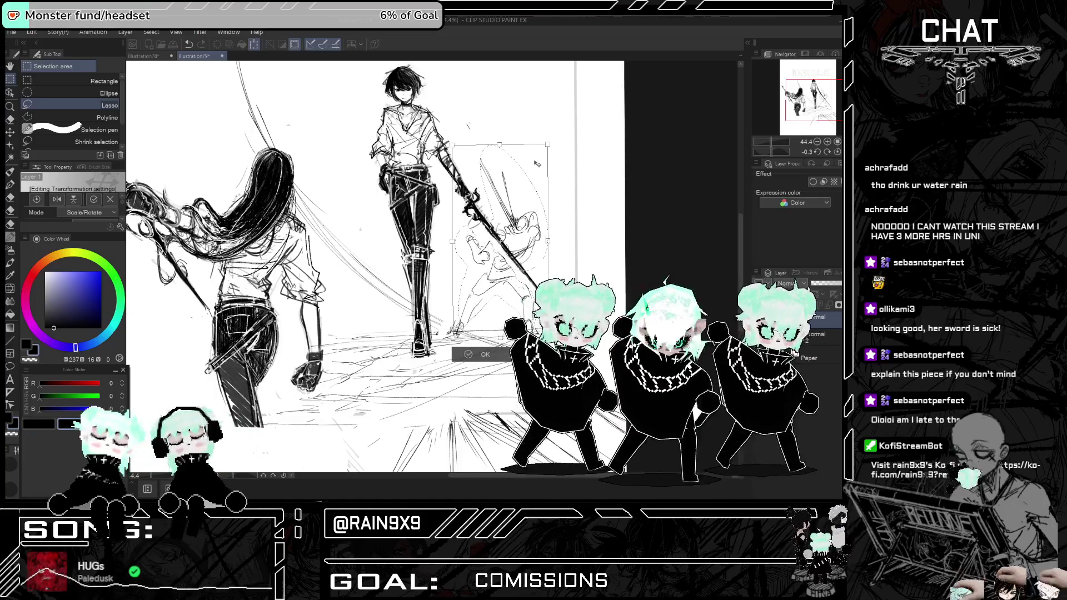
{"action": "key", "text": "h"}
{"action": "key", "text": "h"}
{"action": "scroll", "coordinate": [507, 252], "scroll_direction": "down", "scroll_amount": 2}
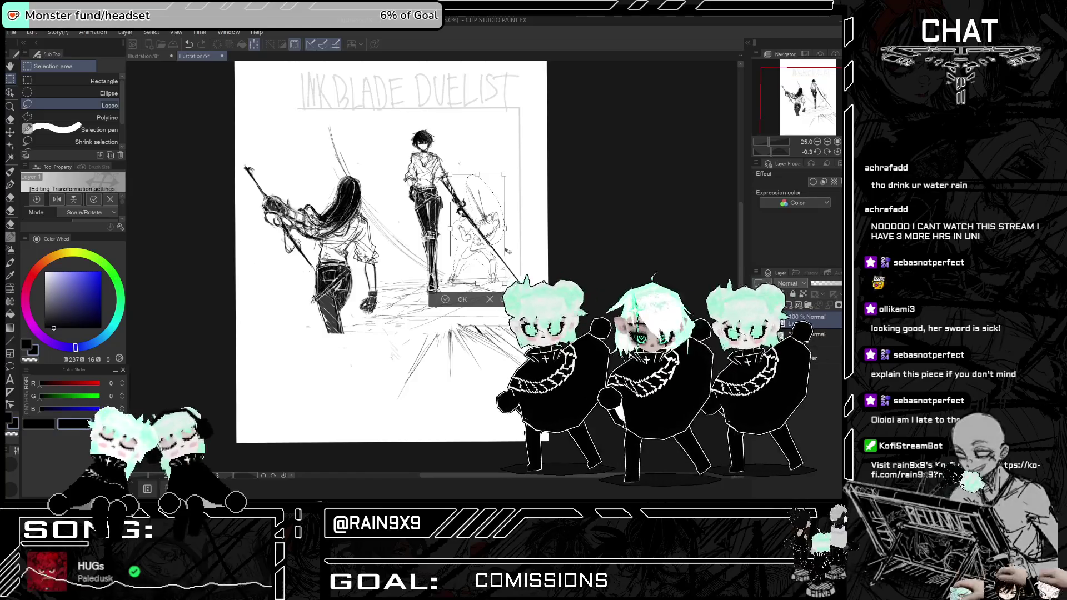
{"action": "scroll", "coordinate": [507, 252], "scroll_direction": "up", "scroll_amount": 1}
{"action": "left_click_drag", "start_coordinate": [502, 158], "coordinate": [502, 163]}
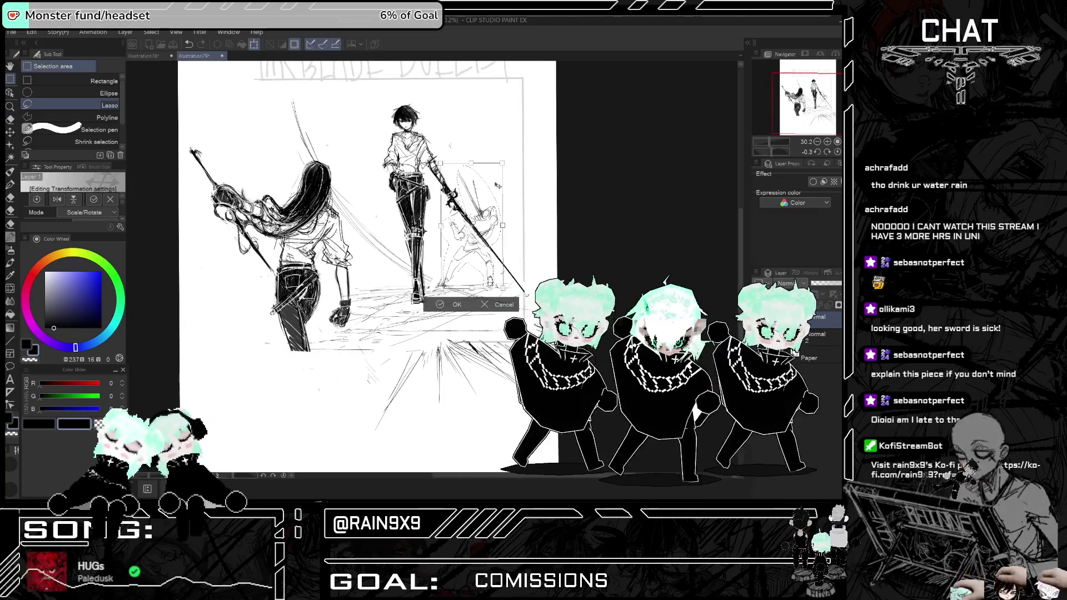
{"action": "left_click", "coordinate": [448, 303]}
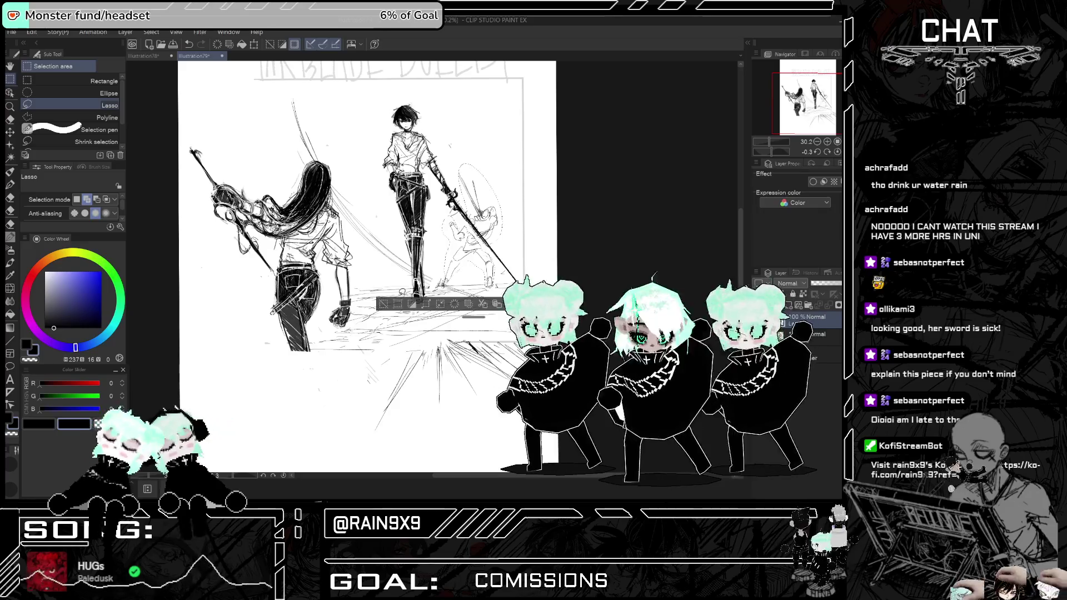
- Deselect the transformed figure and switch to the eraser
{"action": "left_click", "coordinate": [384, 305]}
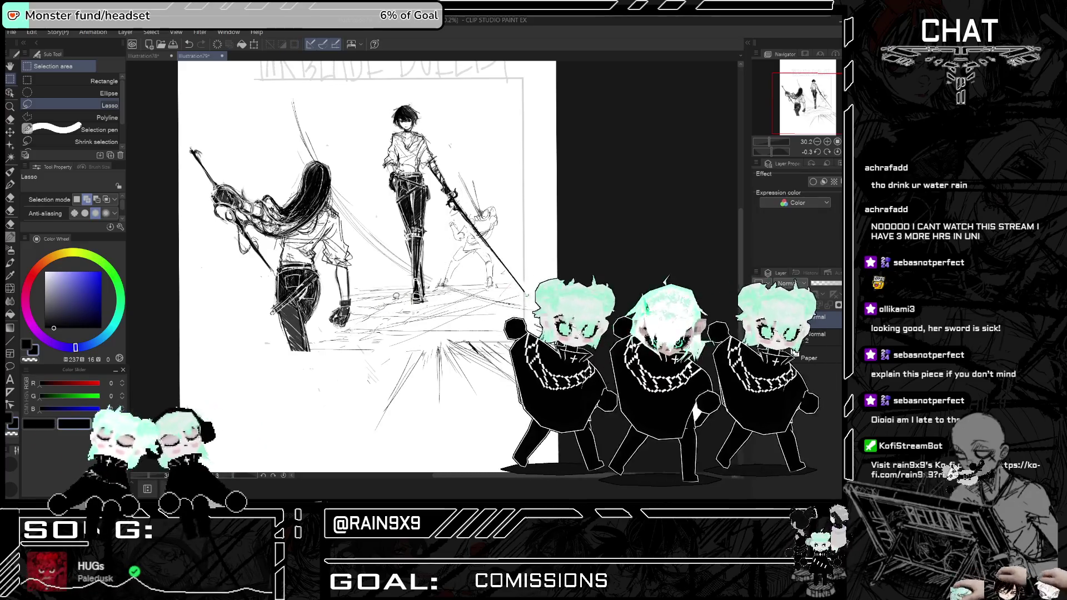
{"action": "scroll", "coordinate": [367, 267], "scroll_direction": "up", "scroll_amount": 3}
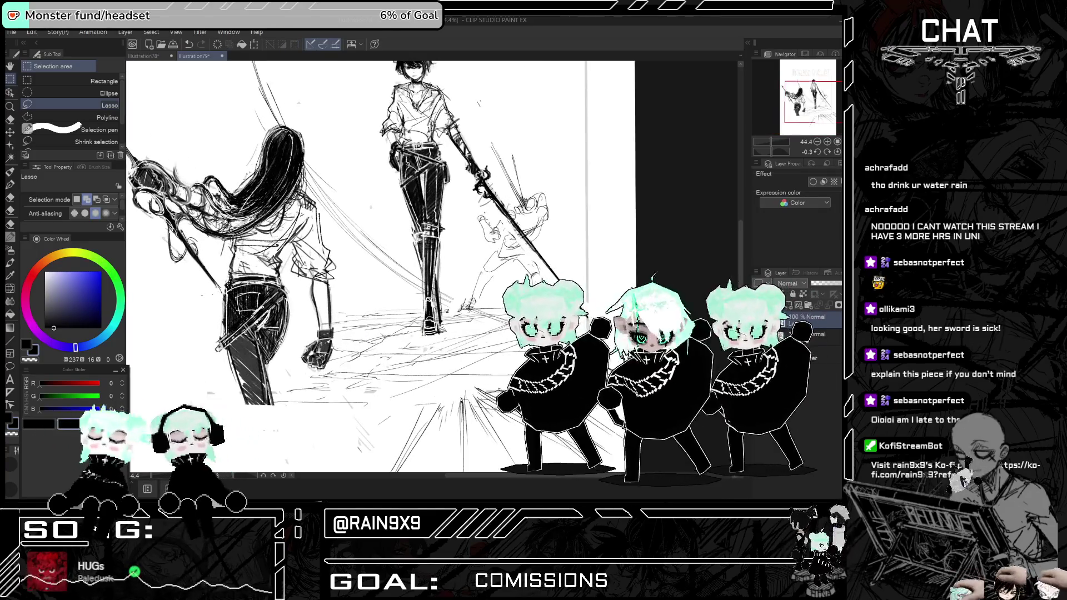
{"action": "scroll", "coordinate": [515, 236], "scroll_direction": "up", "scroll_amount": 2}
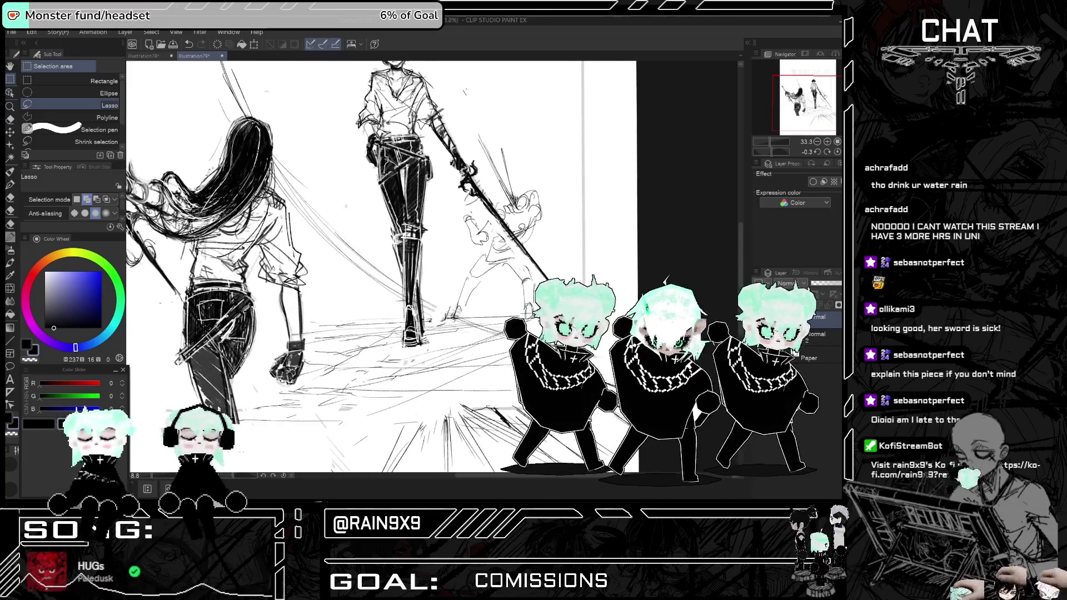
{"action": "left_click", "coordinate": [10, 119]}
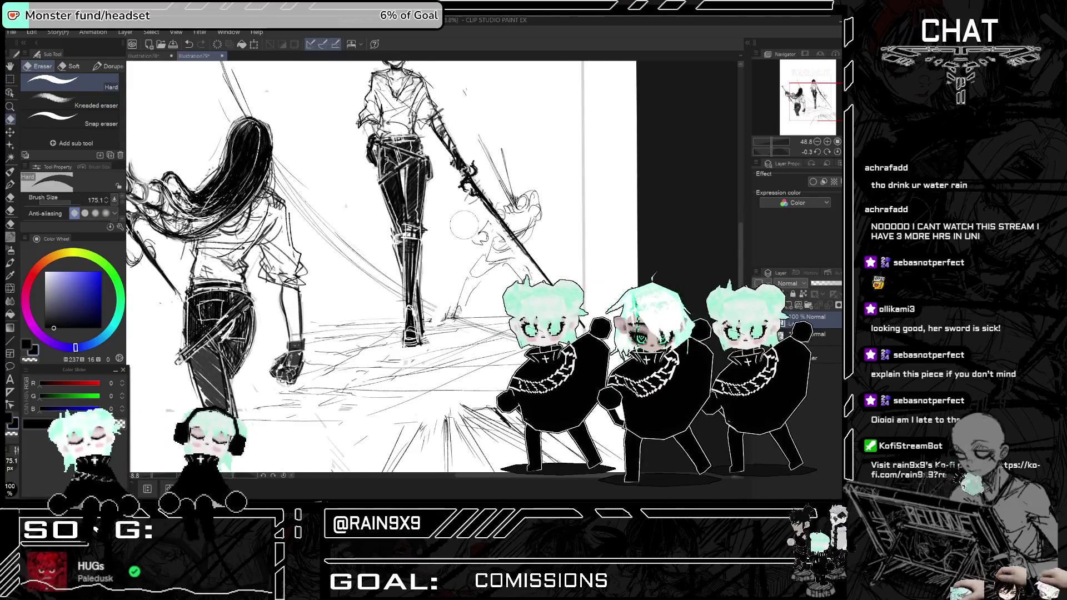
- Add a small pencil touch-up stroke near the swordsman's blade and zoom out to the full page
{"action": "left_click", "coordinate": [10, 237]}
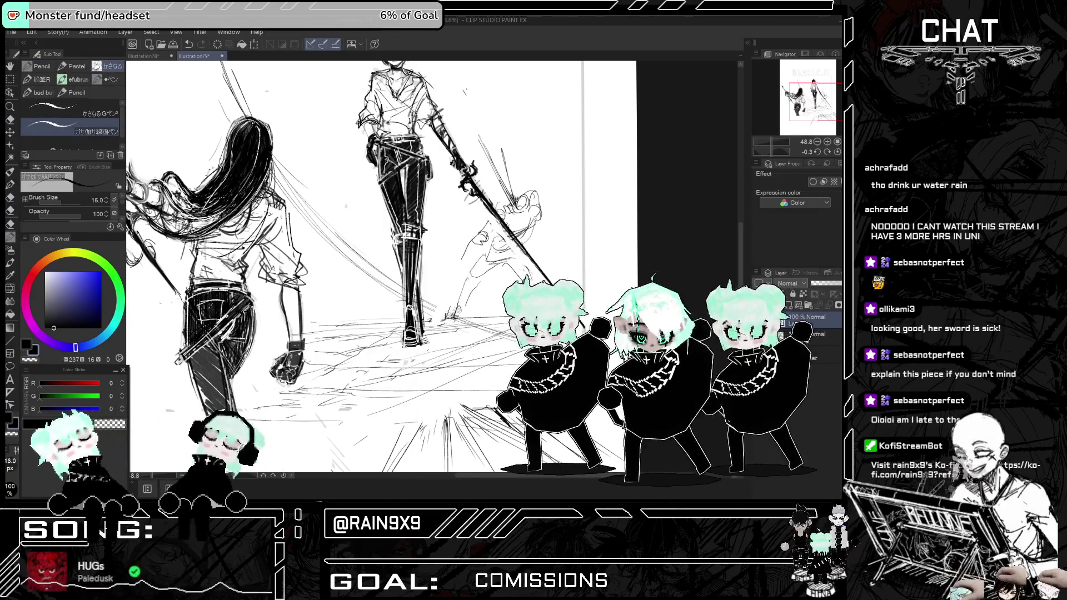
{"action": "key", "text": "h"}
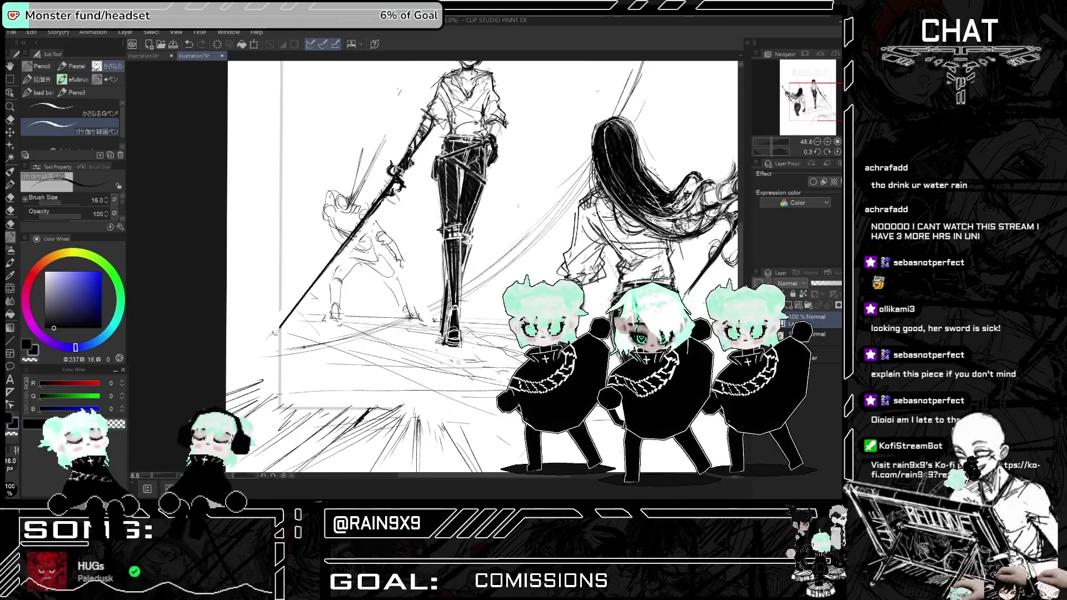
{"action": "key", "text": "h"}
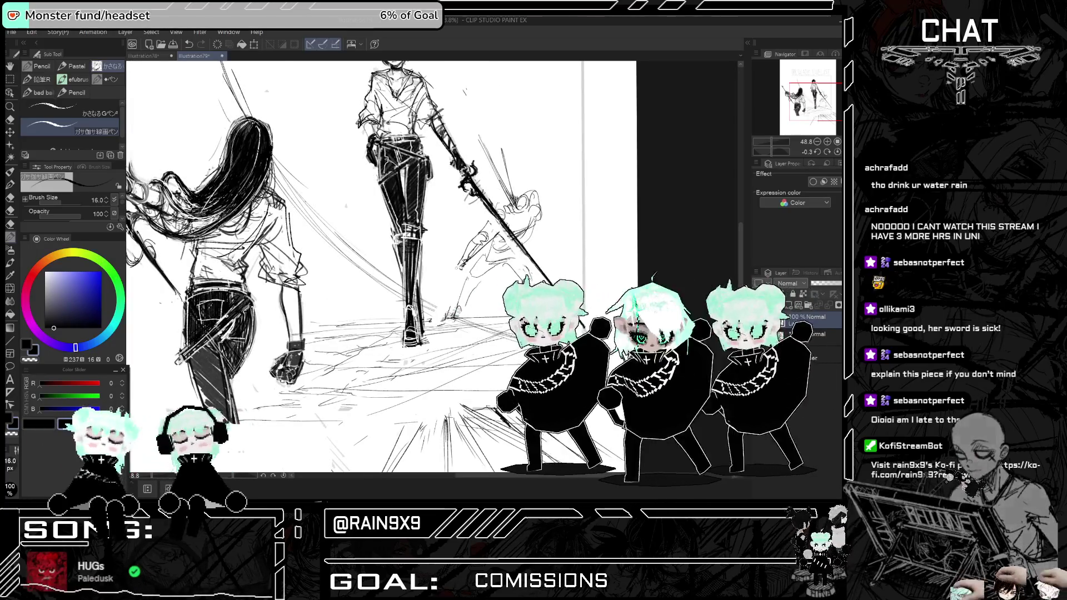
{"action": "left_click_drag", "start_coordinate": [442, 273], "coordinate": [432, 285]}
{"action": "scroll", "coordinate": [378, 267], "scroll_direction": "down", "scroll_amount": 2}
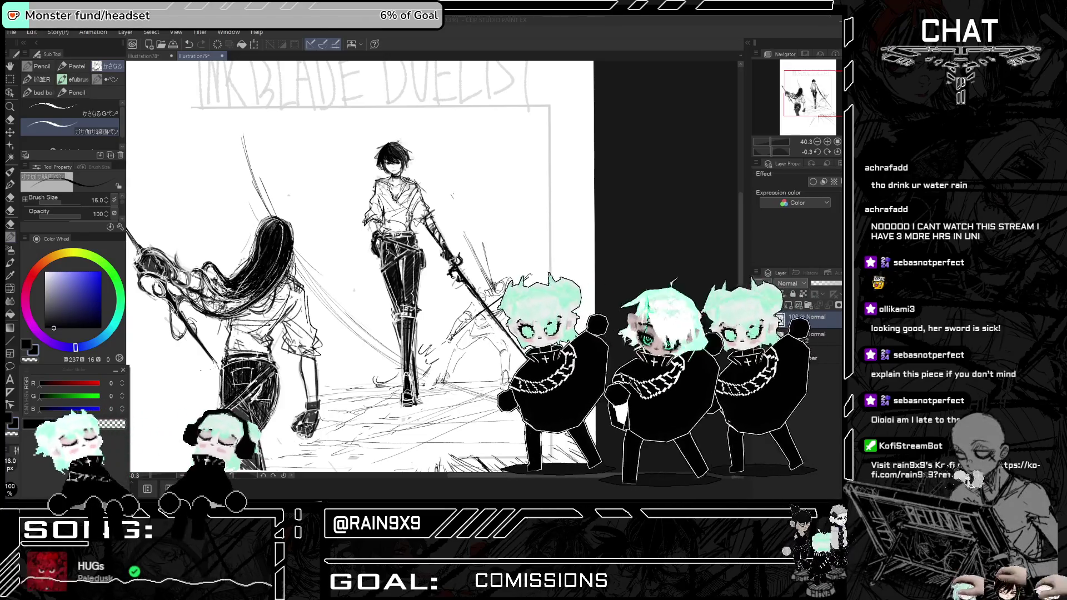
{"action": "scroll", "coordinate": [499, 198], "scroll_direction": "down", "scroll_amount": 3}
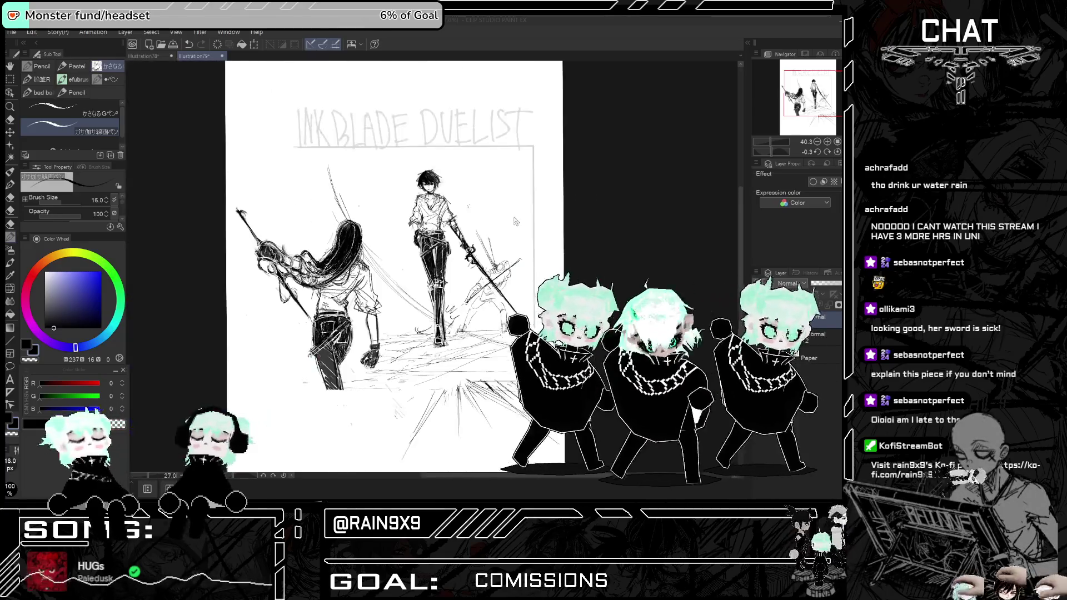
{"action": "scroll", "coordinate": [500, 197], "scroll_direction": "up", "scroll_amount": 2}
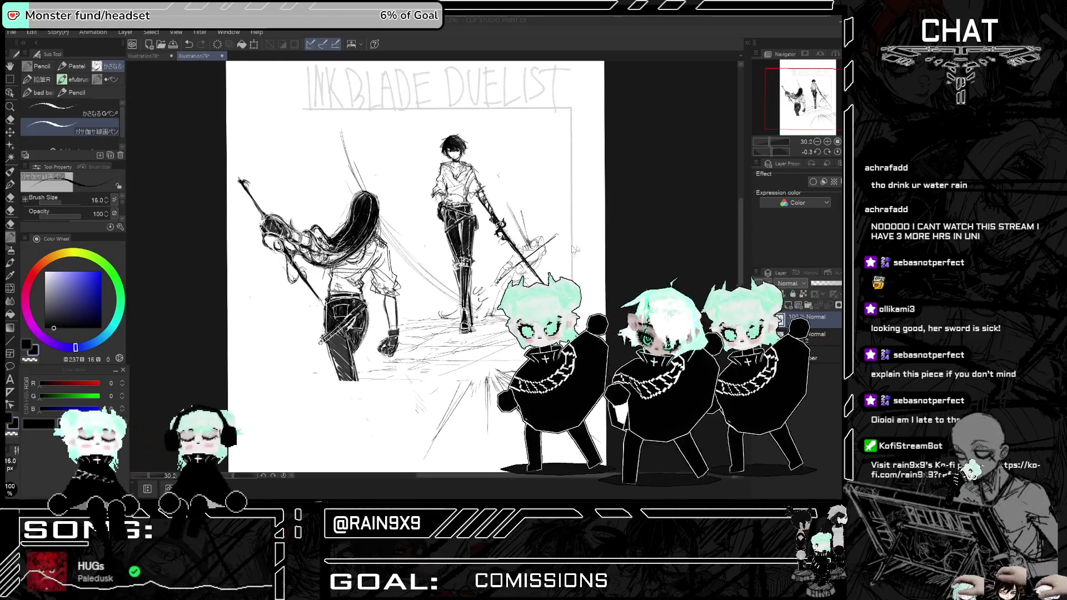
- Tweak the drawing colour slightly and compare the figures in mirrored, zoomed-out views
{"action": "key", "text": "h"}
{"action": "scroll", "coordinate": [622, 228], "scroll_direction": "up", "scroll_amount": 4}
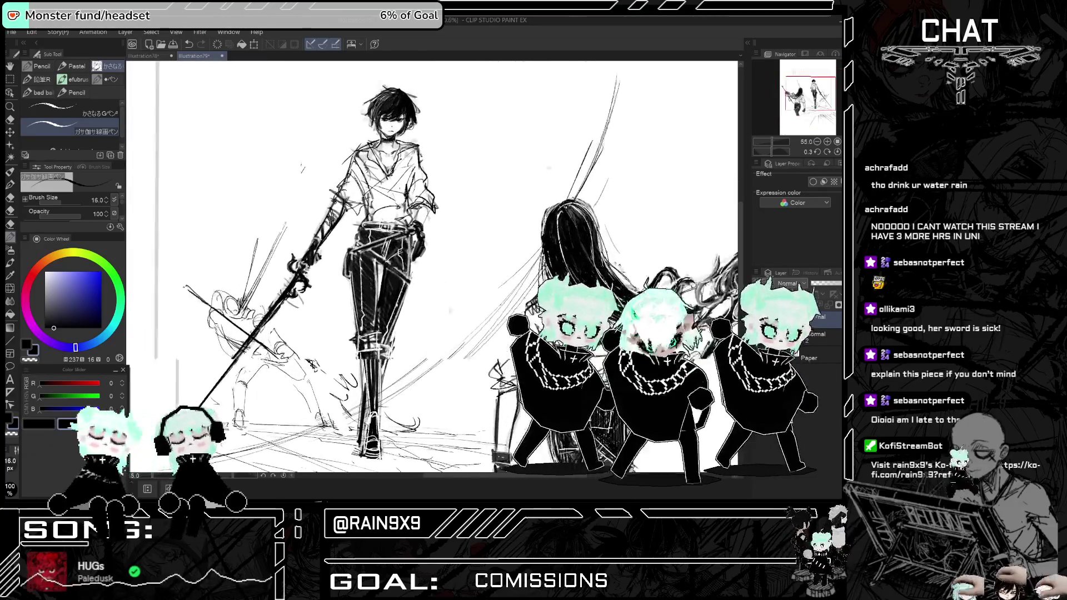
{"action": "left_click", "coordinate": [60, 328]}
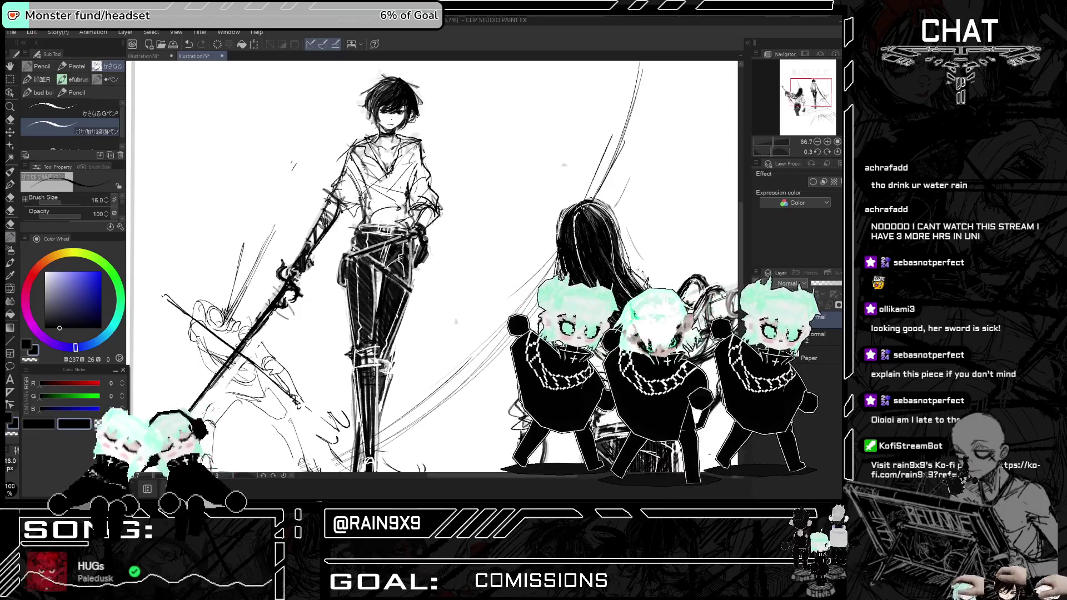
{"action": "key", "text": "h"}
{"action": "key", "text": "ctrl+minus"}
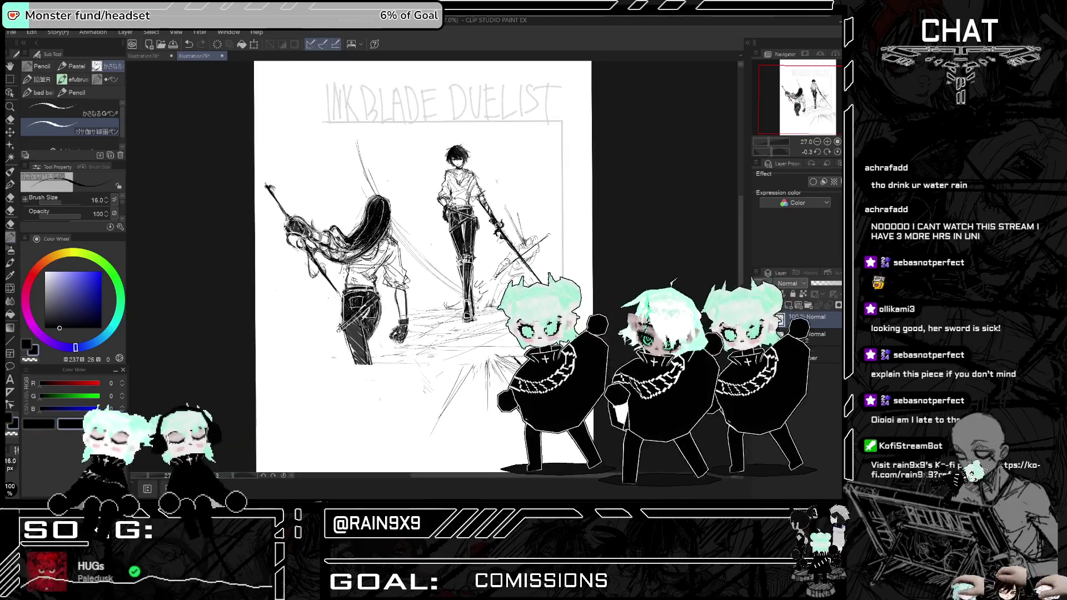
{"action": "key", "text": "h"}
{"action": "scroll", "coordinate": [659, 230], "scroll_direction": "up", "scroll_amount": 2}
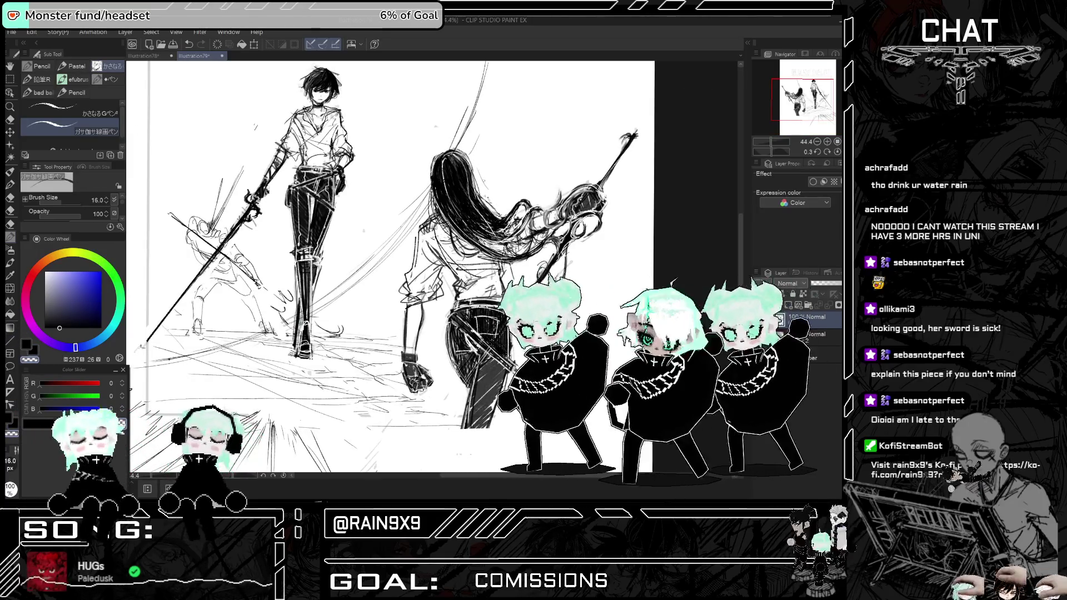
{"action": "key", "text": "h"}
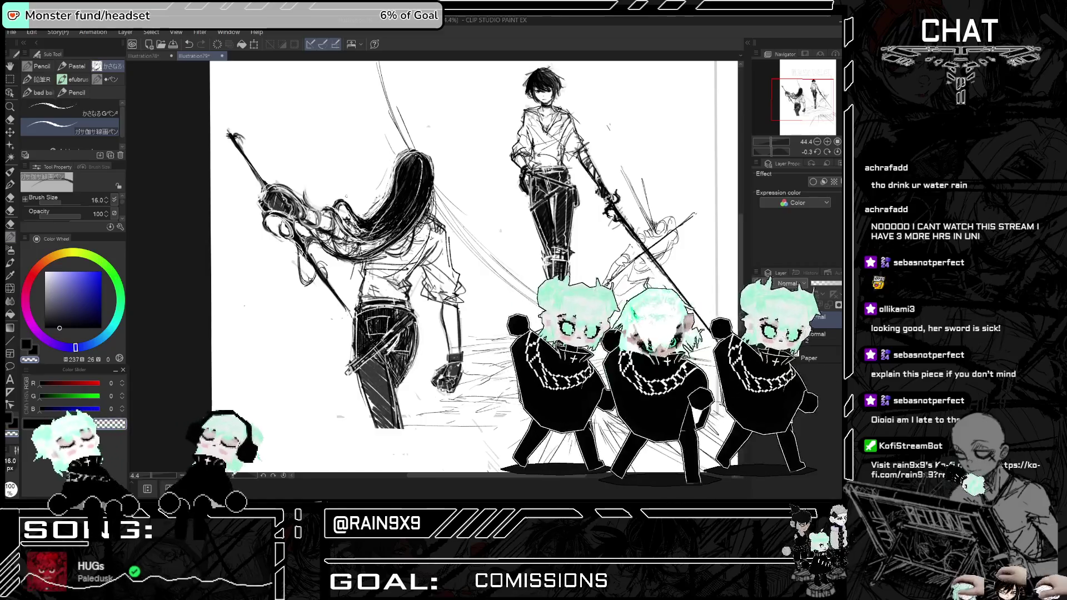
{"action": "key", "text": "h"}
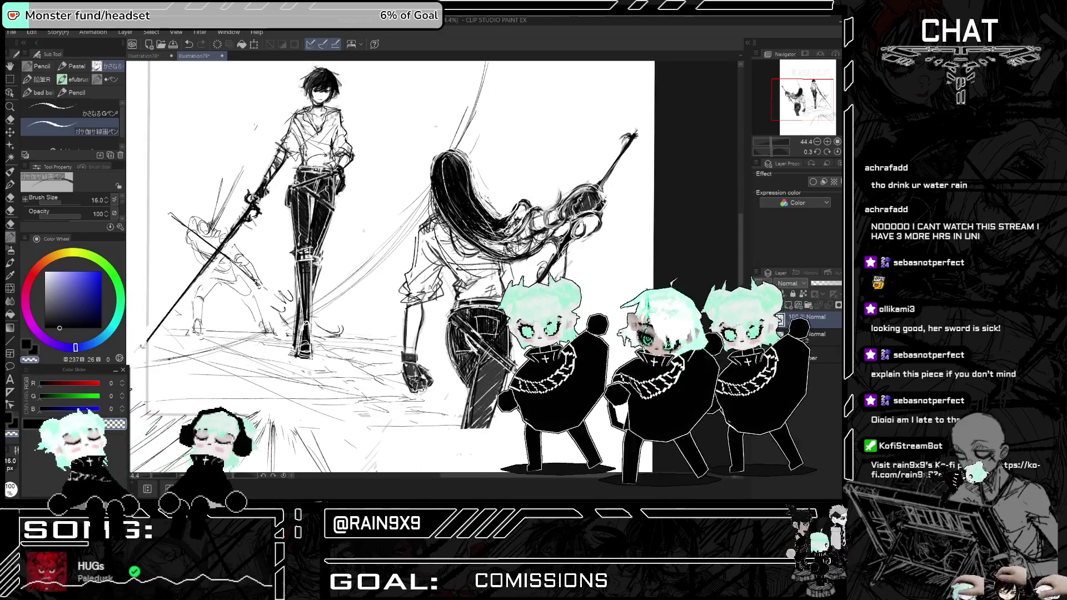
{"action": "key", "text": "h"}
{"action": "key", "text": "ctrl+minus"}
{"action": "key", "text": "h"}
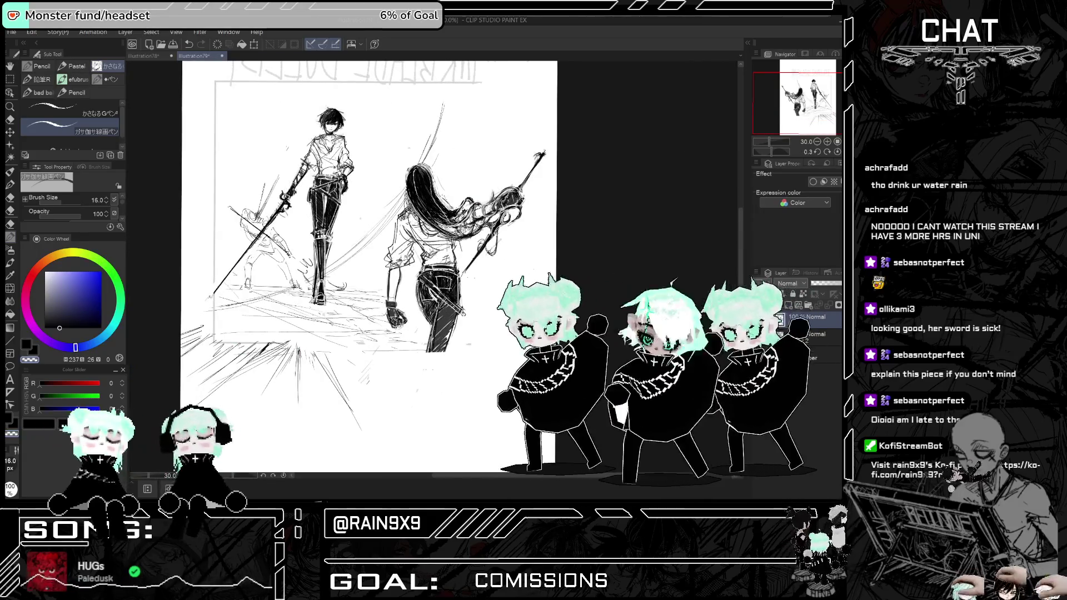
- Add a short stroke to the swordswoman's long hair, then review the whole page mirrored
{"action": "scroll", "coordinate": [497, 162], "scroll_direction": "up", "scroll_amount": 1}
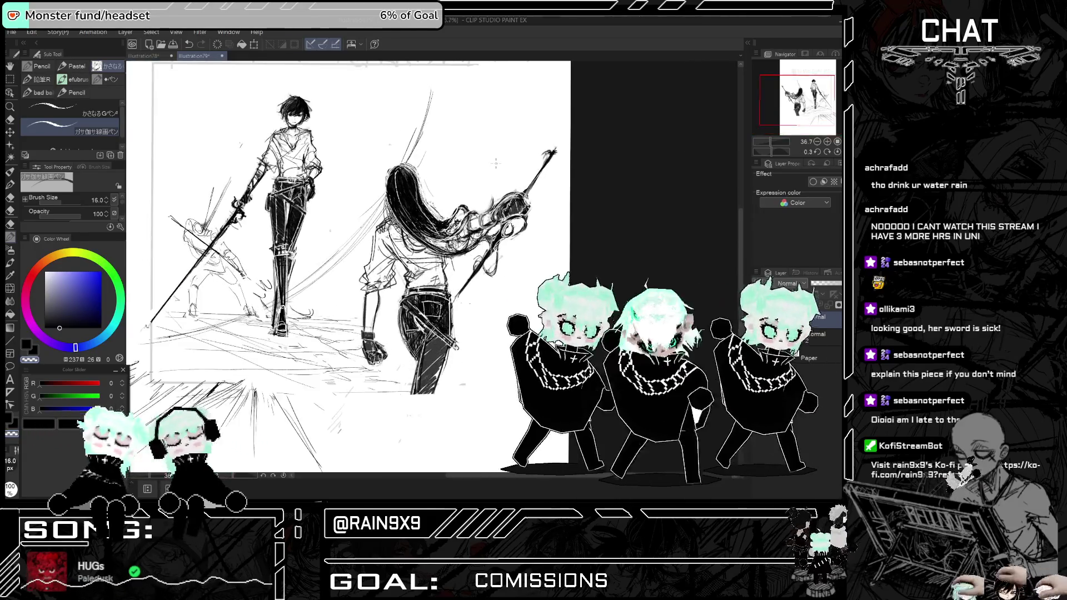
{"action": "scroll", "coordinate": [496, 162], "scroll_direction": "down", "scroll_amount": 2}
{"action": "key", "text": "h"}
{"action": "key", "text": "h"}
{"action": "scroll", "coordinate": [467, 179], "scroll_direction": "up", "scroll_amount": 3}
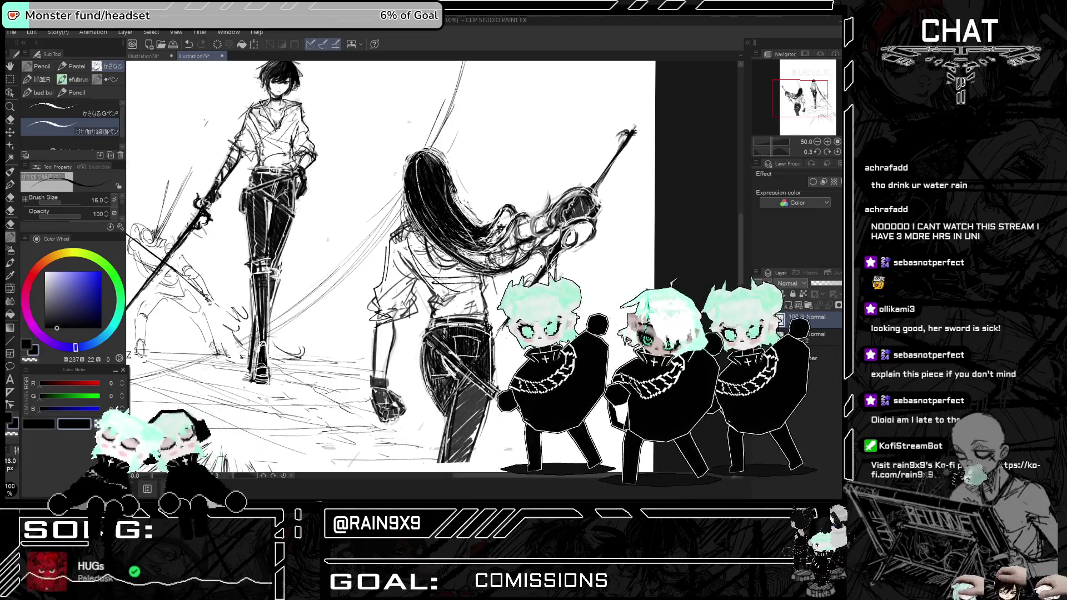
{"action": "scroll", "coordinate": [403, 189], "scroll_direction": "down", "scroll_amount": 1}
{"action": "scroll", "coordinate": [403, 189], "scroll_direction": "down", "scroll_amount": 2}
{"action": "key", "text": "h"}
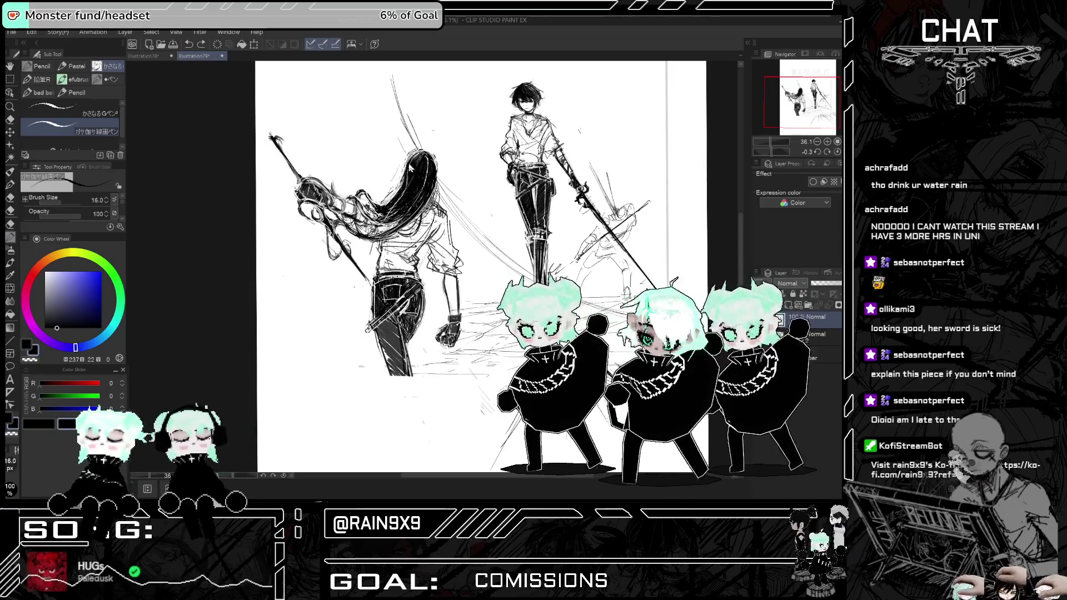
{"action": "key", "text": "h"}
{"action": "key", "text": "h"}
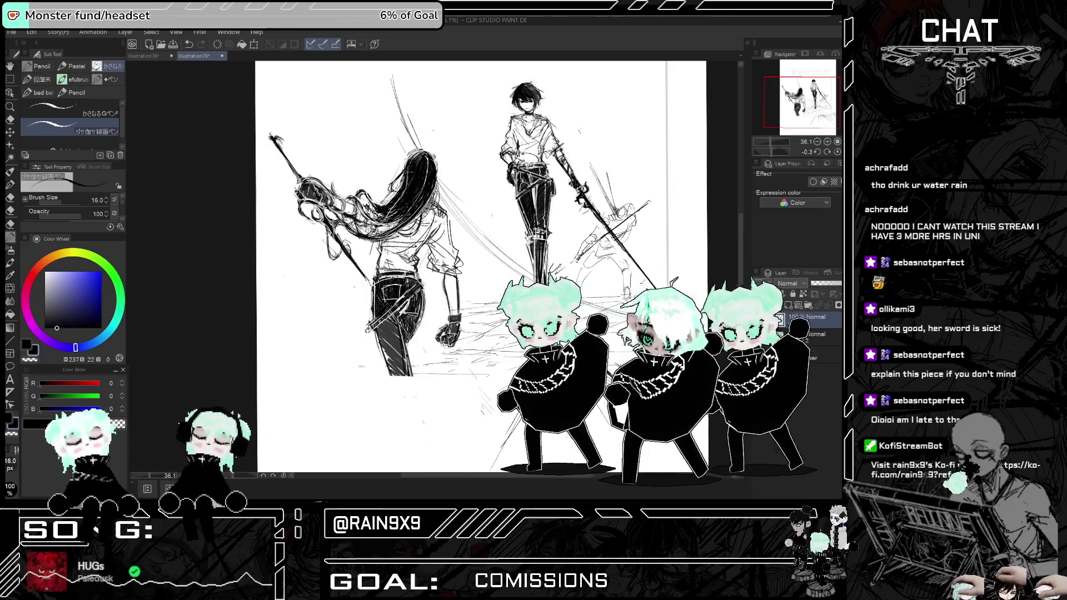
{"action": "mouse_move", "coordinate": [404, 177]}
{"action": "left_mouse_down"}
{"action": "mouse_move", "coordinate": [394, 199]}
{"action": "mouse_move", "coordinate": [402, 181]}
{"action": "left_mouse_up"}
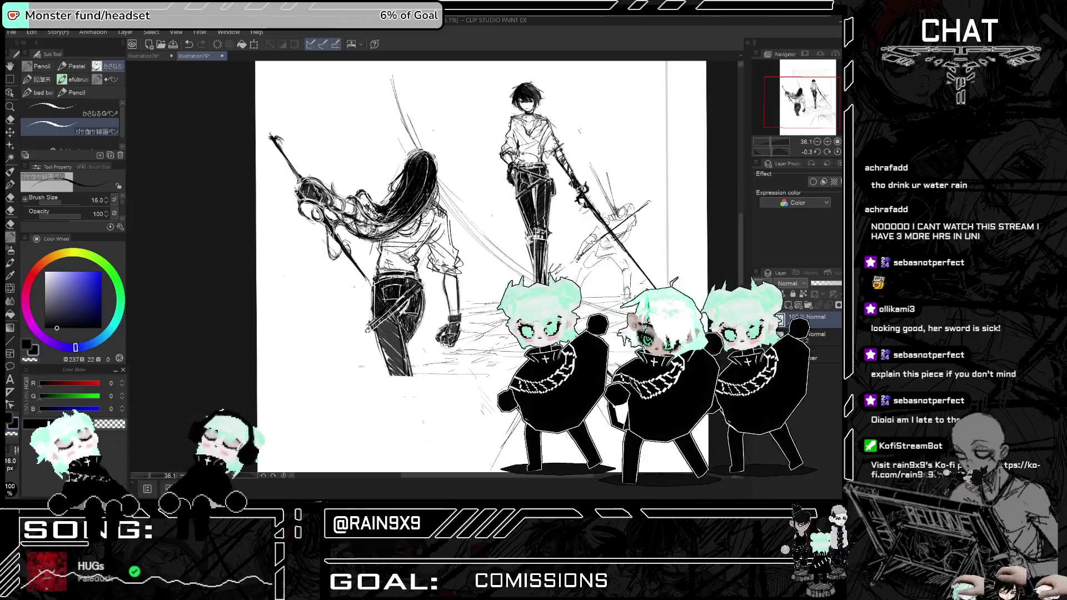
{"action": "key", "text": "ctrl+minus"}
{"action": "key", "text": "h"}
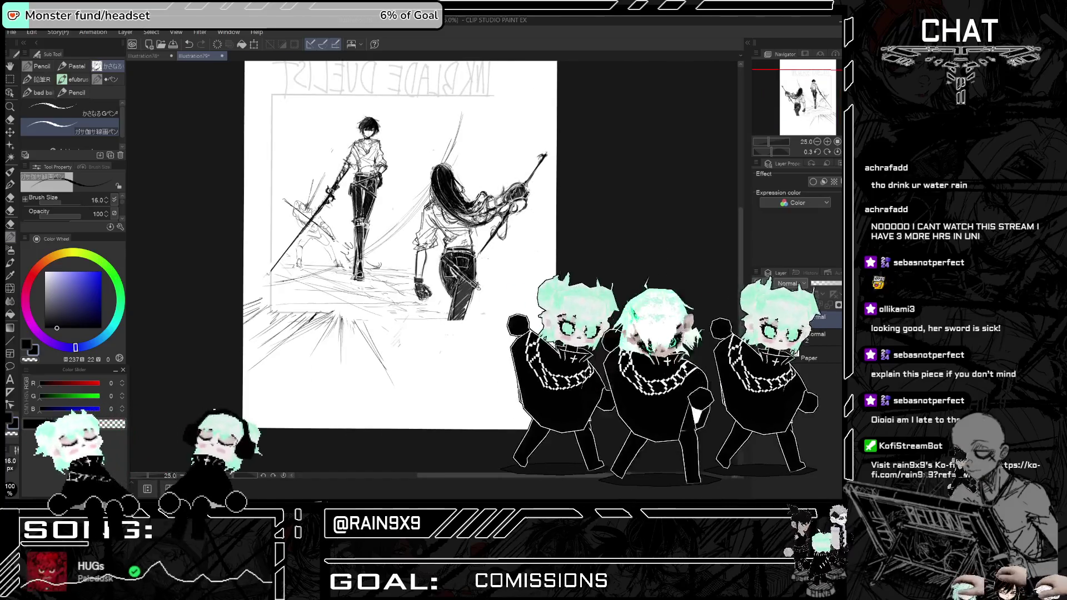
{"action": "scroll", "coordinate": [449, 231], "scroll_direction": "up", "scroll_amount": 3}
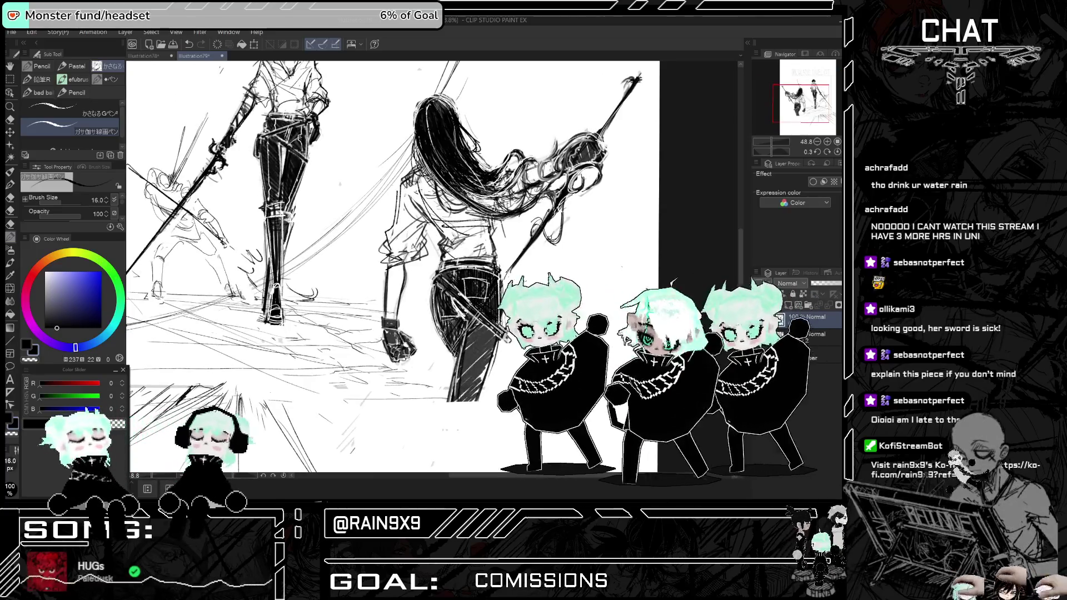
{"action": "key", "text": "h"}
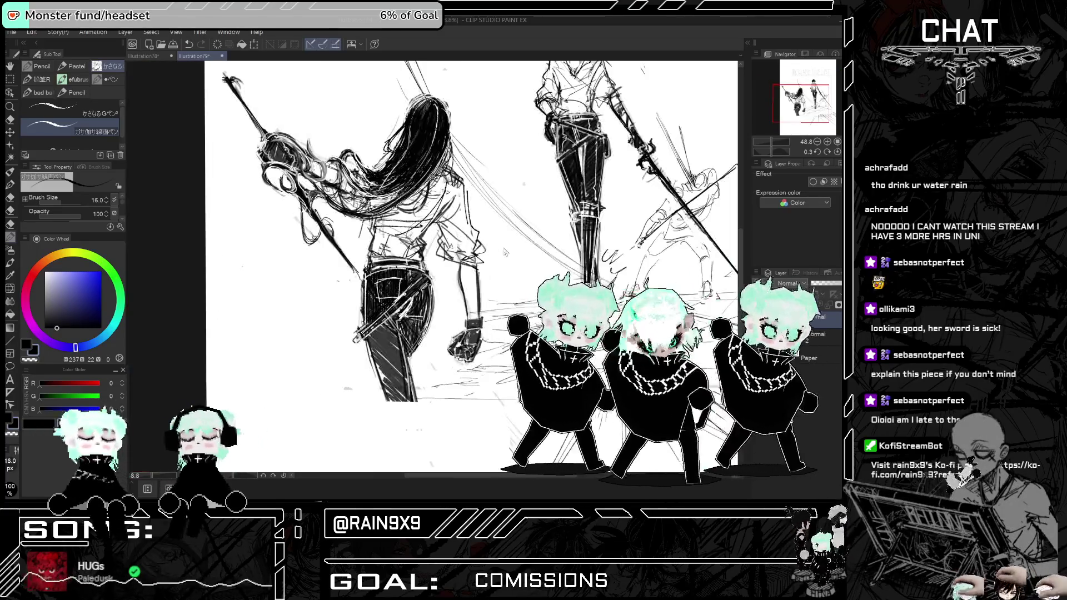
{"action": "scroll", "coordinate": [502, 247], "scroll_direction": "down", "scroll_amount": 2}
{"action": "key", "text": "h"}
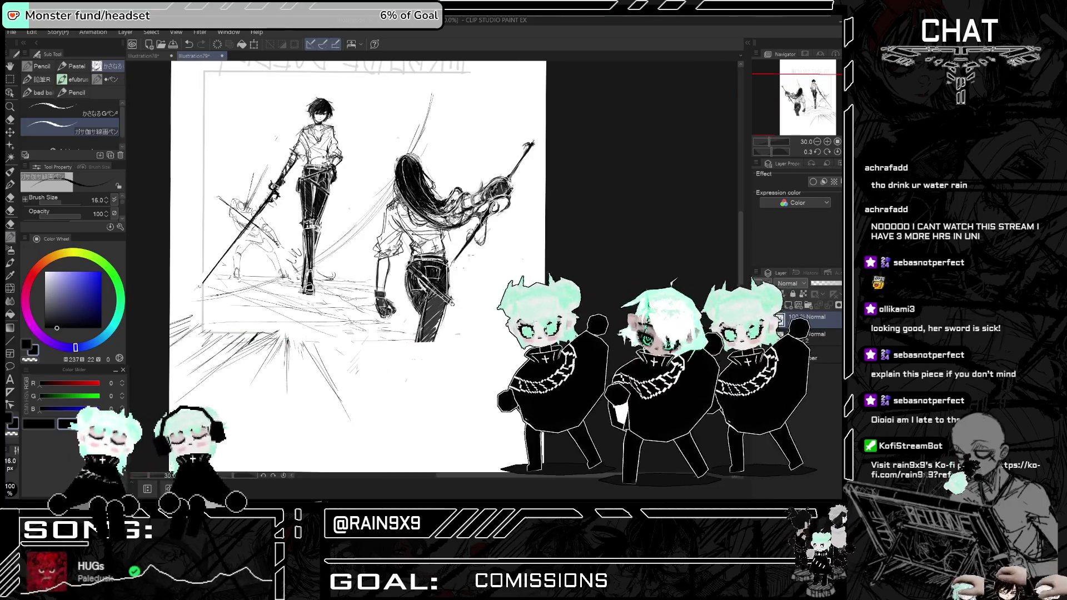
{"action": "key", "text": "h"}
{"action": "scroll", "coordinate": [484, 245], "scroll_direction": "down", "scroll_amount": 1}
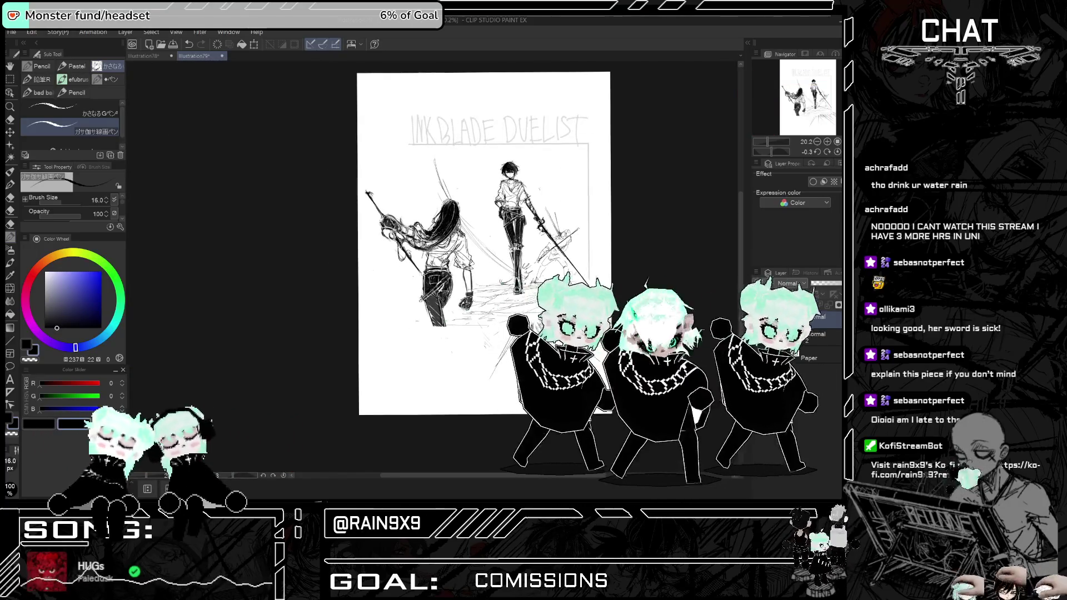
{"action": "scroll", "coordinate": [559, 234], "scroll_direction": "up", "scroll_amount": 5}
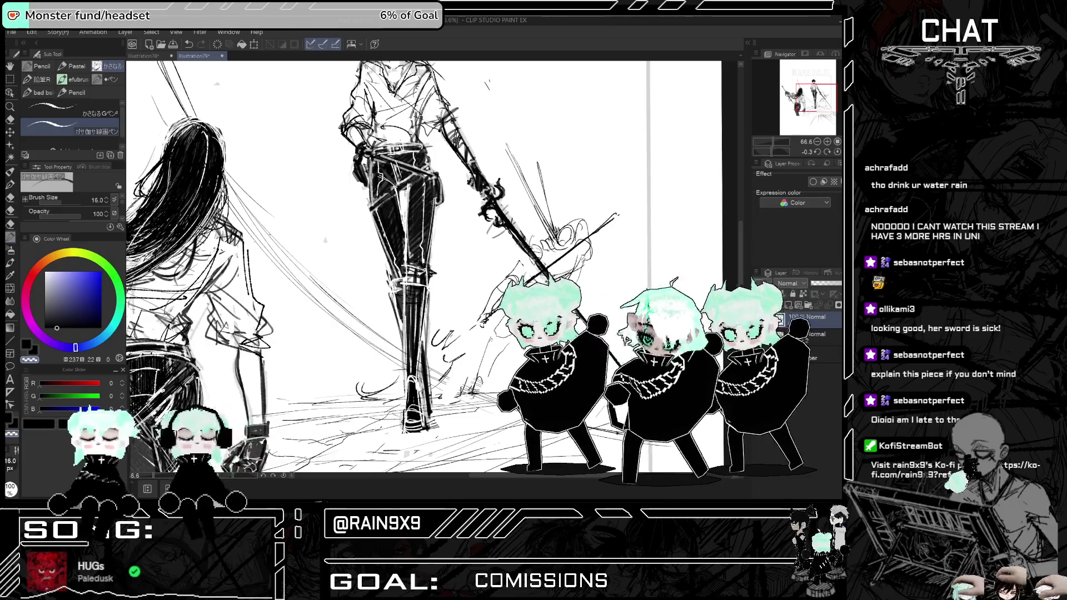
{"action": "key", "text": "ctrl+0"}
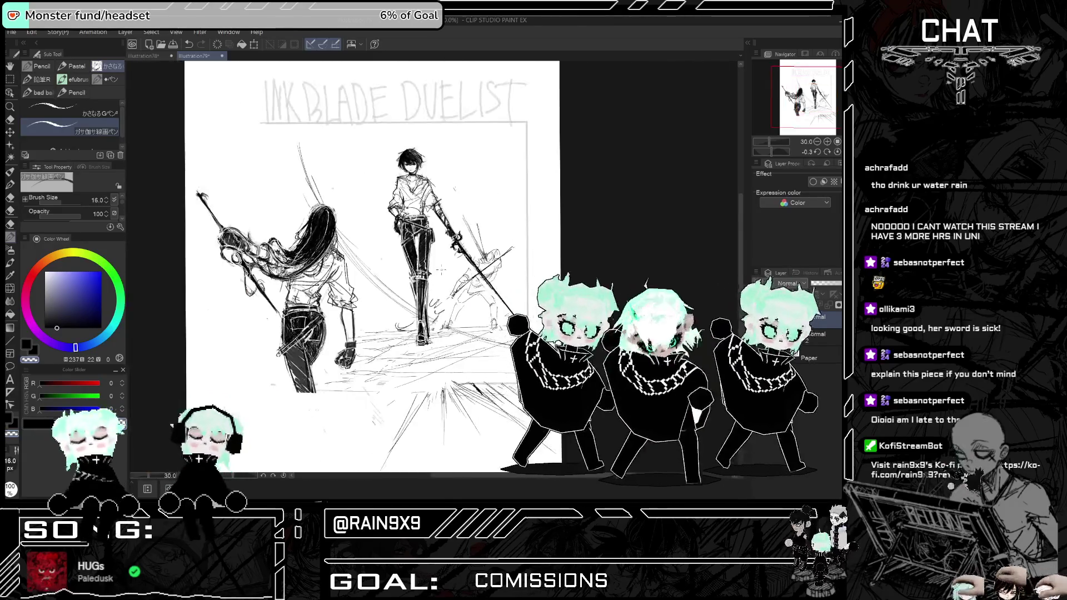
{"action": "key", "text": "h"}
{"action": "key", "text": "h"}
{"action": "key", "text": "ctrl+minus"}
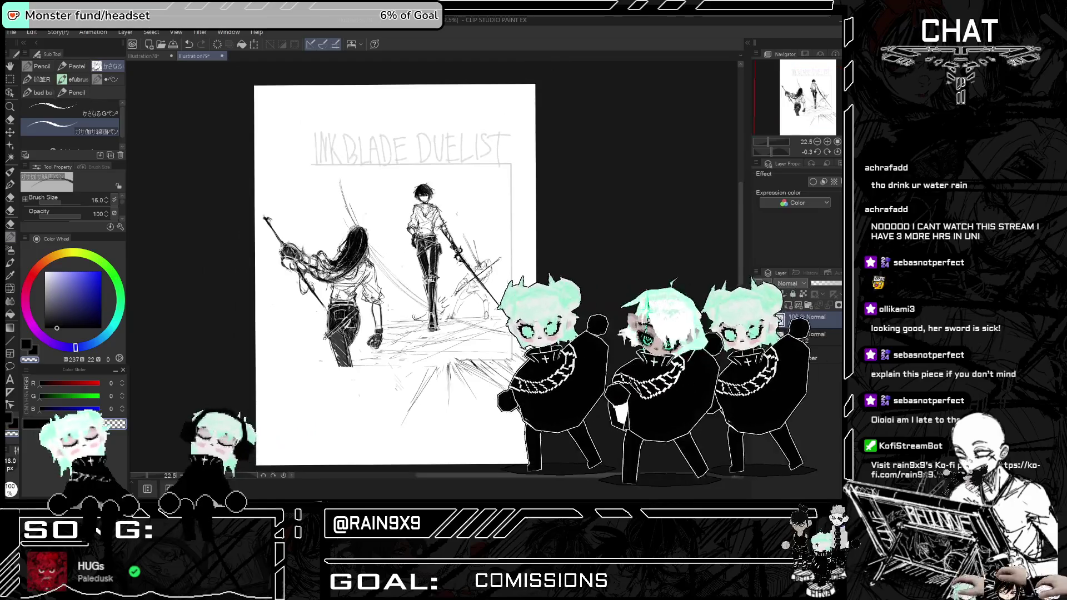
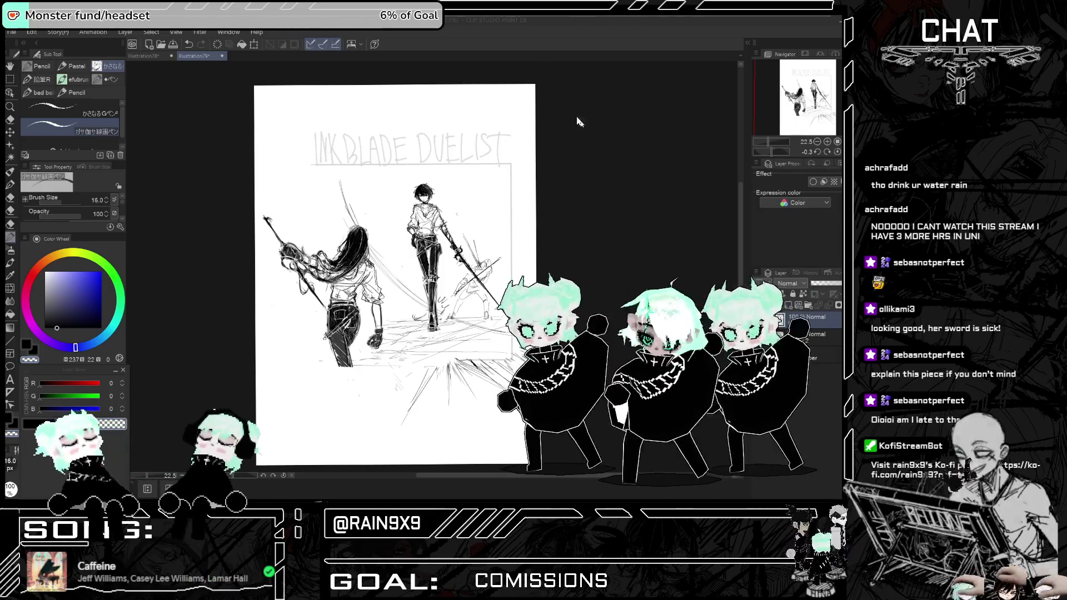
- Lasso-select the long-haired swordswoman on the left side of the sketch
{"action": "scroll", "coordinate": [283, 247], "scroll_direction": "up", "scroll_amount": 2}
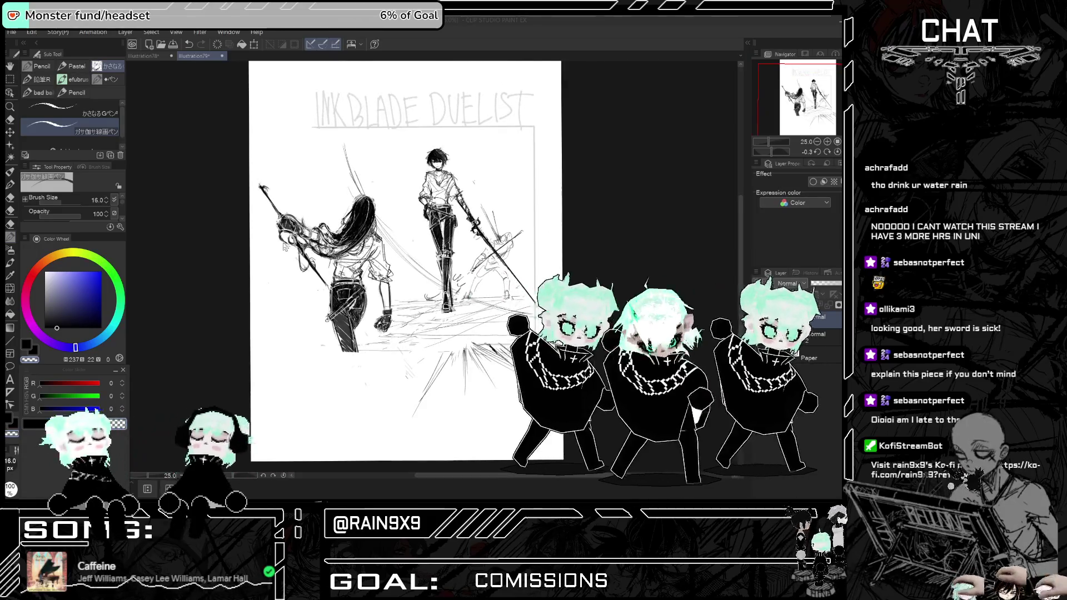
{"action": "left_click", "coordinate": [10, 79]}
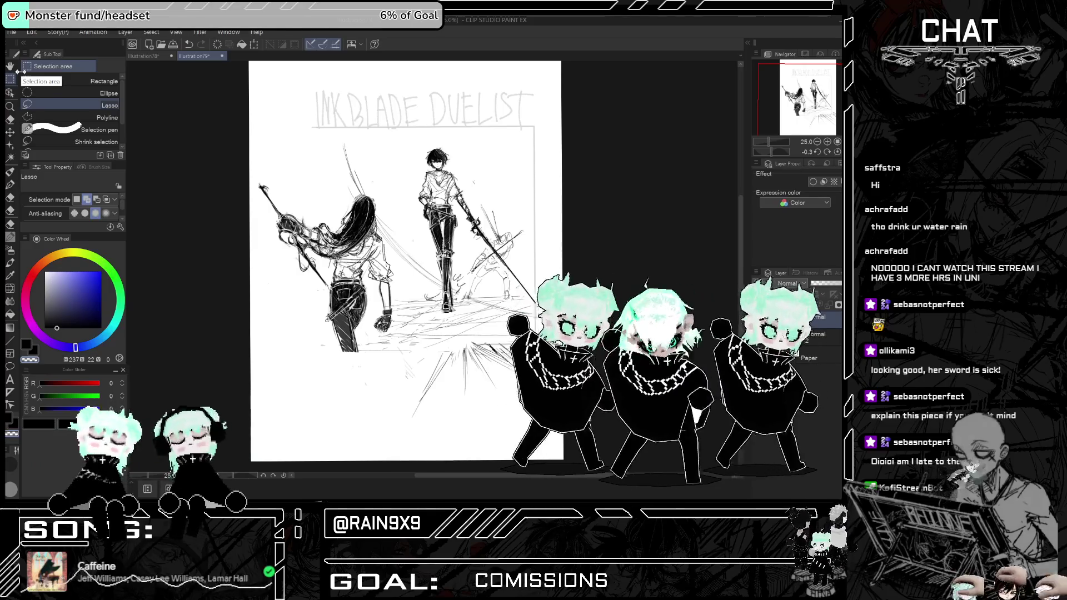
{"action": "mouse_move", "coordinate": [292, 192]}
{"action": "left_mouse_down"}
{"action": "mouse_move", "coordinate": [328, 400]}
{"action": "mouse_move", "coordinate": [363, 356]}
{"action": "left_mouse_up"}
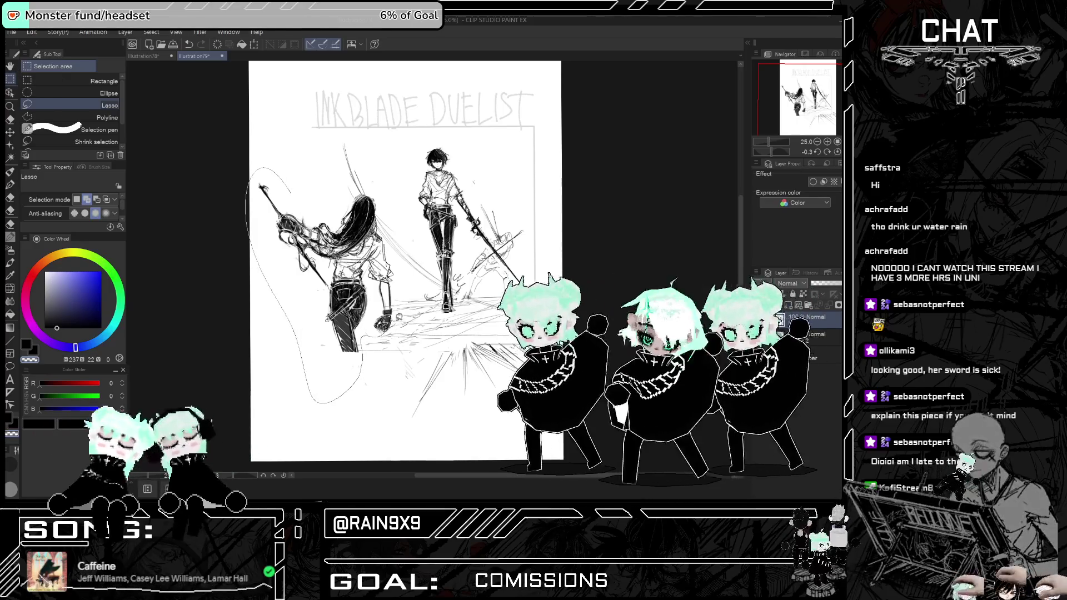
{"action": "mouse_move", "coordinate": [387, 237]}
{"action": "left_mouse_down"}
{"action": "mouse_move", "coordinate": [369, 191]}
{"action": "mouse_move", "coordinate": [321, 195]}
{"action": "left_mouse_up"}
- Rotate and scale the selected swordswoman to a new angle and confirm the transform
{"action": "left_click", "coordinate": [377, 419]}
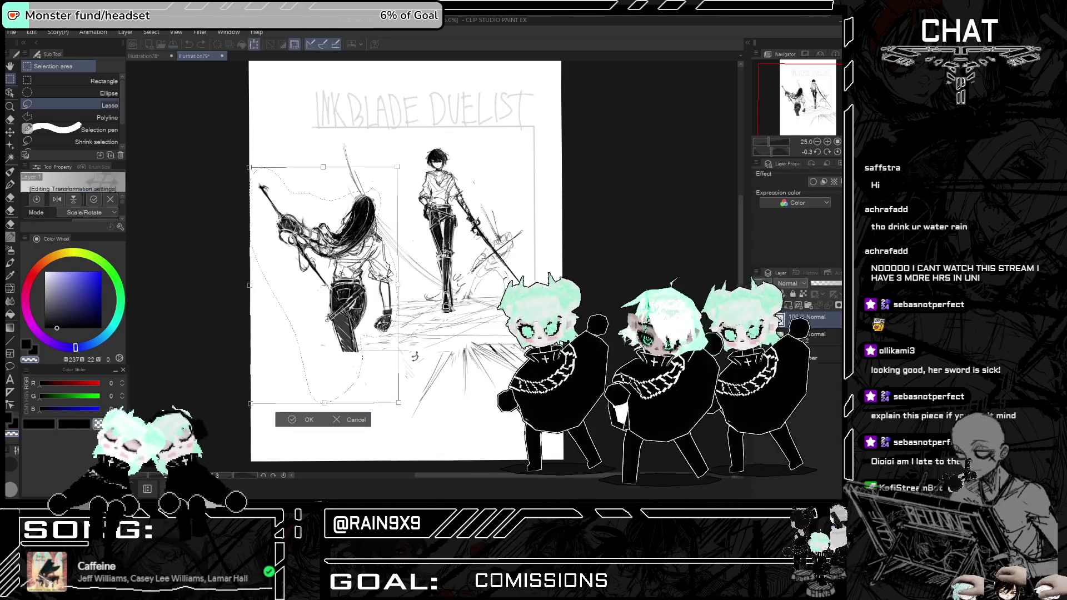
{"action": "mouse_move", "coordinate": [395, 167]}
{"action": "left_mouse_down"}
{"action": "mouse_move", "coordinate": [385, 174]}
{"action": "mouse_move", "coordinate": [363, 154]}
{"action": "left_mouse_up"}
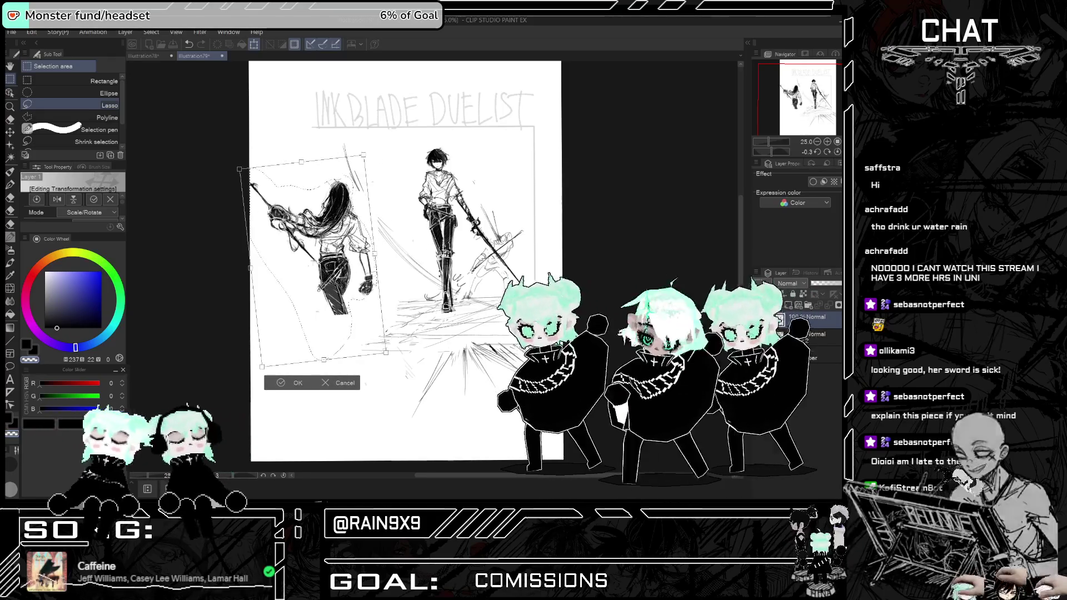
{"action": "left_click", "coordinate": [284, 382]}
{"action": "key", "text": "h"}
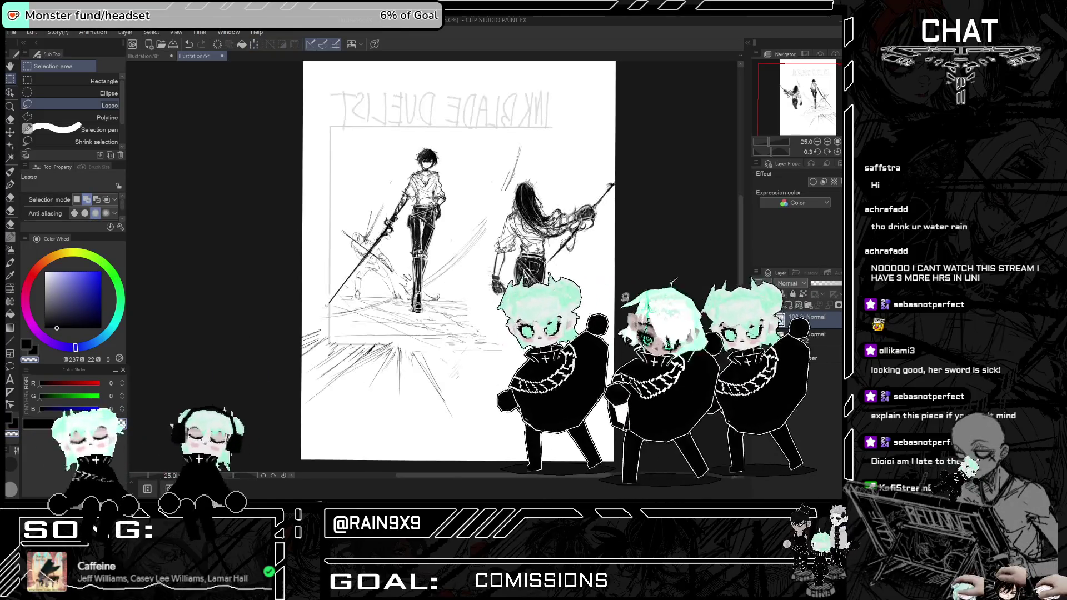
{"action": "scroll", "coordinate": [615, 171], "scroll_direction": "up", "scroll_amount": 1}
{"action": "scroll", "coordinate": [615, 171], "scroll_direction": "up", "scroll_amount": 2}
{"action": "key", "text": "h"}
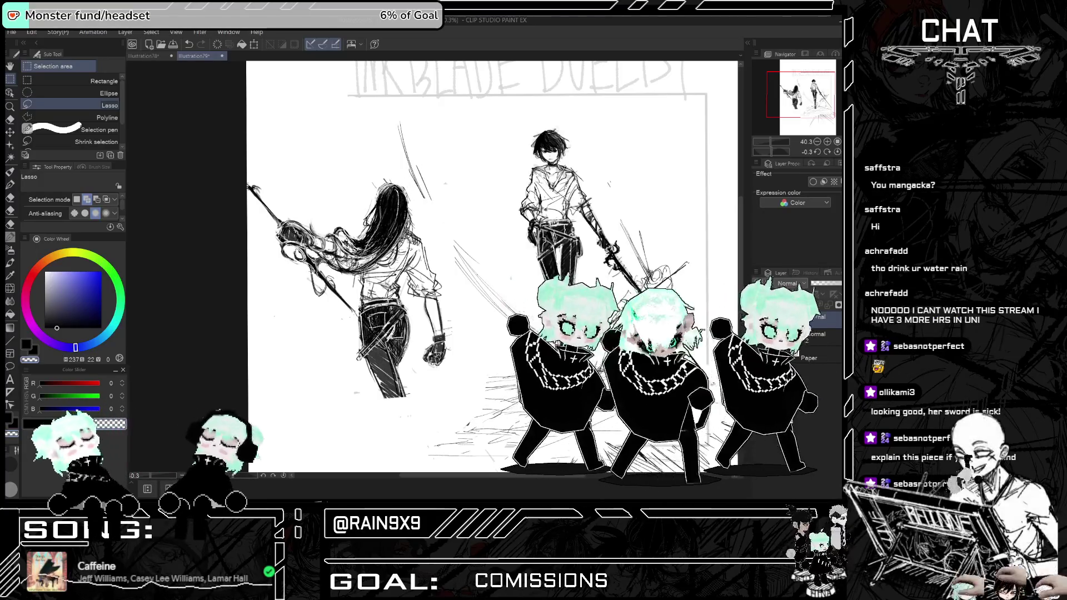
{"action": "key", "text": "ctrl+Tab"}
{"action": "scroll", "coordinate": [492, 267], "scroll_direction": "up", "scroll_amount": 2}
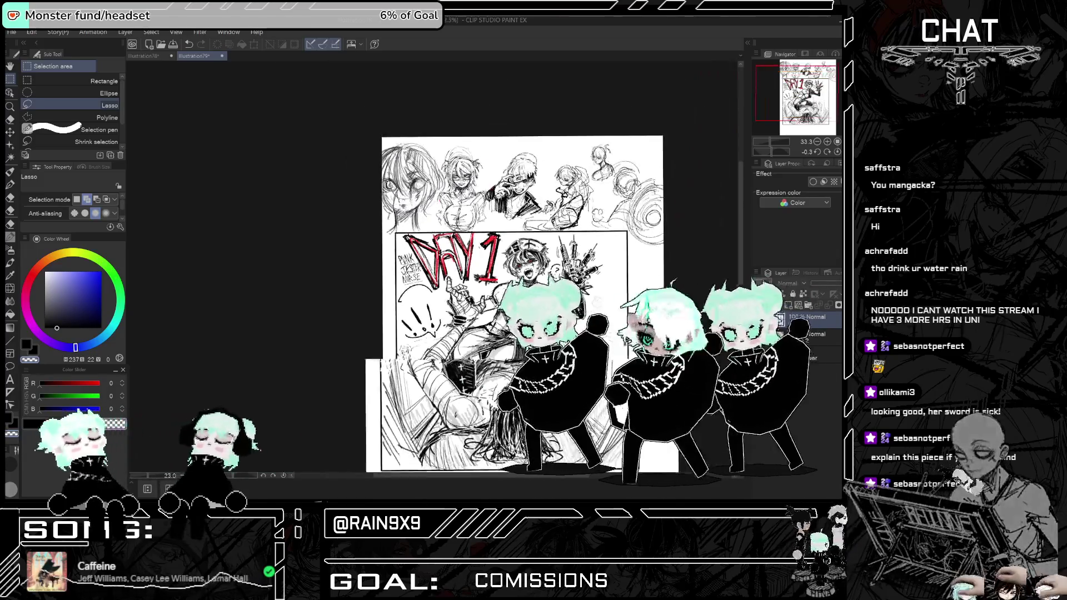
{"action": "scroll", "coordinate": [489, 278], "scroll_direction": "down", "scroll_amount": 3}
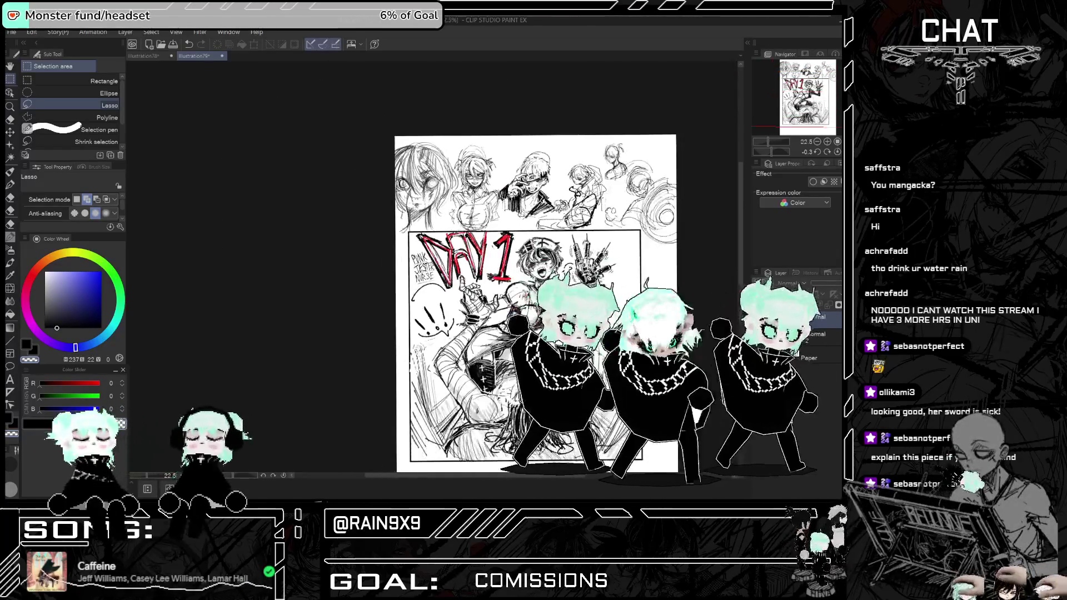
{"action": "key", "text": "ctrl+Tab"}
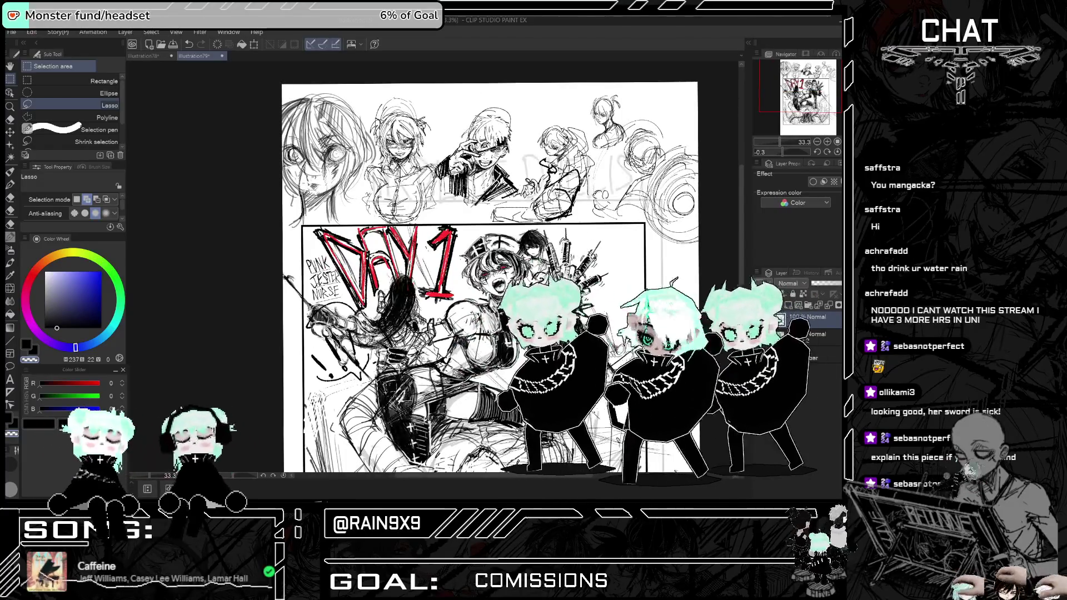
{"action": "scroll", "coordinate": [490, 266], "scroll_direction": "up", "scroll_amount": 3}
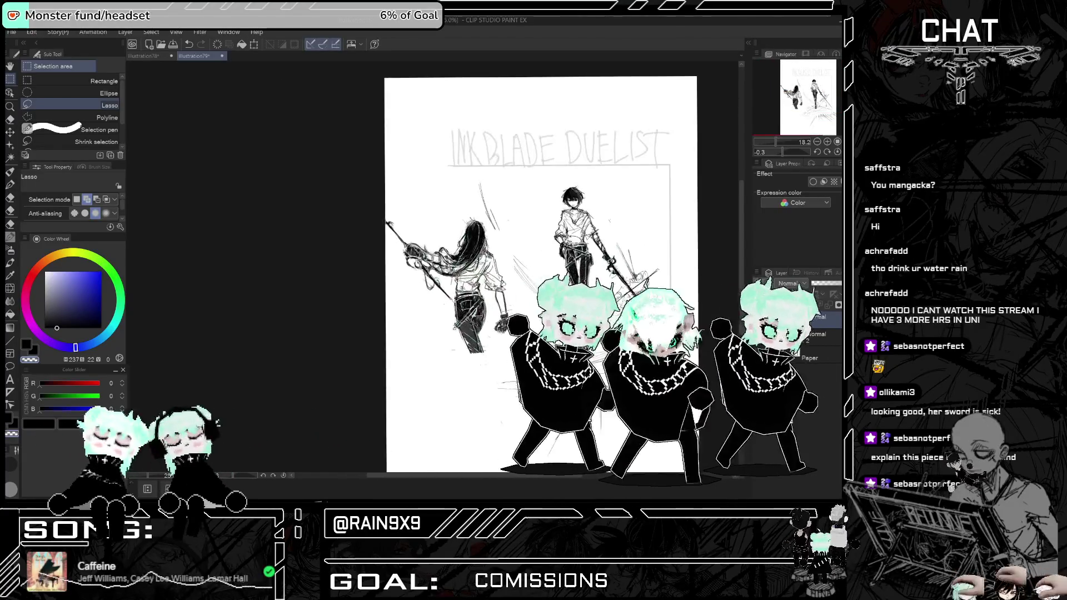
{"action": "scroll", "coordinate": [481, 266], "scroll_direction": "up", "scroll_amount": 3}
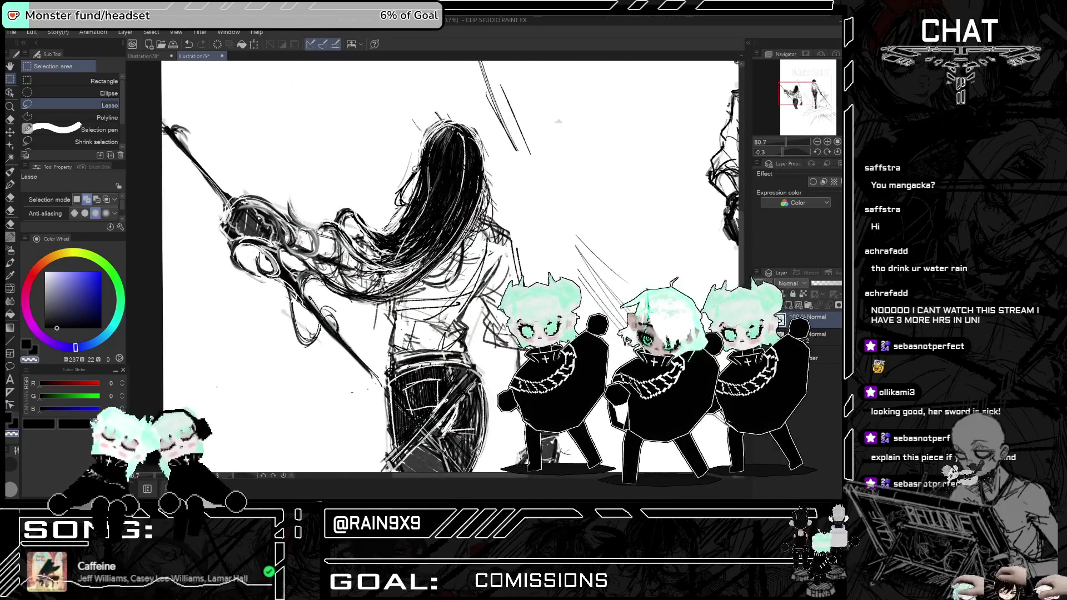
{"action": "key", "text": "e"}
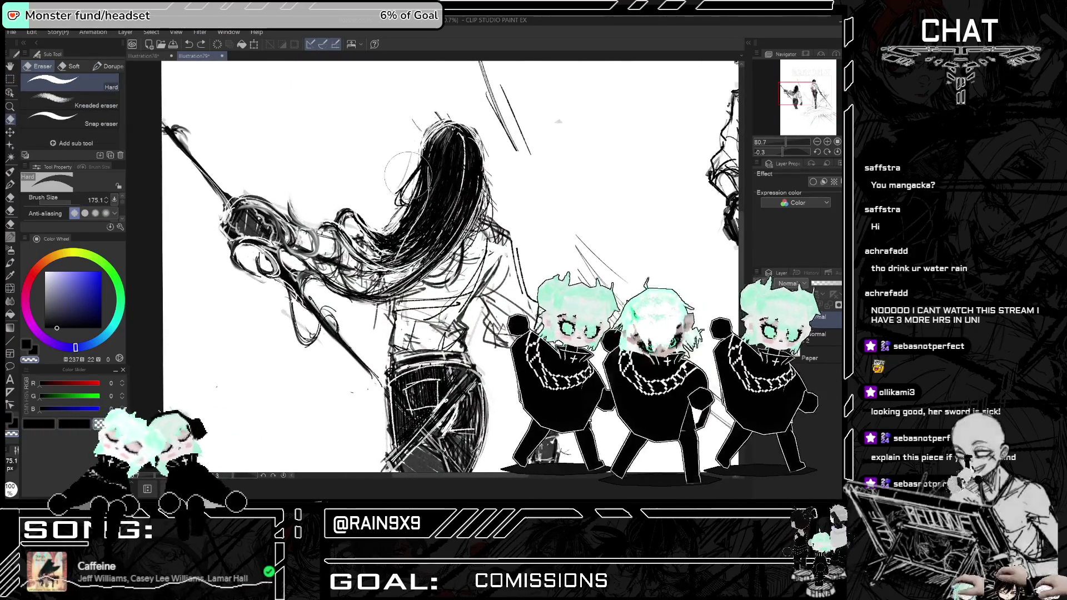
{"action": "left_click_drag", "start_coordinate": [409, 176], "coordinate": [407, 173]}
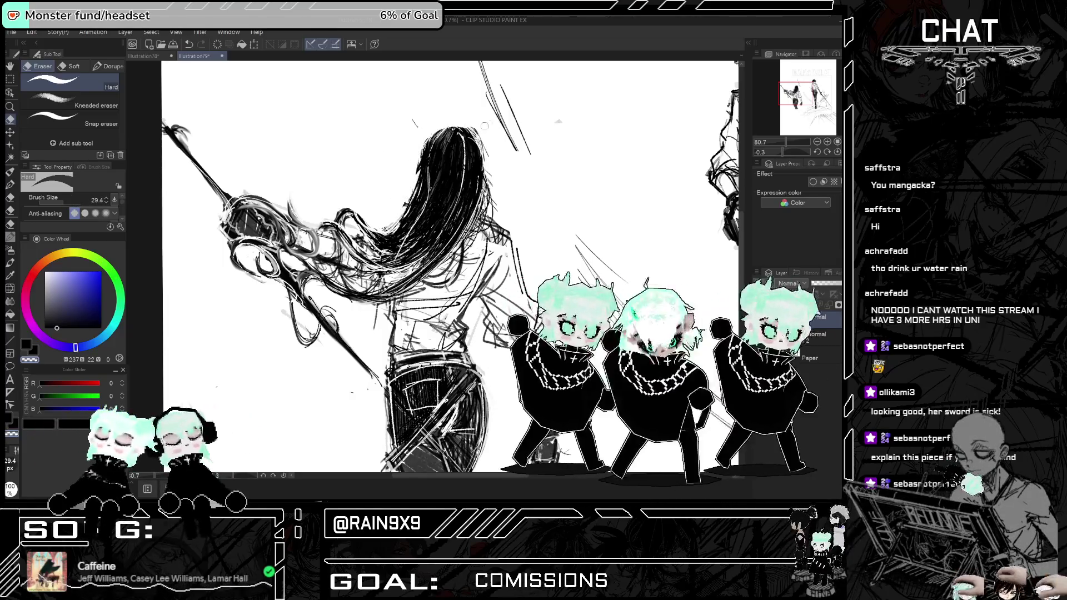
{"action": "key", "text": "h"}
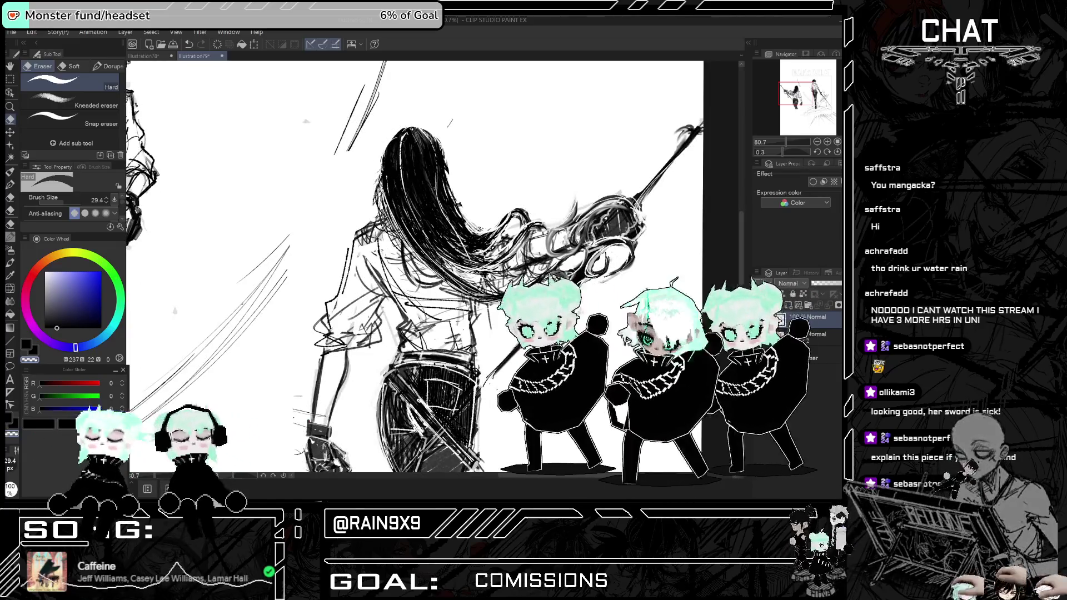
{"action": "left_click", "coordinate": [10, 222]}
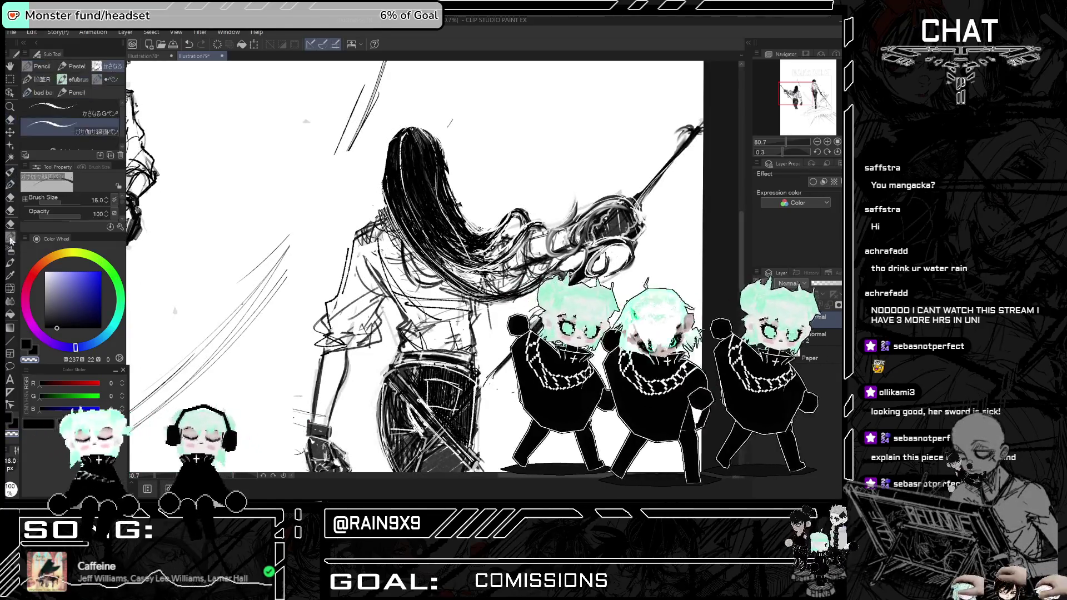
{"action": "left_click", "coordinate": [10, 171]}
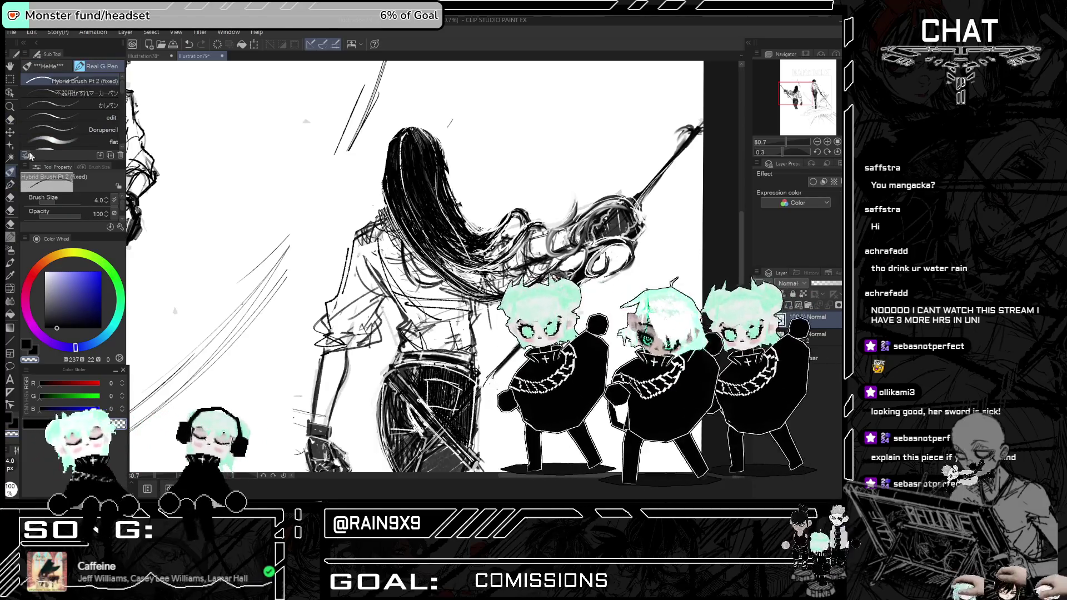
{"action": "scroll", "coordinate": [414, 267], "scroll_direction": "down", "scroll_amount": 1}
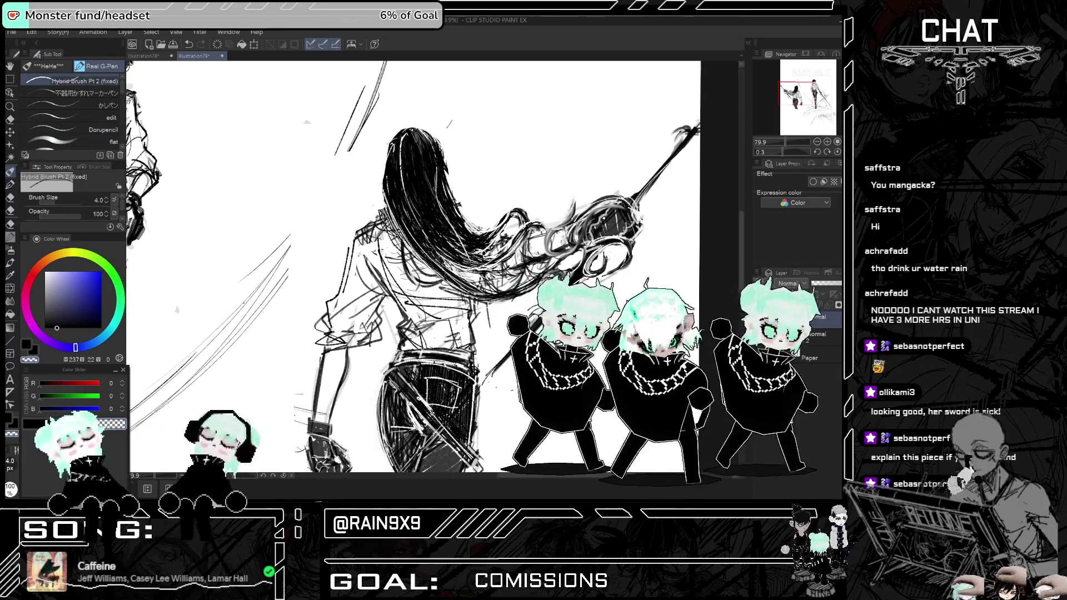
{"action": "scroll", "coordinate": [414, 267], "scroll_direction": "down", "scroll_amount": 3}
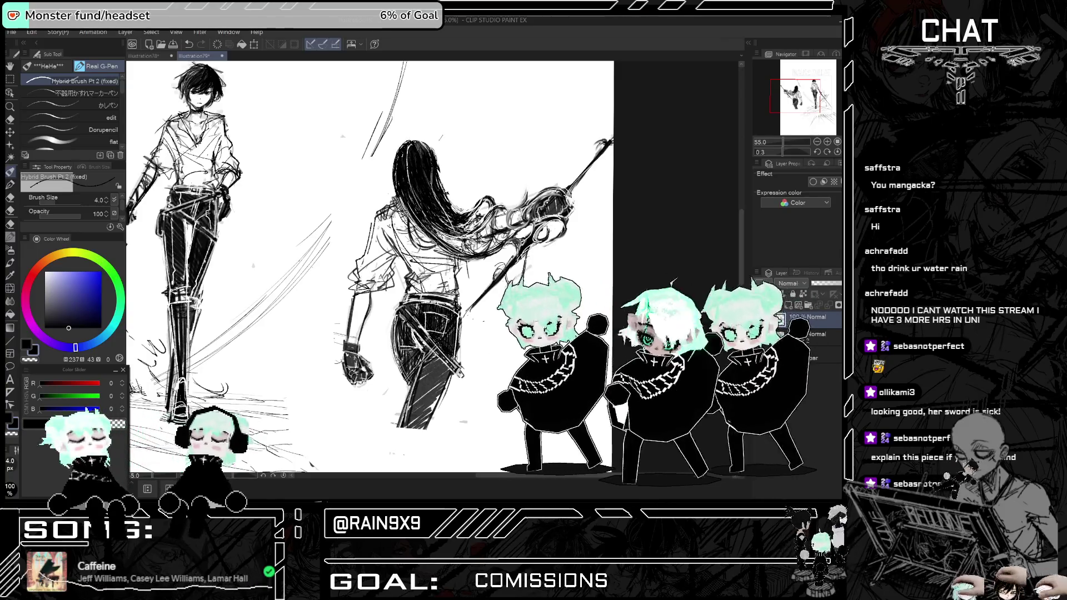
{"action": "key", "text": "h"}
{"action": "scroll", "coordinate": [521, 267], "scroll_direction": "down", "scroll_amount": 1}
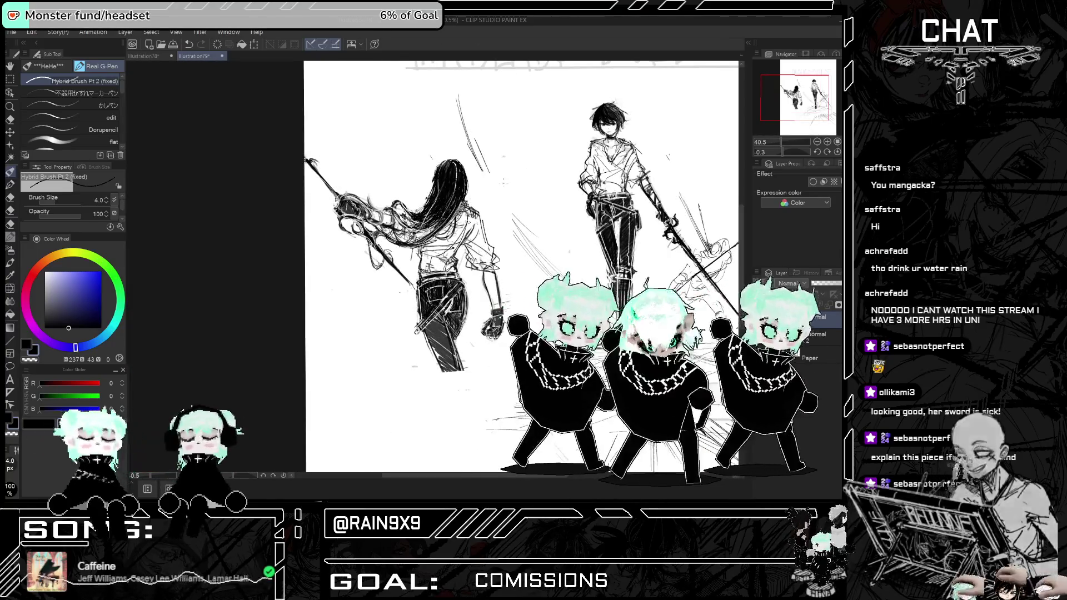
{"action": "scroll", "coordinate": [496, 190], "scroll_direction": "down", "scroll_amount": 2}
{"action": "key", "text": "h"}
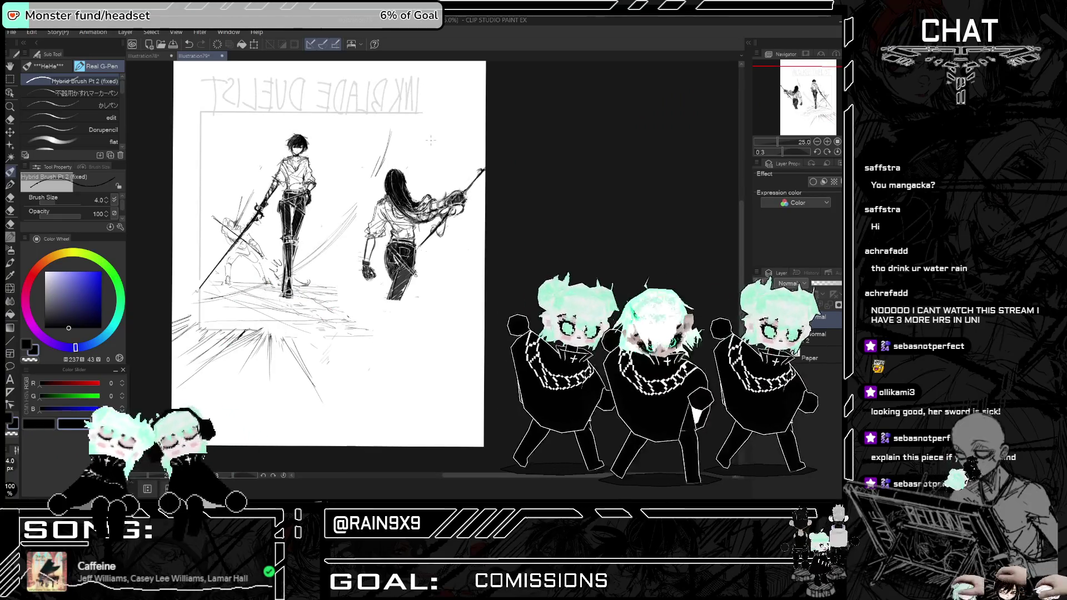
{"action": "key", "text": "h"}
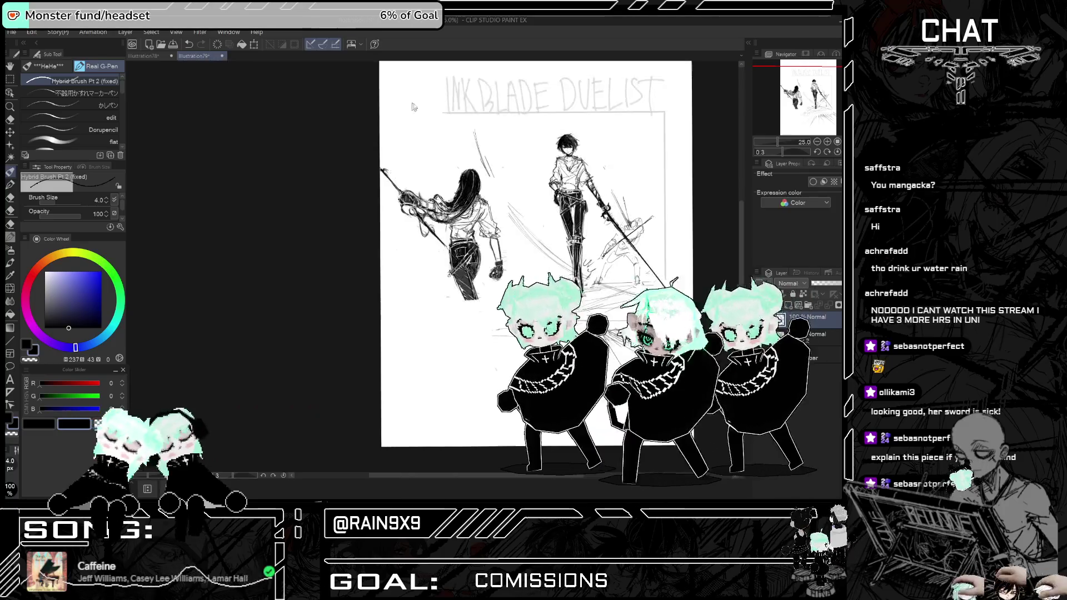
{"action": "scroll", "coordinate": [480, 169], "scroll_direction": "up", "scroll_amount": 2}
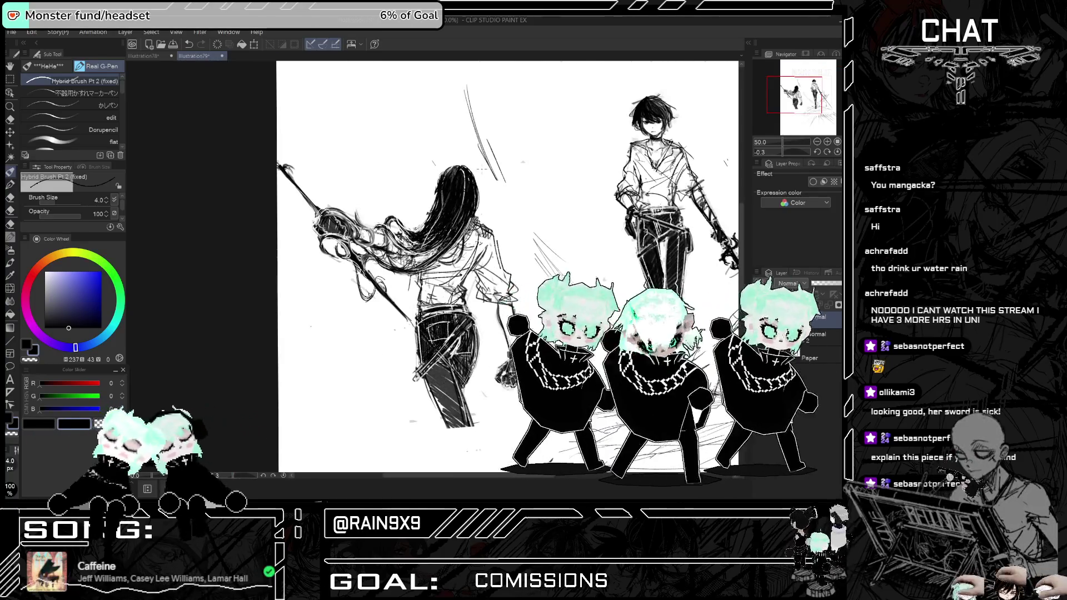
{"action": "key", "text": "e"}
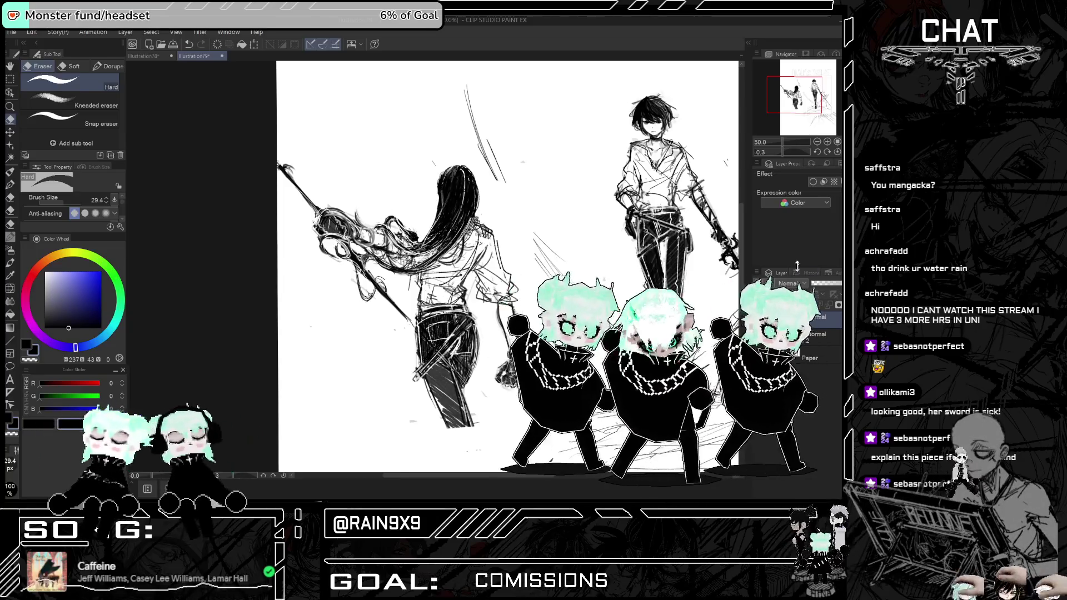
- Fade the sketch layer to light grey and set up a scratchy marker pen in a darker shade
{"action": "left_click", "coordinate": [817, 284]}
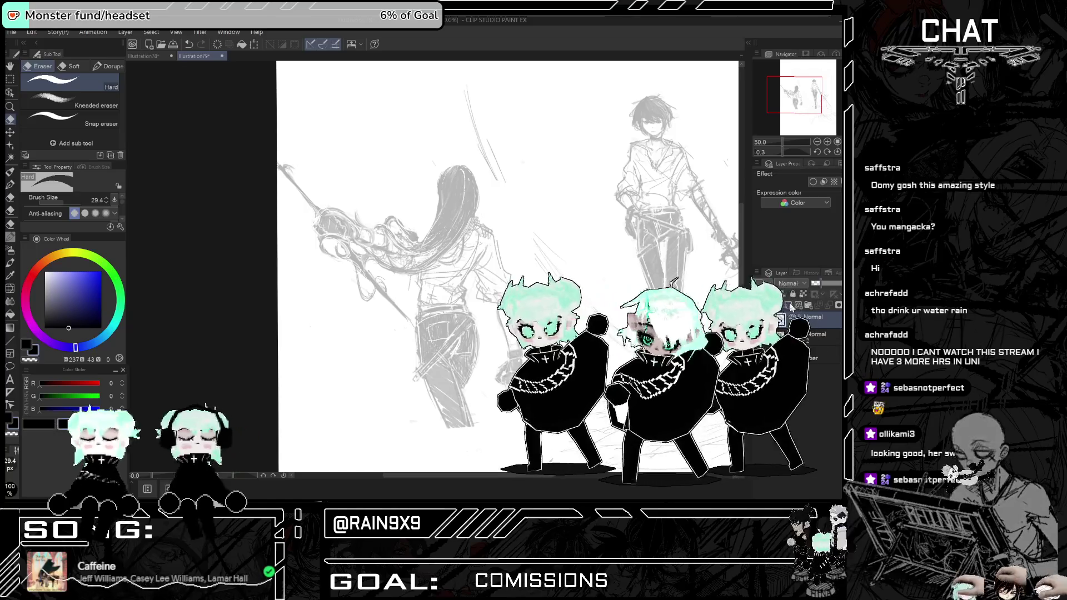
{"action": "left_click", "coordinate": [14, 171]}
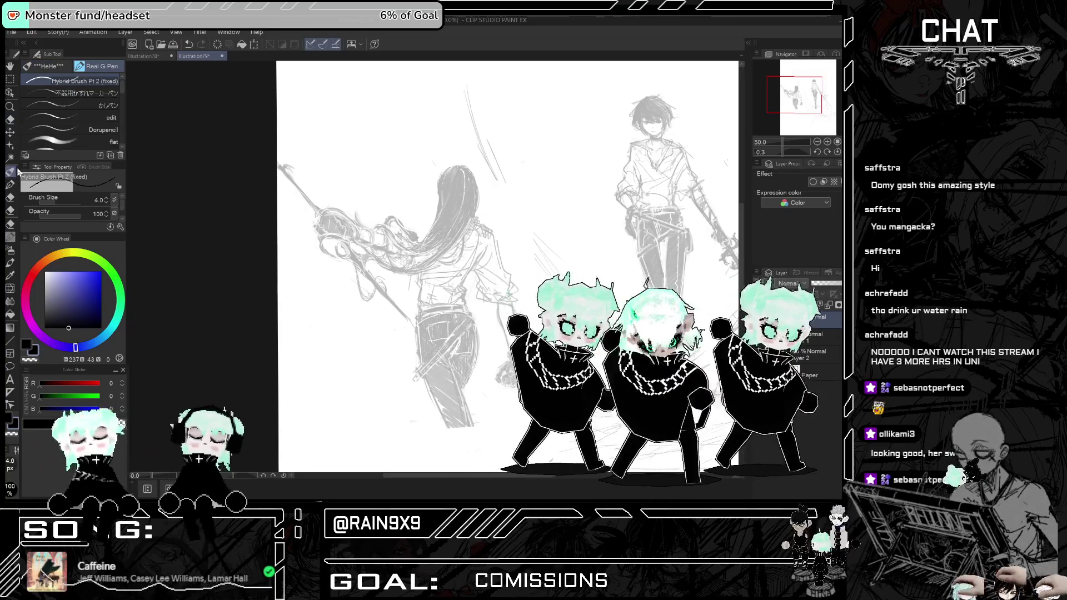
{"action": "left_click", "coordinate": [100, 93]}
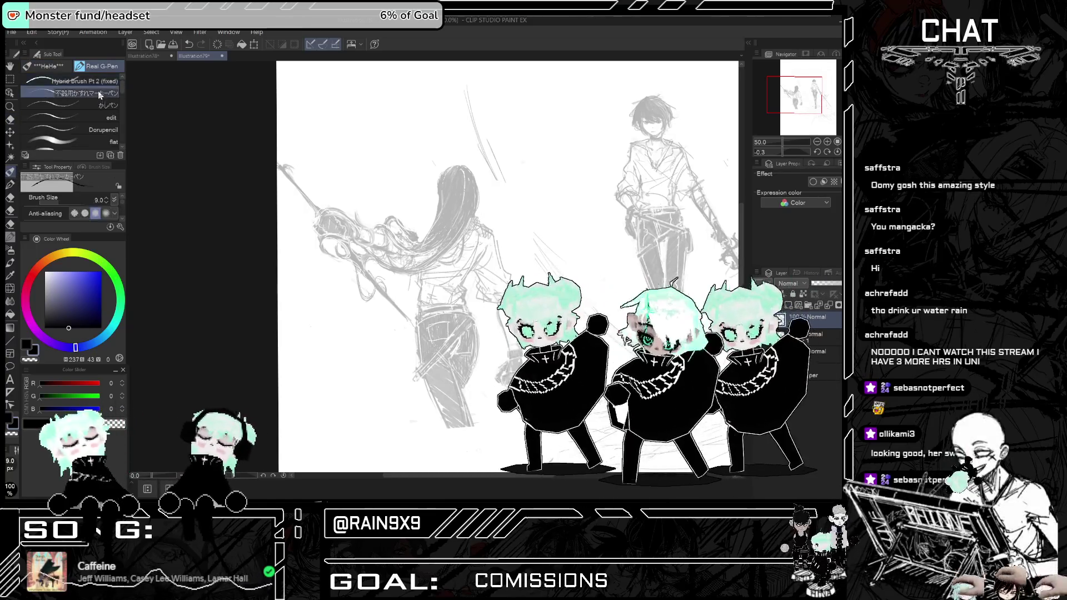
{"action": "left_click", "coordinate": [53, 328]}
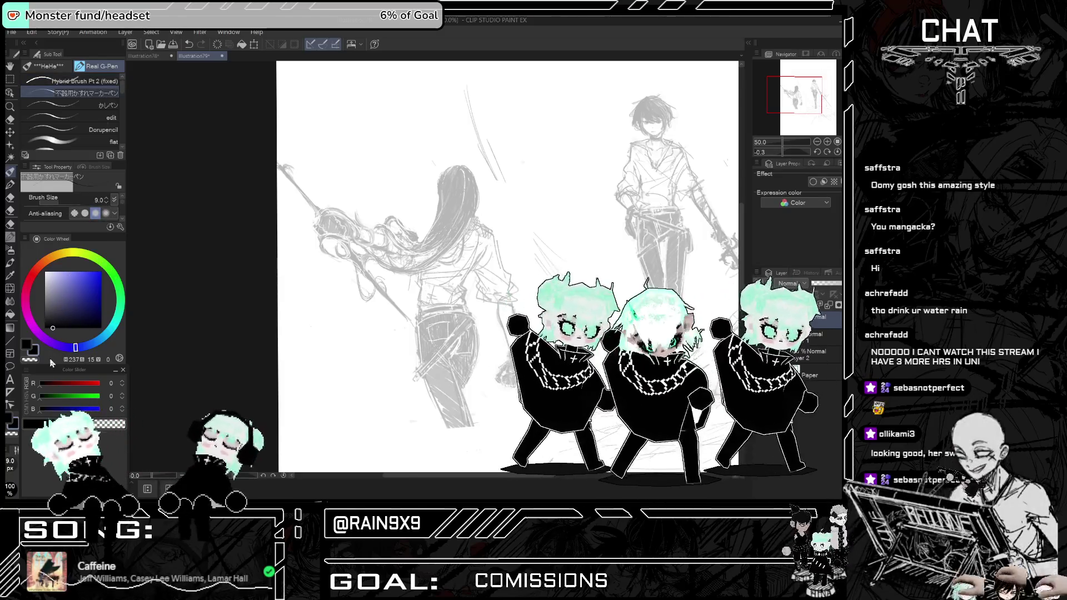
{"action": "key", "text": "h"}
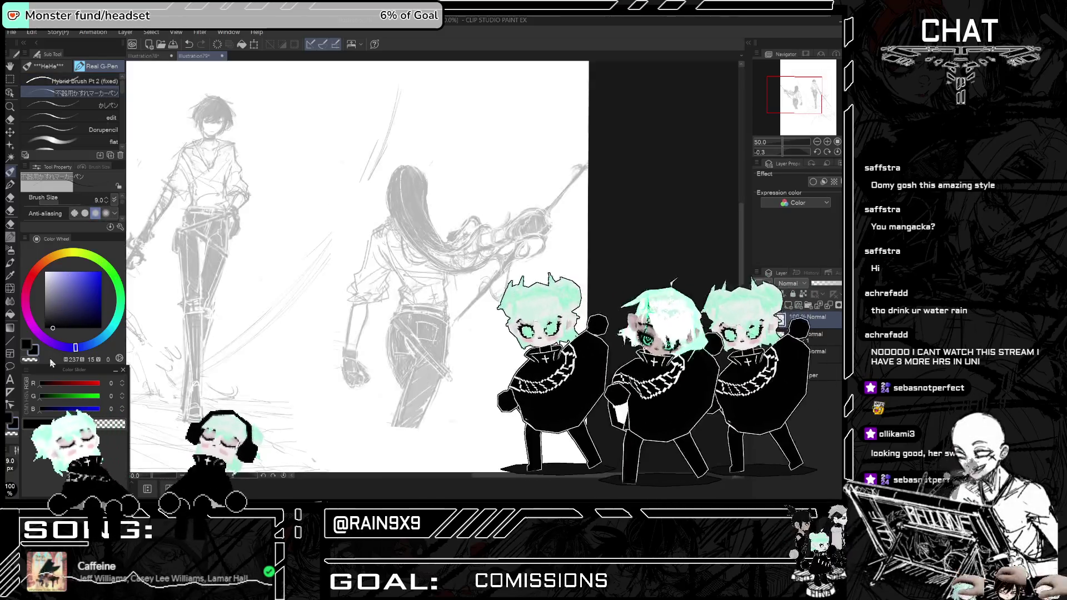
{"action": "key", "text": "ctrl+plus"}
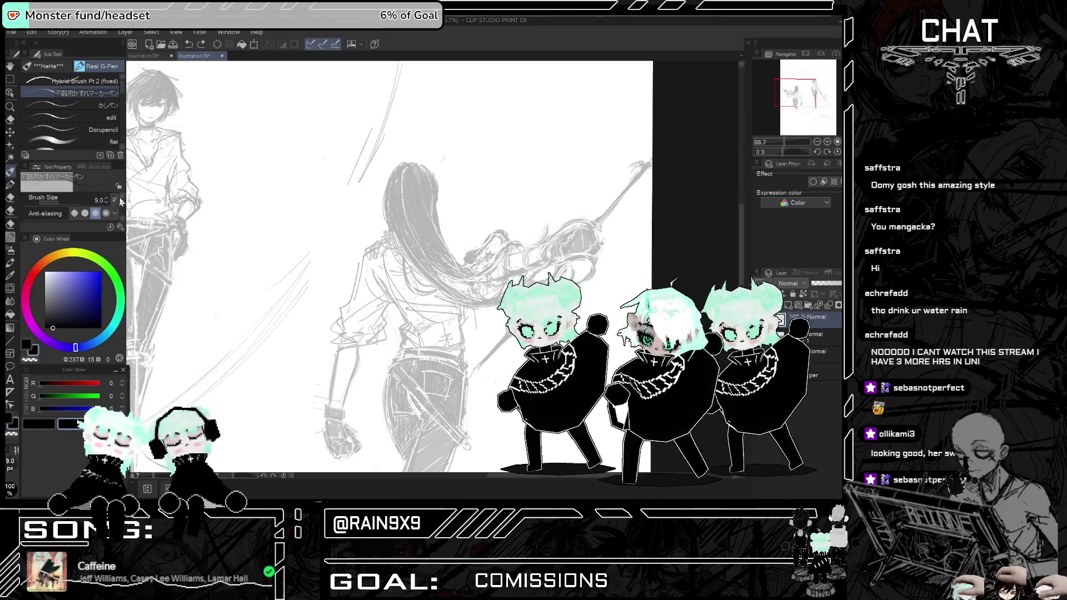
{"action": "scroll", "coordinate": [114, 203], "scroll_direction": "down", "scroll_amount": 3}
- Raise the G-pen brush density to 62, undoing the test stroke on the hair
{"action": "left_click_drag", "start_coordinate": [108, 204], "coordinate": [110, 203]}
{"action": "scroll", "coordinate": [394, 191], "scroll_direction": "up", "scroll_amount": 1}
{"action": "left_click_drag", "start_coordinate": [386, 187], "coordinate": [376, 226]}
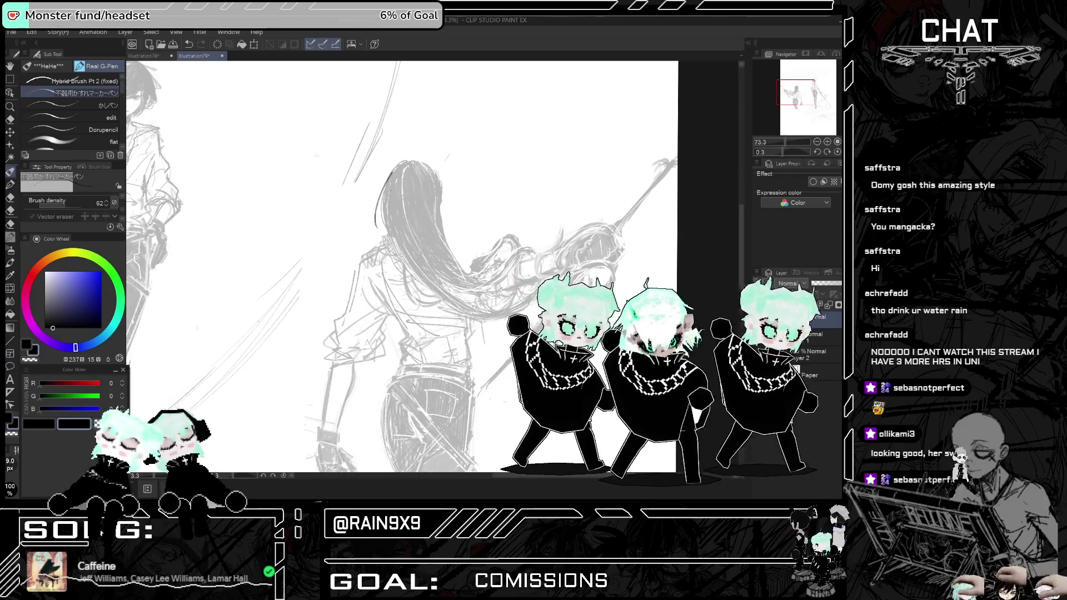
{"action": "key", "text": "ctrl+z"}
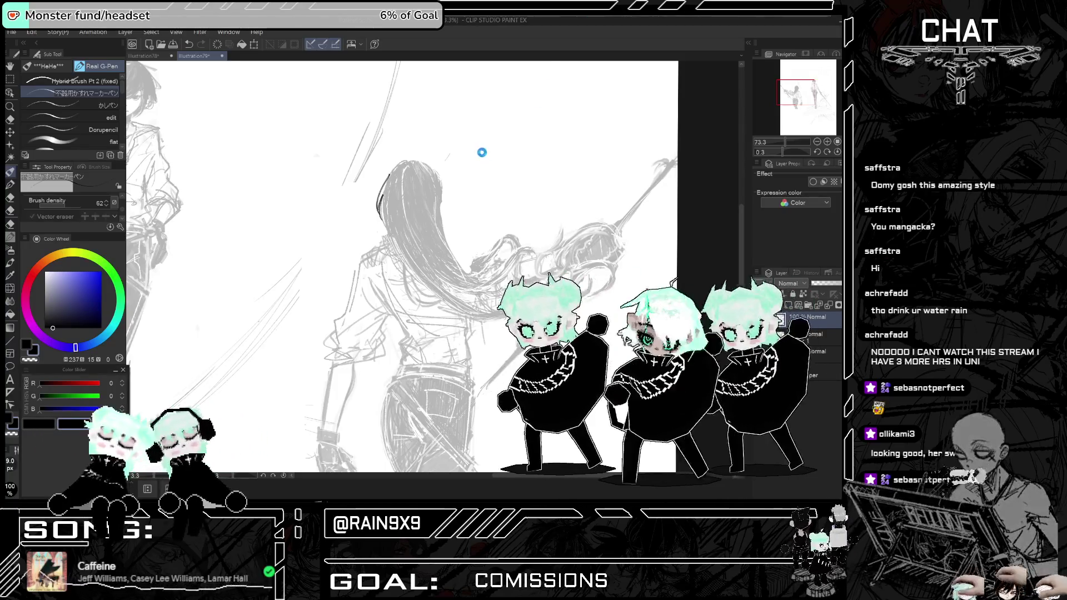
- Review the reference sheet in Illustration61, then return to Illustration79 and remove a stray mark
{"action": "scroll", "coordinate": [462, 168], "scroll_direction": "up", "scroll_amount": 3}
{"action": "scroll", "coordinate": [461, 168], "scroll_direction": "down", "scroll_amount": 3}
{"action": "scroll", "coordinate": [524, 164], "scroll_direction": "up", "scroll_amount": 4}
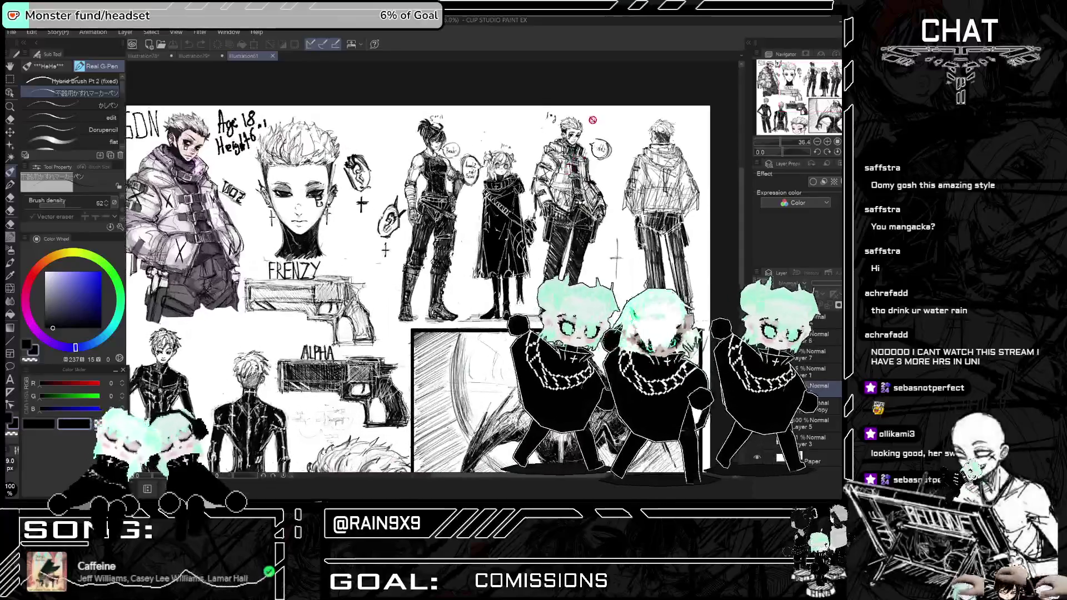
{"action": "scroll", "coordinate": [525, 165], "scroll_direction": "down", "scroll_amount": 2}
{"action": "key", "text": "h"}
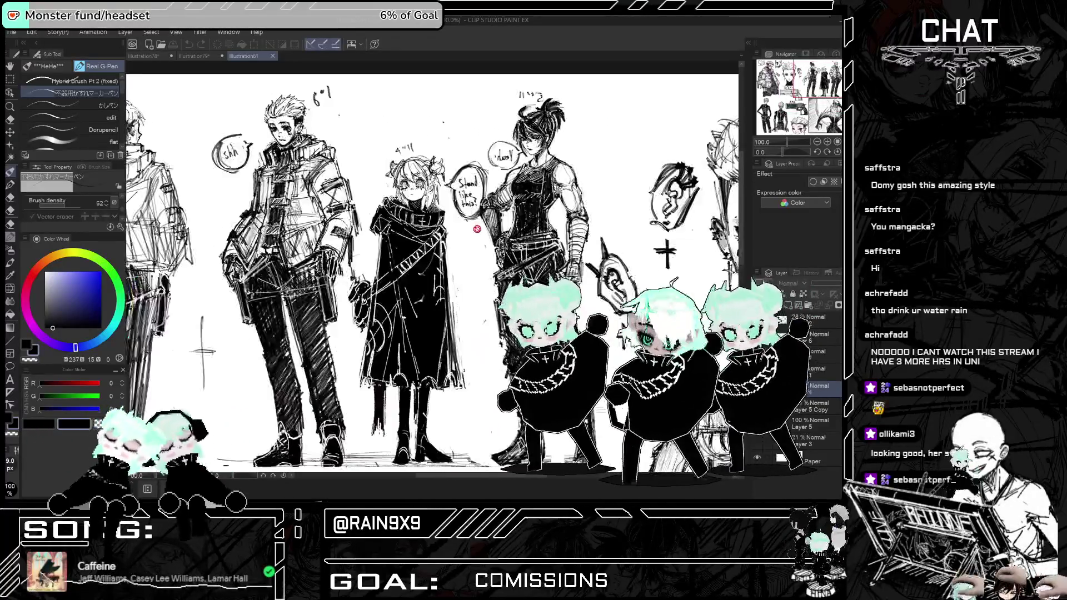
{"action": "key", "text": "h"}
{"action": "scroll", "coordinate": [481, 229], "scroll_direction": "up", "scroll_amount": 2}
{"action": "scroll", "coordinate": [481, 230], "scroll_direction": "down", "scroll_amount": 4}
{"action": "scroll", "coordinate": [674, 259], "scroll_direction": "up", "scroll_amount": 1}
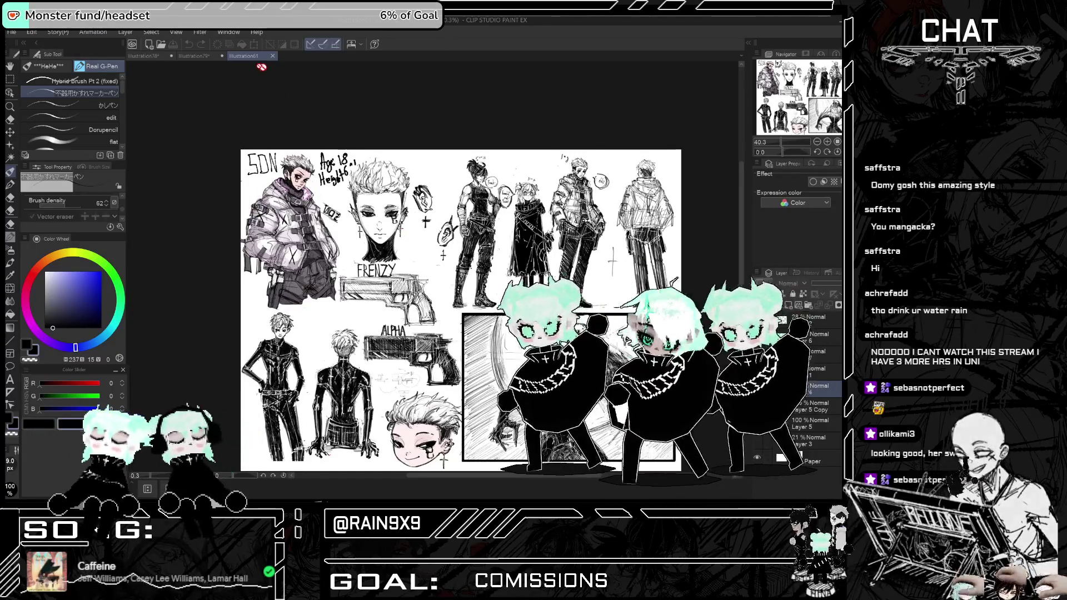
{"action": "left_click", "coordinate": [189, 56]}
{"action": "scroll", "coordinate": [340, 217], "scroll_direction": "up", "scroll_amount": 1}
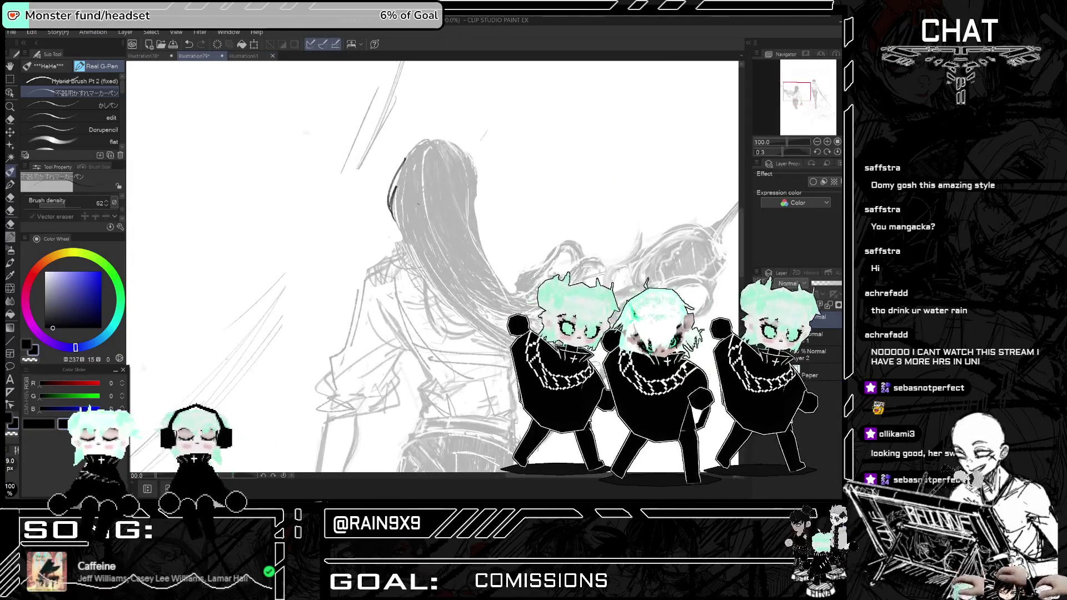
{"action": "key", "text": "ctrl+z"}
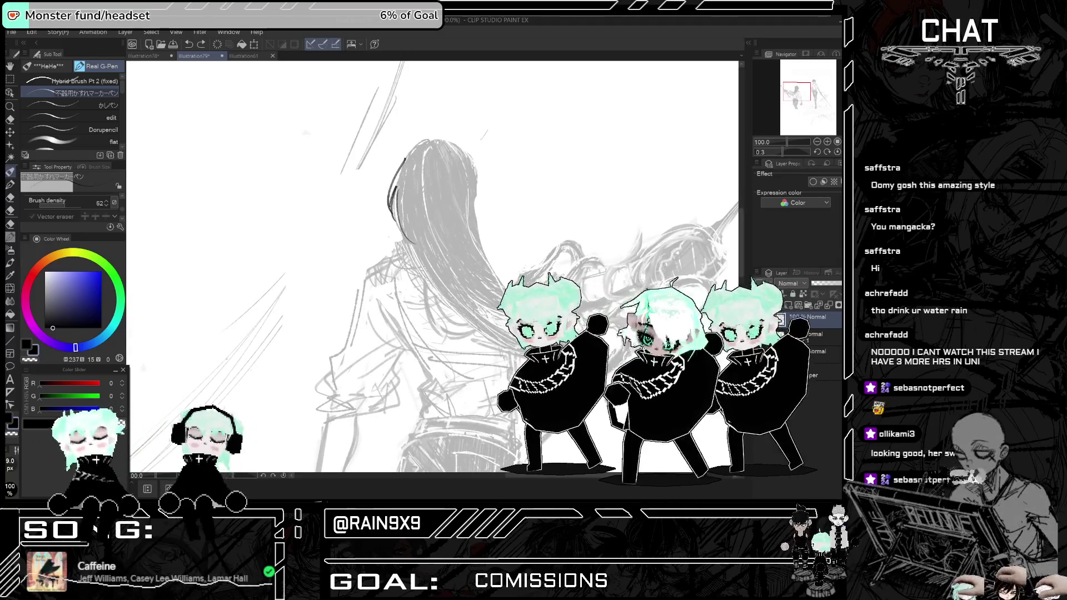
- Ink the first hair lines on the back-facing figure's head, redoing the head outline
{"action": "mouse_move", "coordinate": [422, 146]}
{"action": "left_mouse_down"}
{"action": "mouse_move", "coordinate": [468, 163]}
{"action": "mouse_move", "coordinate": [486, 193]}
{"action": "left_mouse_up"}
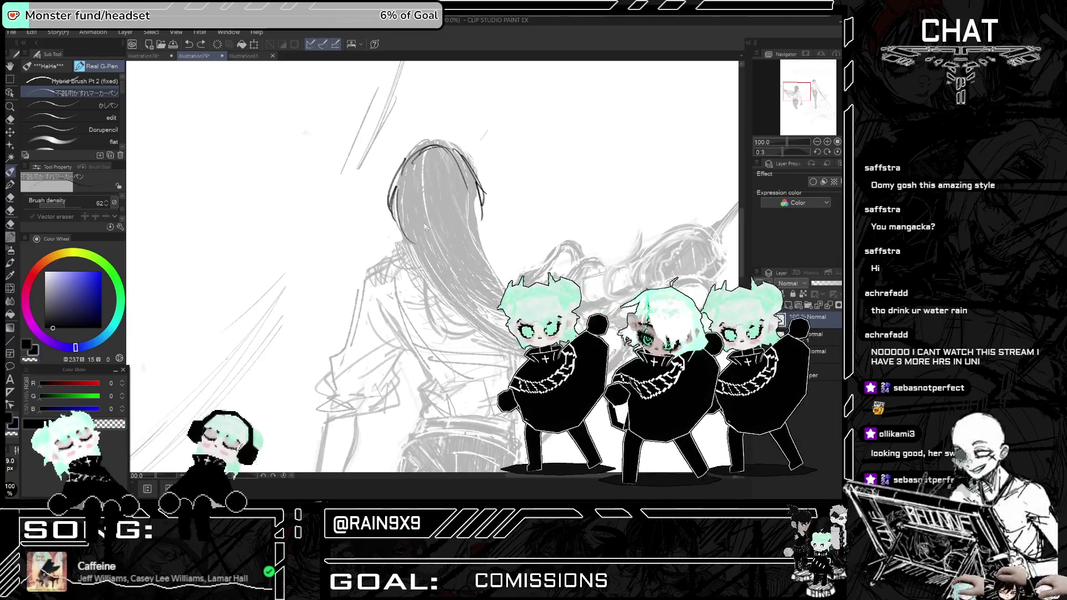
{"action": "key", "text": "ctrl+z"}
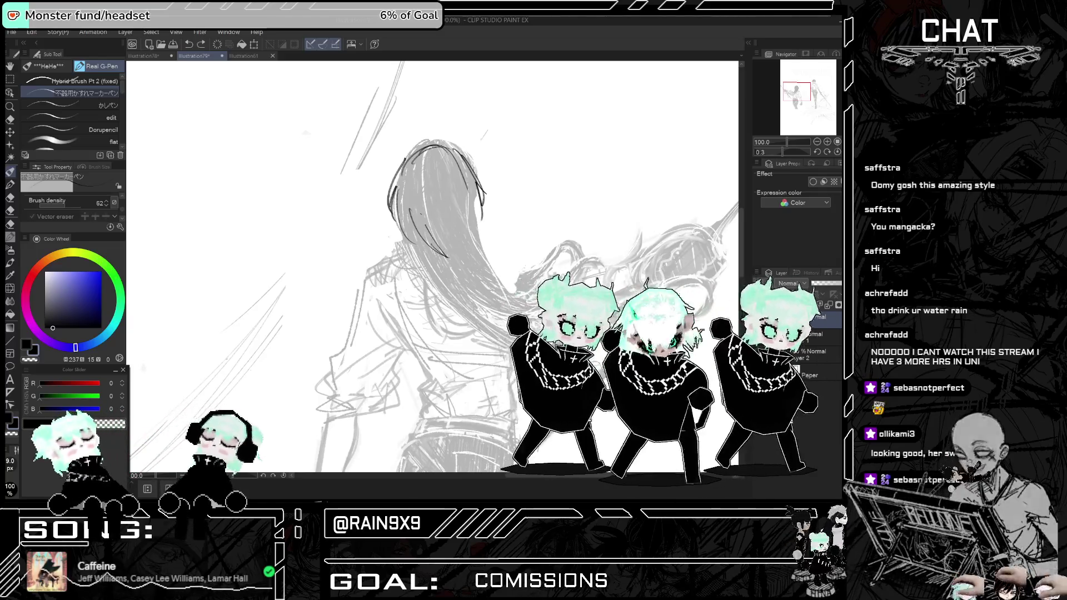
{"action": "left_click_drag", "start_coordinate": [420, 228], "coordinate": [448, 245]}
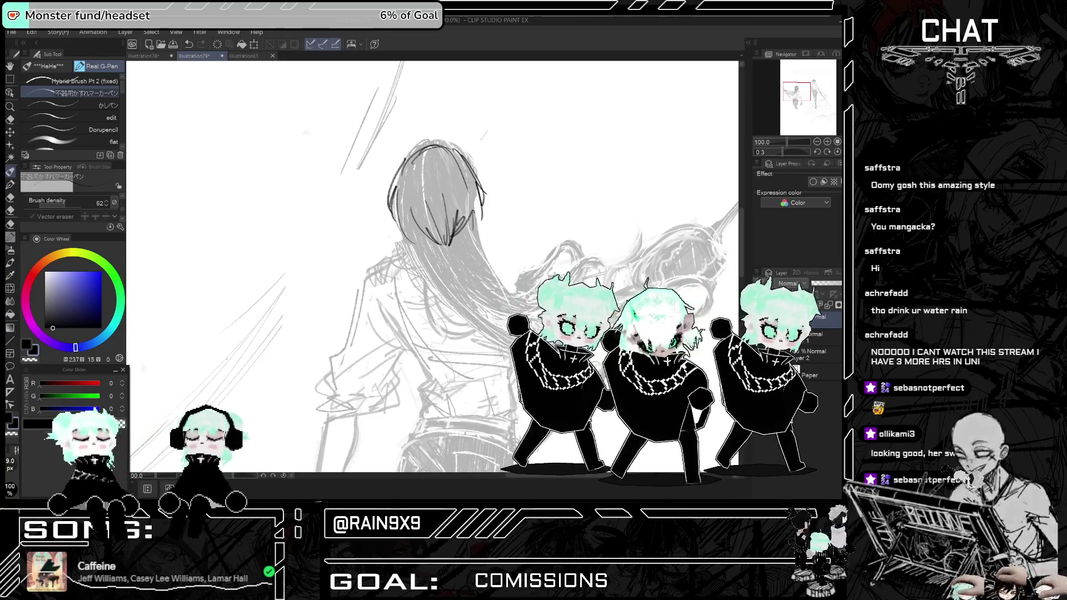
{"action": "left_click_drag", "start_coordinate": [403, 184], "coordinate": [421, 239]}
{"action": "key", "text": "h"}
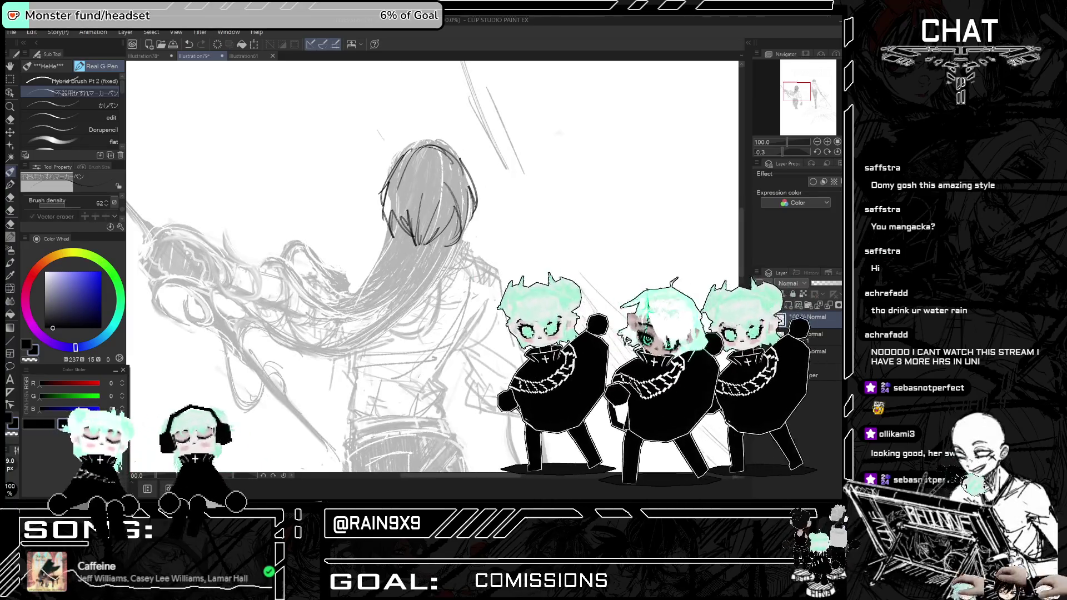
{"action": "key", "text": "h"}
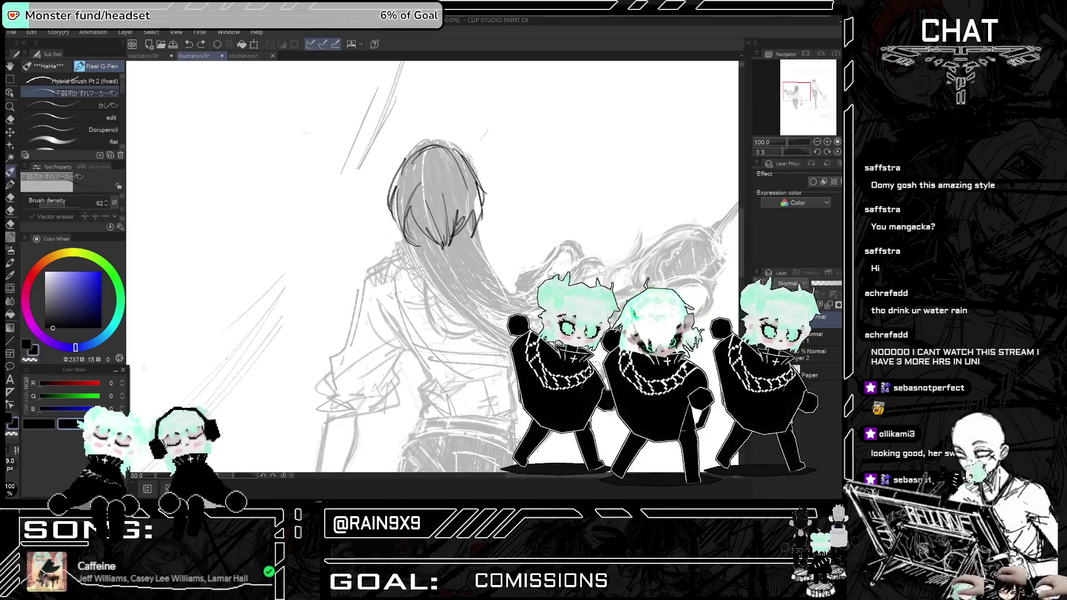
{"action": "left_click_drag", "start_coordinate": [442, 245], "coordinate": [453, 281]}
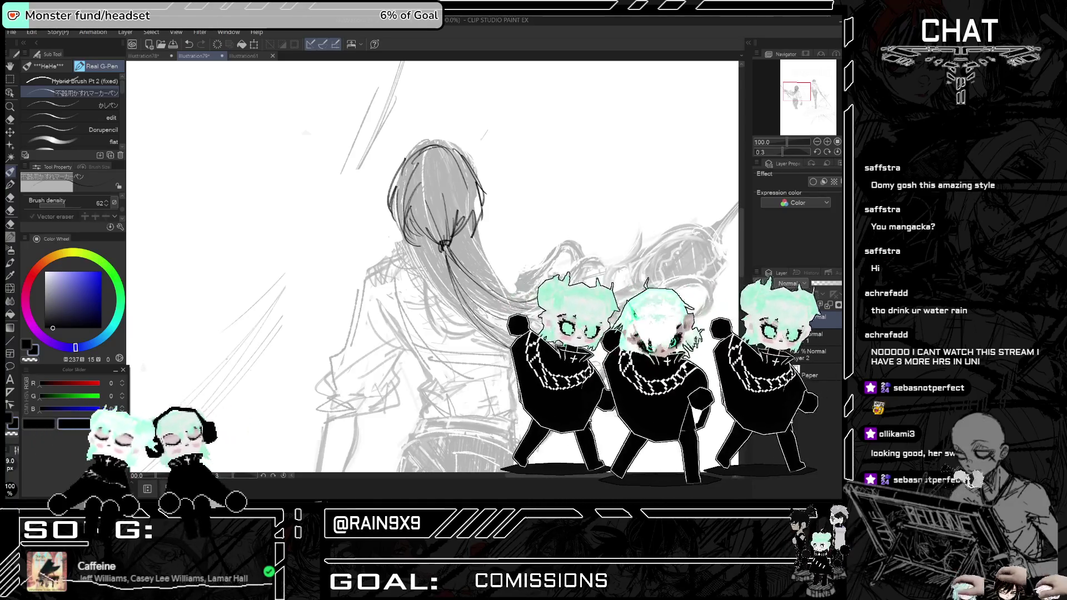
- Add more lines along the gathered hair and a curved line on the back figure
{"action": "left_click_drag", "start_coordinate": [417, 213], "coordinate": [430, 257]}
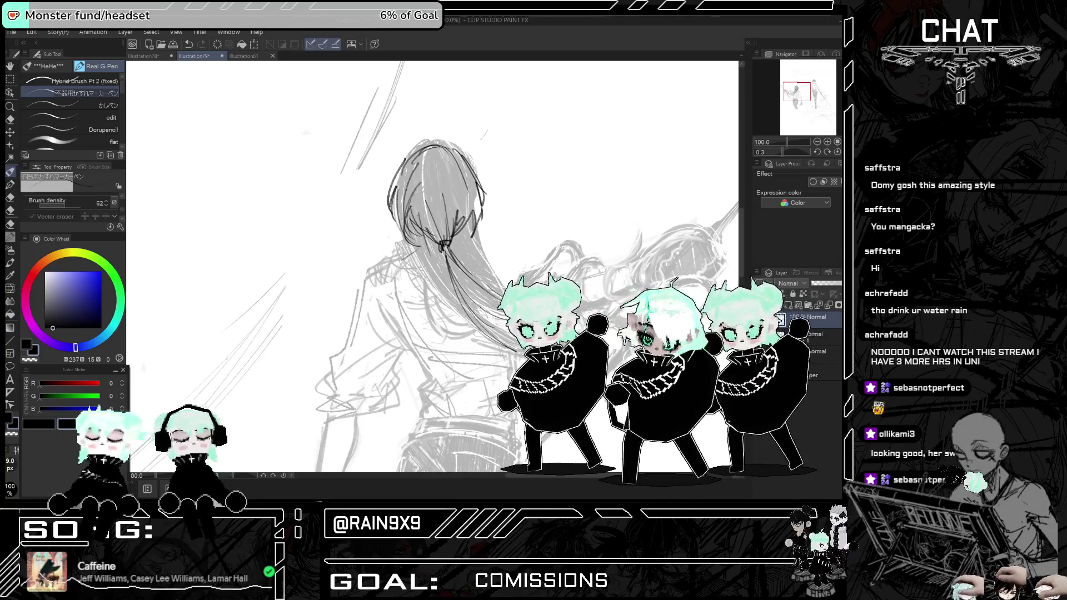
{"action": "key", "text": "h"}
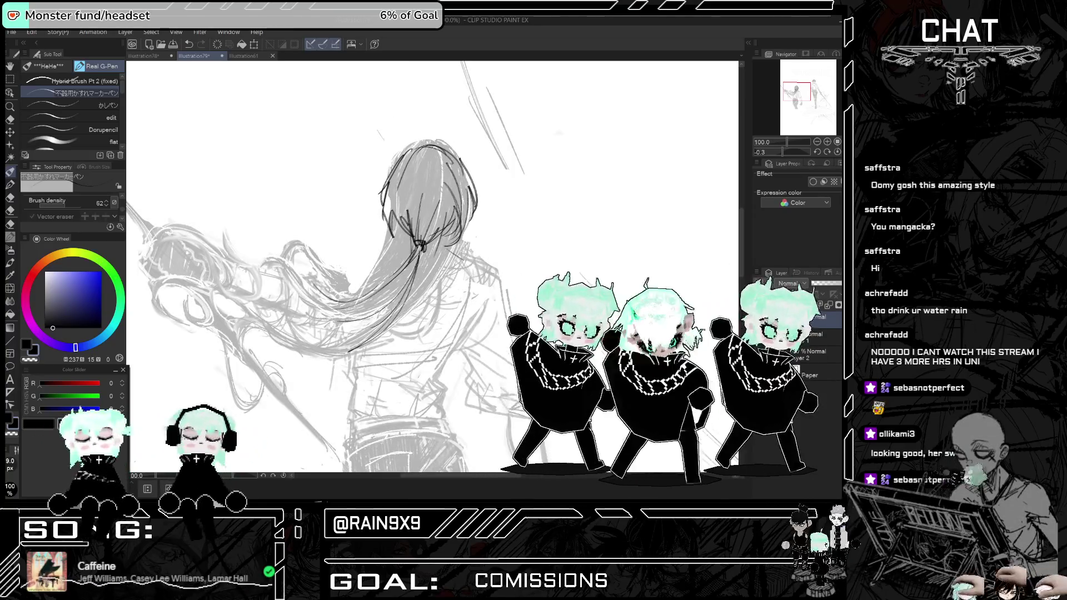
{"action": "left_click_drag", "start_coordinate": [443, 218], "coordinate": [448, 259]}
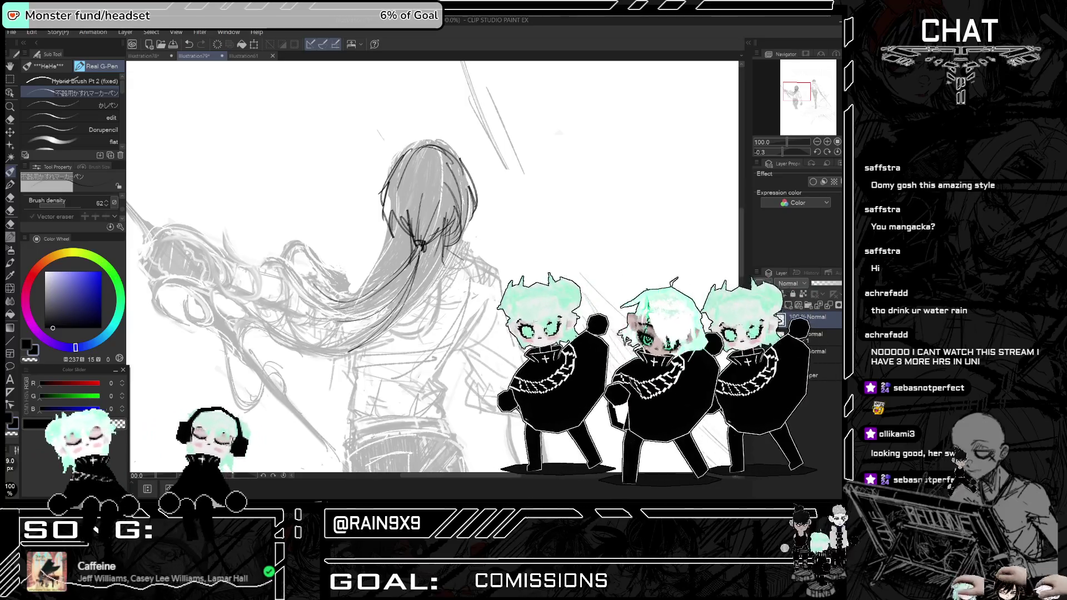
{"action": "key", "text": "h"}
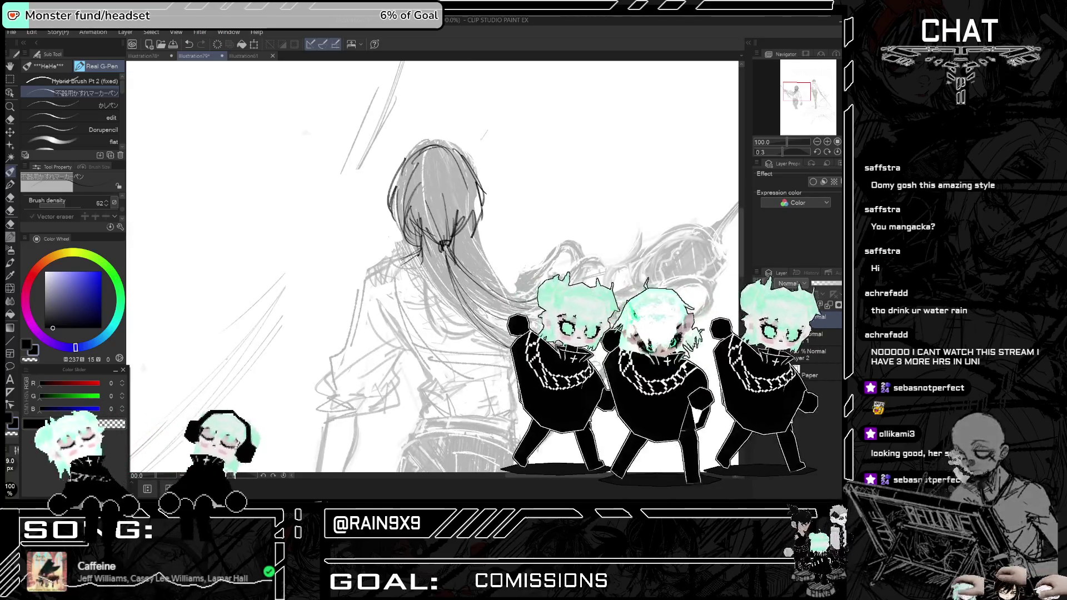
{"action": "scroll", "coordinate": [432, 267], "scroll_direction": "down", "scroll_amount": 2}
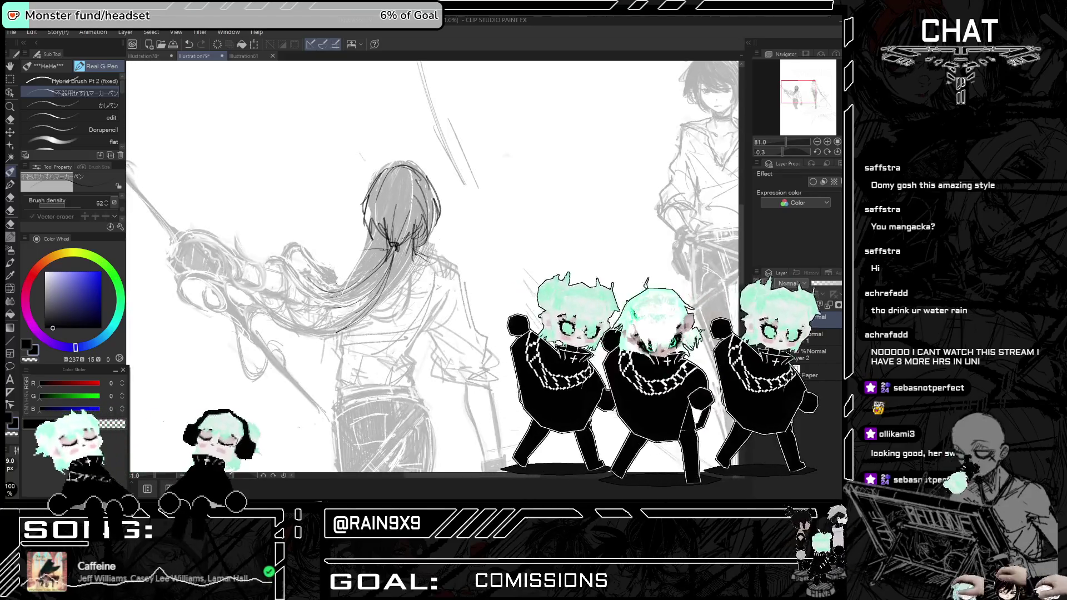
{"action": "left_click_drag", "start_coordinate": [321, 275], "coordinate": [301, 305]}
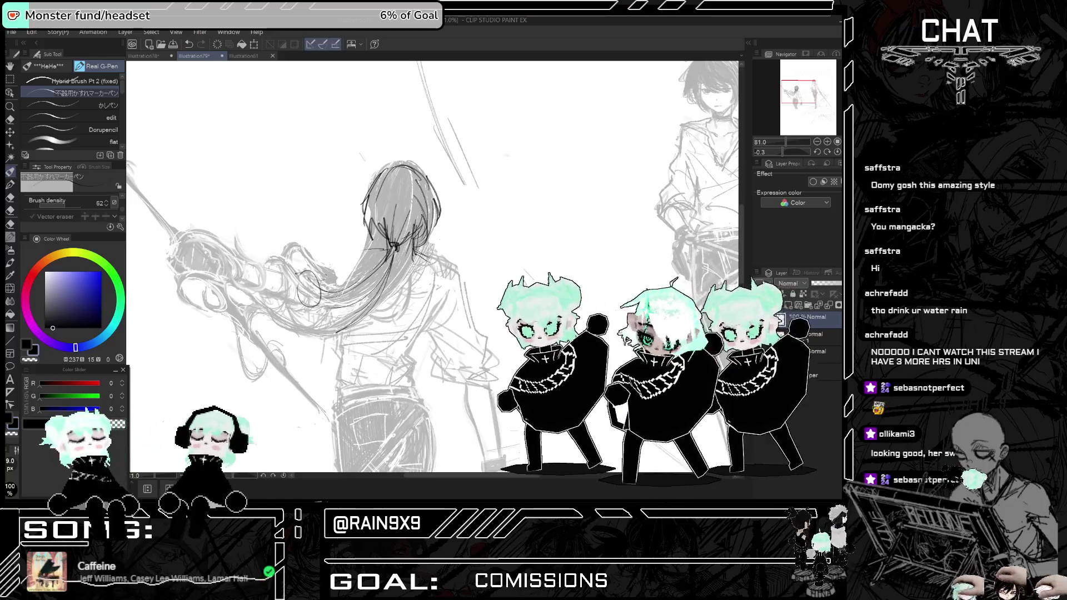
{"action": "key", "text": "h"}
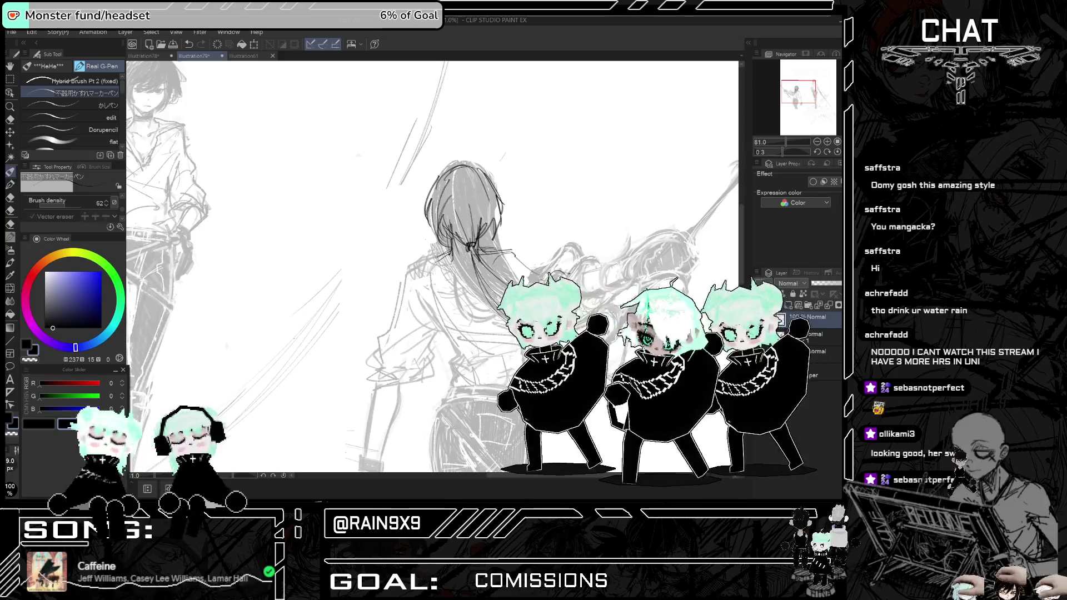
{"action": "scroll", "coordinate": [547, 333], "scroll_direction": "down", "scroll_amount": 1}
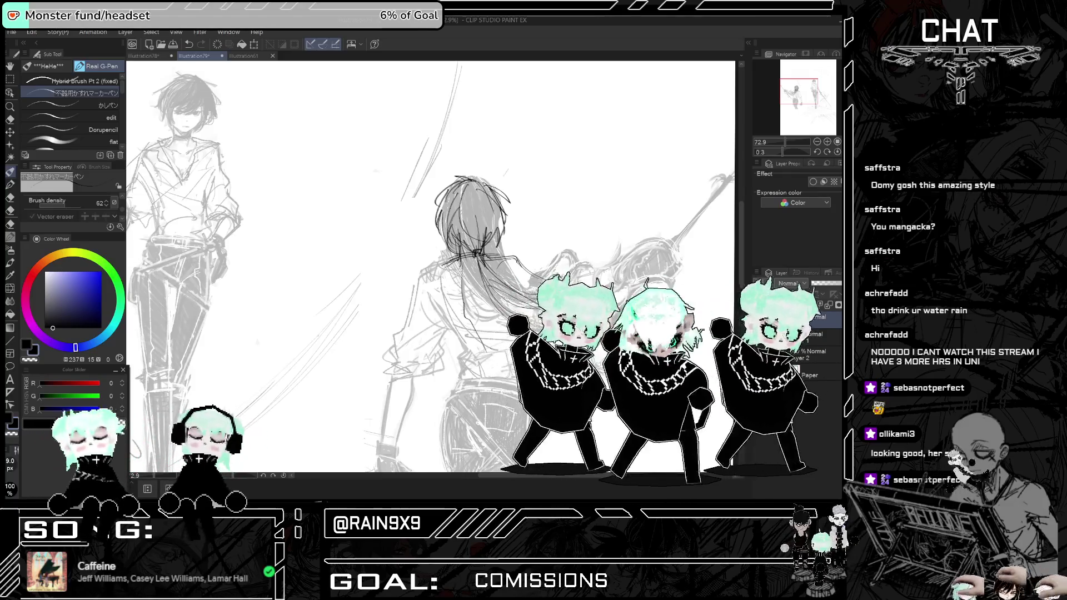
{"action": "key", "text": "ctrl+minus"}
- Erase the sketch lines around the head and collar with a hard eraser enlarged to about 66 px
{"action": "left_click", "coordinate": [10, 120]}
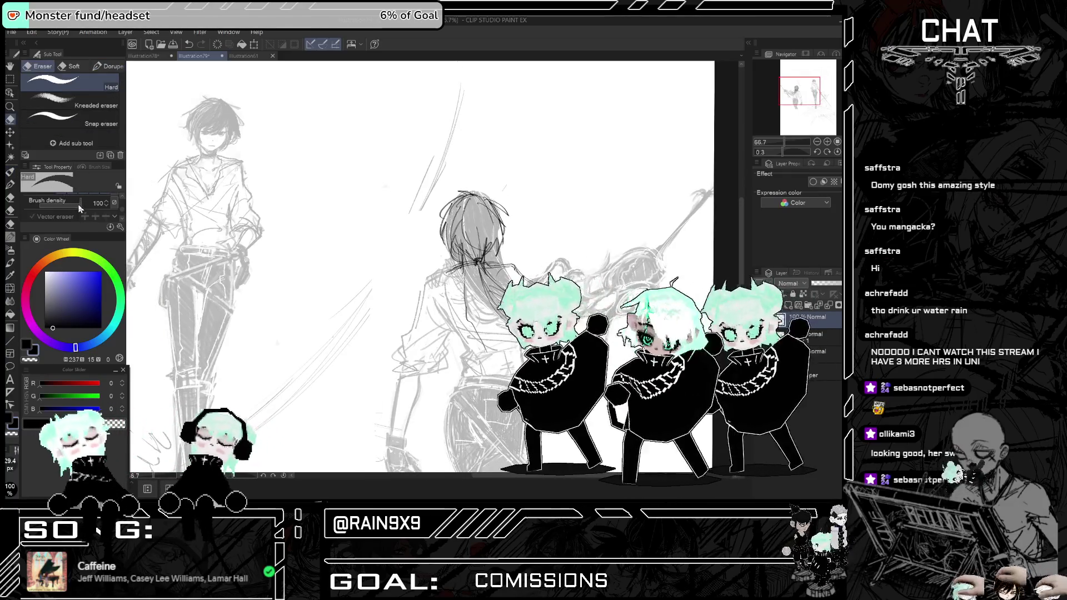
{"action": "scroll", "coordinate": [79, 208], "scroll_direction": "up", "scroll_amount": 2}
{"action": "left_click", "coordinate": [65, 203]}
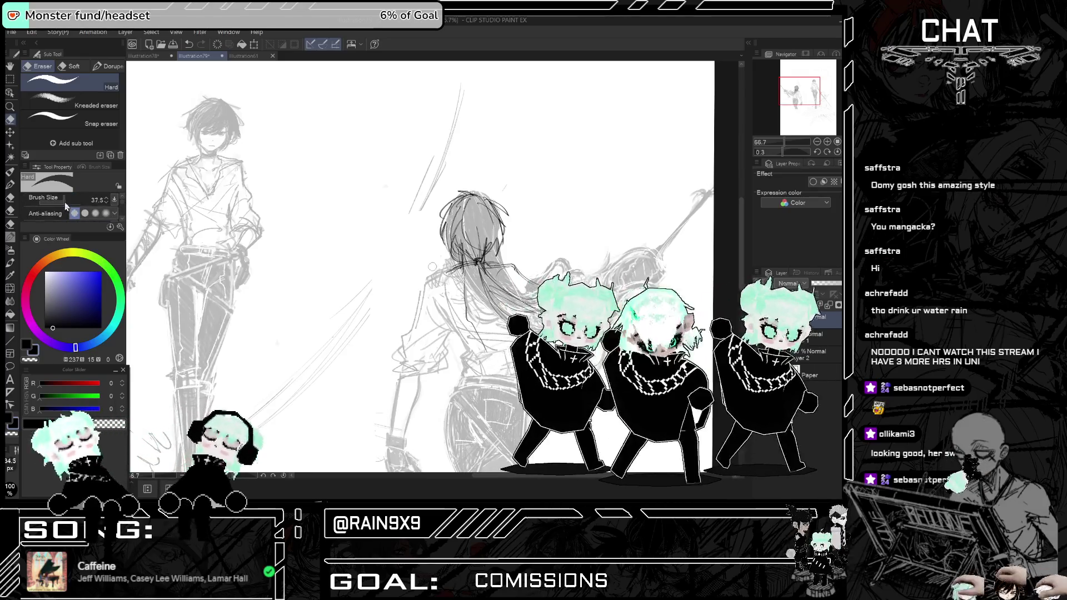
{"action": "left_click_drag", "start_coordinate": [64, 202], "coordinate": [67, 205]}
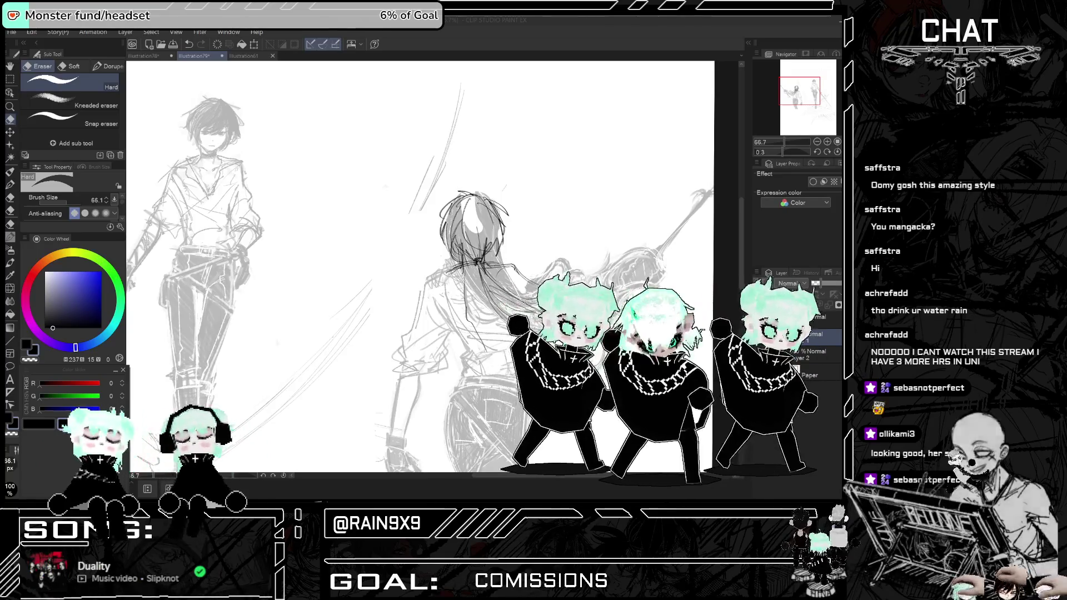
{"action": "left_click_drag", "start_coordinate": [470, 208], "coordinate": [473, 234]}
{"action": "mouse_move", "coordinate": [439, 275]}
{"action": "left_mouse_down"}
{"action": "mouse_move", "coordinate": [485, 218]}
{"action": "mouse_move", "coordinate": [498, 237]}
{"action": "left_mouse_up"}
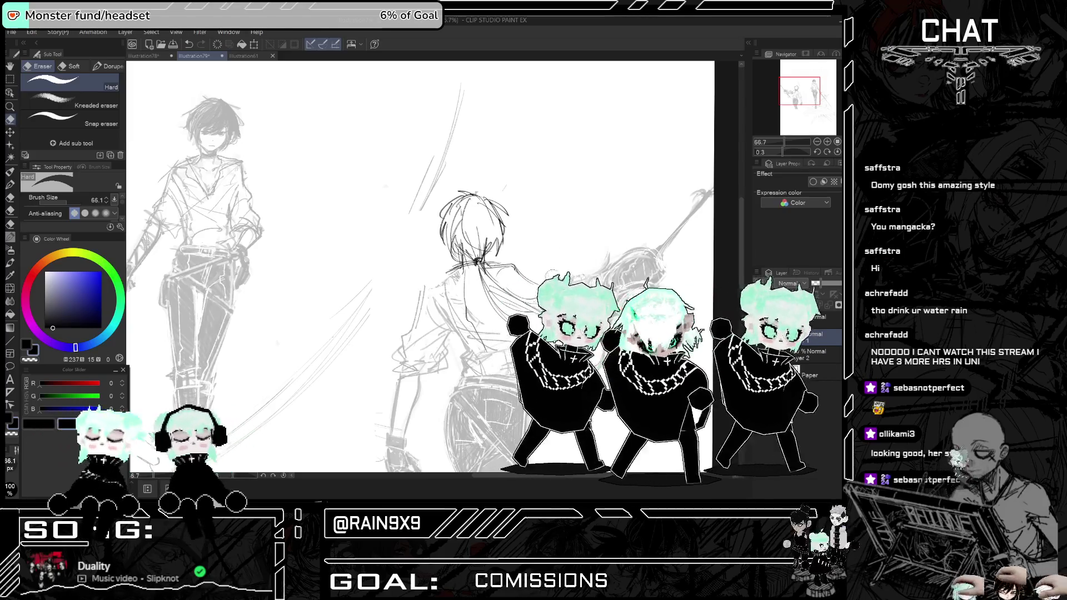
- Check the Window > Workspace options, opening and dismissing the save-workspace dialog
{"action": "key", "text": "h"}
{"action": "scroll", "coordinate": [572, 272], "scroll_direction": "down", "scroll_amount": 1}
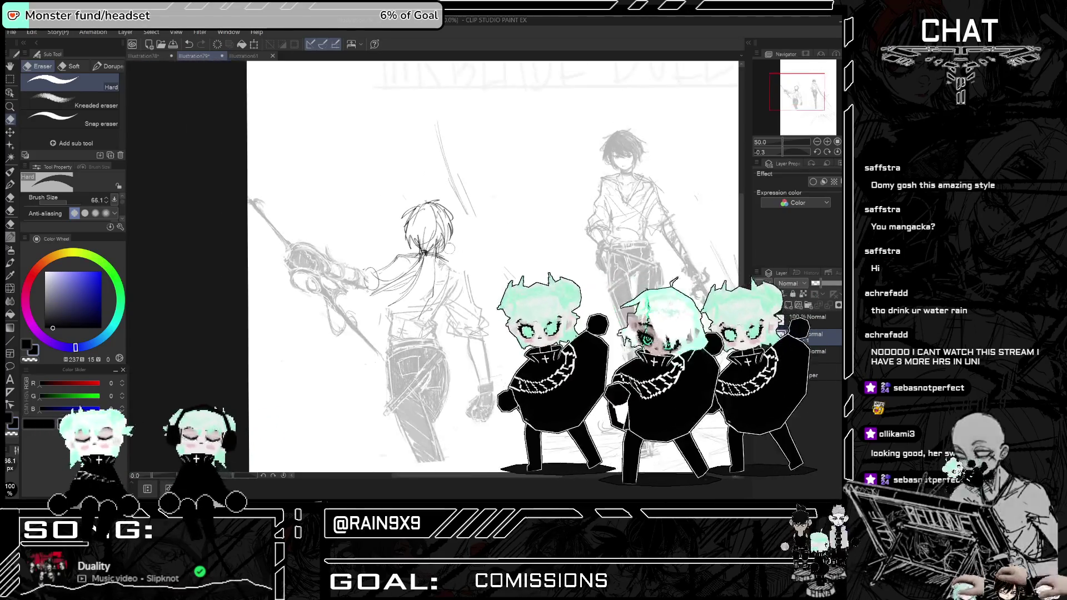
{"action": "key", "text": "h"}
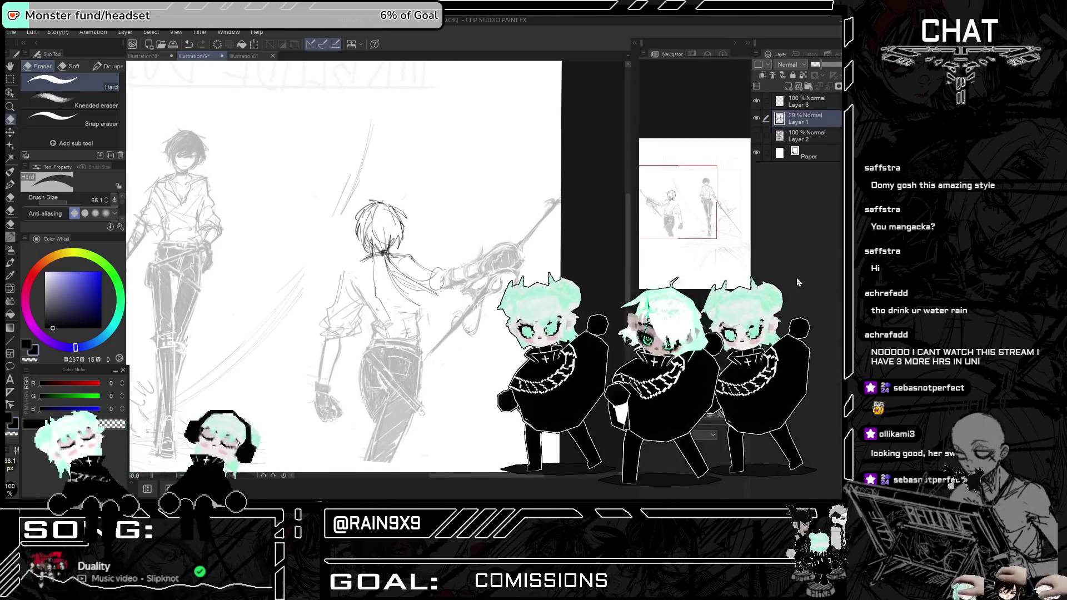
{"action": "left_click", "coordinate": [257, 32]}
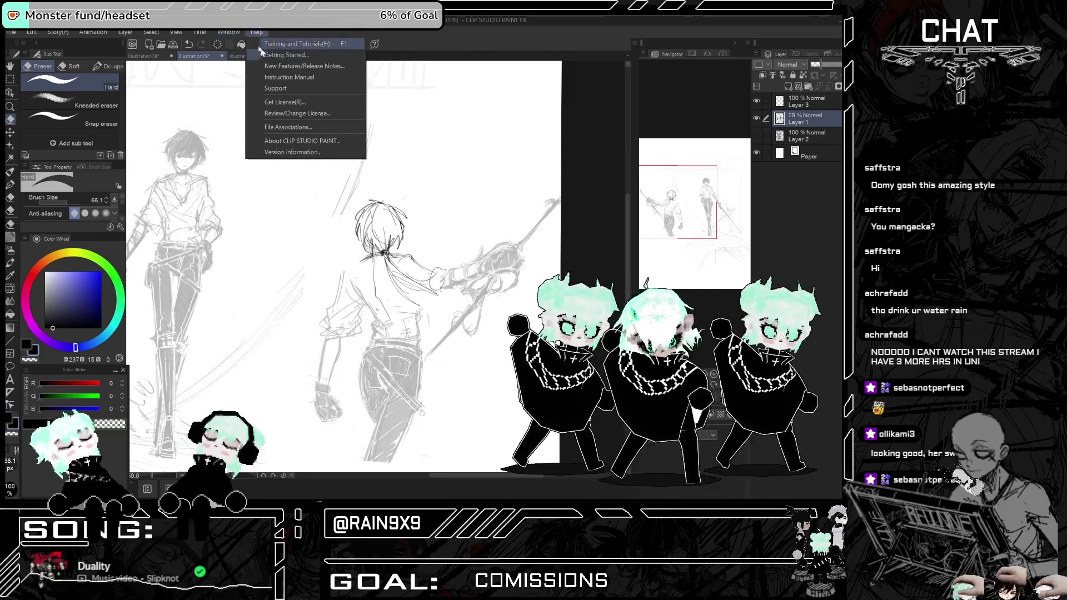
{"action": "mouse_move", "coordinate": [289, 58]}
{"action": "left_click", "coordinate": [379, 73]}
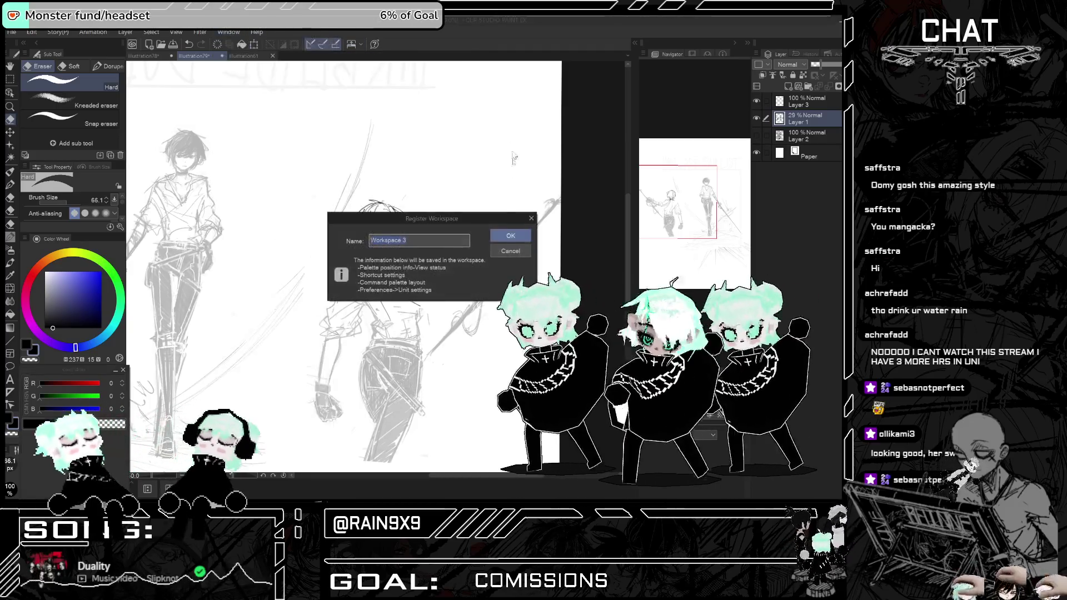
{"action": "left_click", "coordinate": [508, 236]}
- Switch to the default saved workspace layout and confirm the change with OK
{"action": "left_click", "coordinate": [256, 31]}
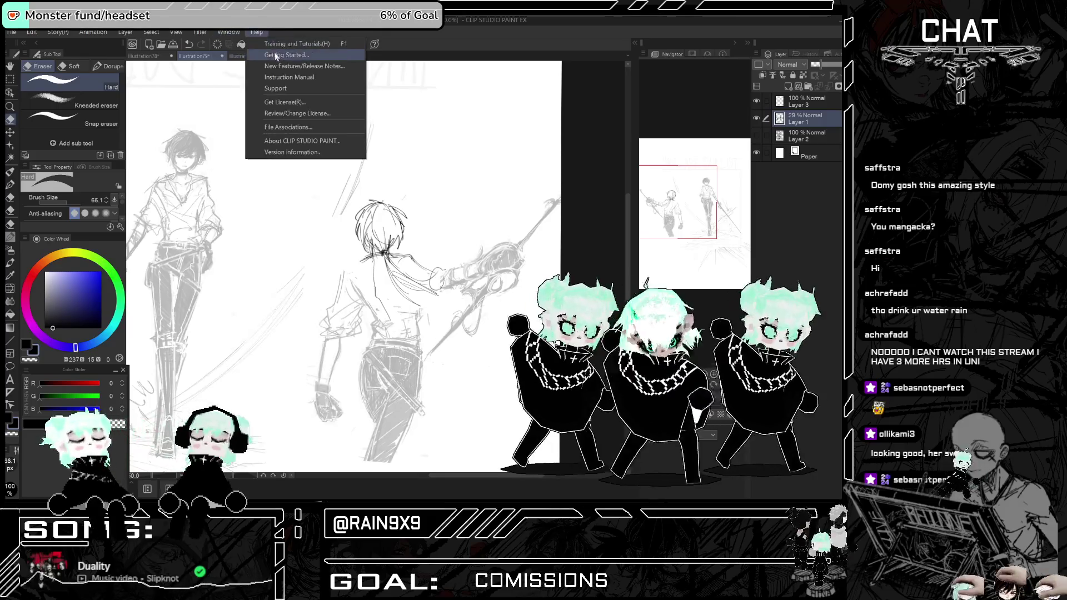
{"action": "mouse_move", "coordinate": [229, 31]}
{"action": "mouse_move", "coordinate": [263, 58]}
{"action": "left_click", "coordinate": [383, 164]}
{"action": "left_click", "coordinate": [454, 204]}
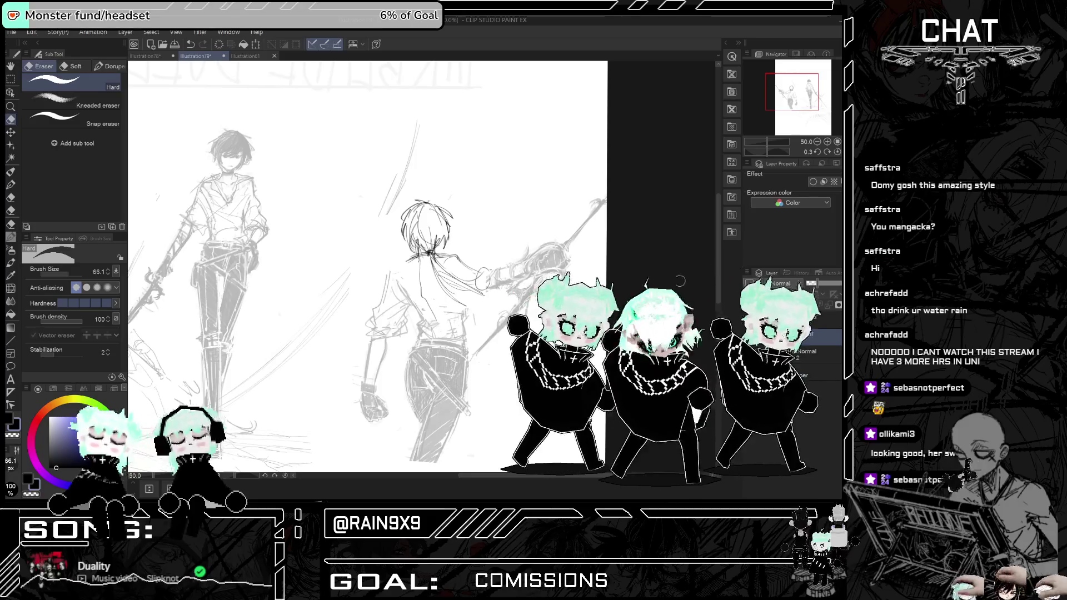
- Widen the canvas by shrinking the right-side panels and the tool panels
{"action": "left_click_drag", "start_coordinate": [741, 253], "coordinate": [761, 217]}
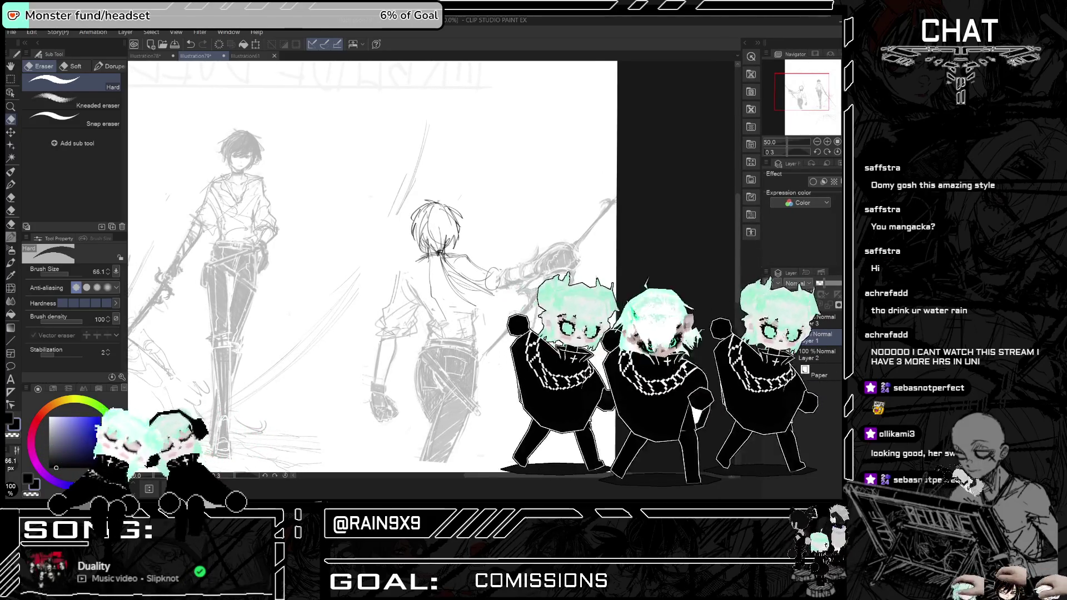
{"action": "left_click_drag", "start_coordinate": [127, 164], "coordinate": [113, 163]}
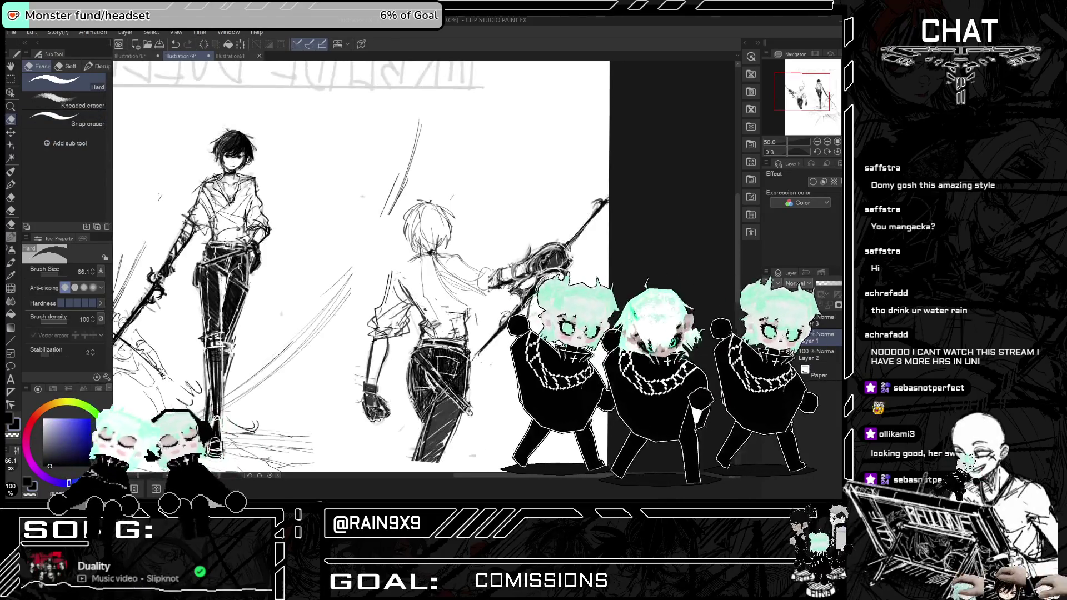
{"action": "scroll", "coordinate": [556, 230], "scroll_direction": "down", "scroll_amount": 3}
- Erase the stray strokes at the back figure's waist
{"action": "key", "text": "h"}
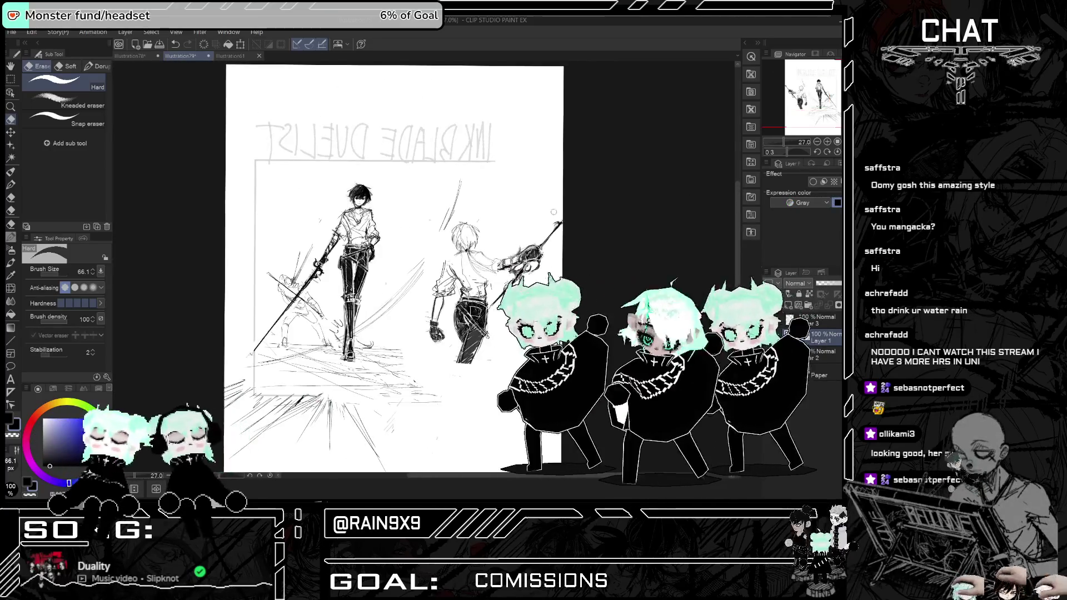
{"action": "scroll", "coordinate": [331, 263], "scroll_direction": "up", "scroll_amount": 4}
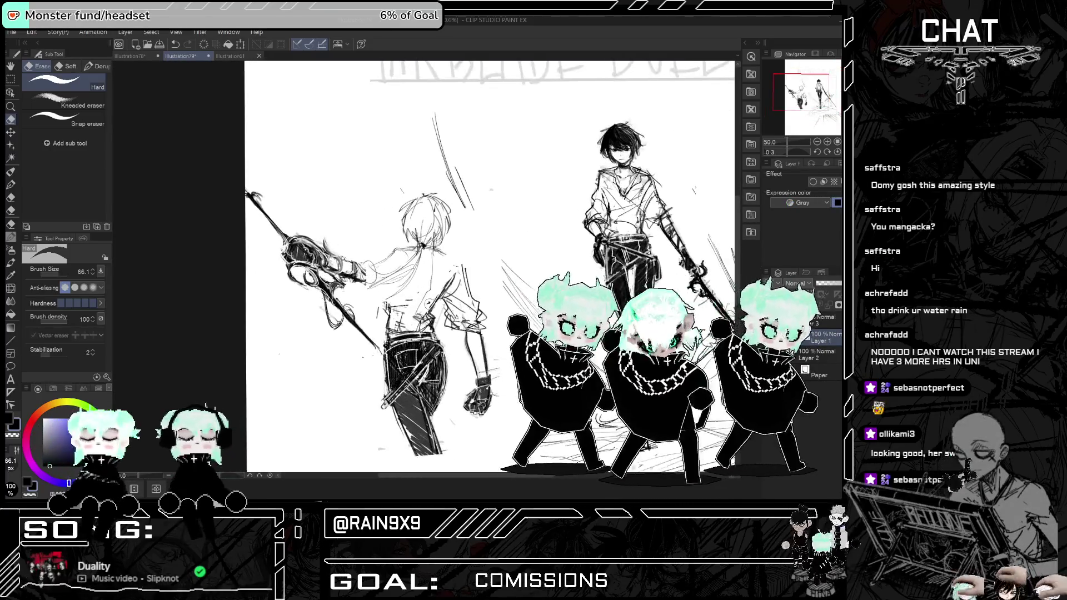
{"action": "mouse_move", "coordinate": [428, 303]}
{"action": "left_mouse_down"}
{"action": "mouse_move", "coordinate": [389, 323]}
{"action": "mouse_move", "coordinate": [387, 313]}
{"action": "left_mouse_up"}
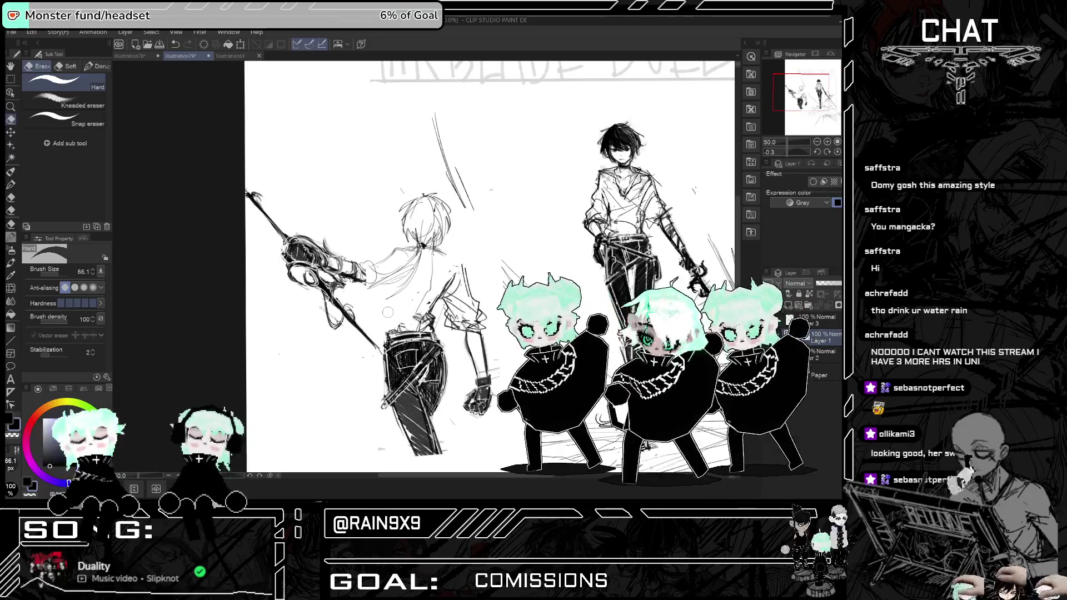
{"action": "left_click", "coordinate": [9, 175]}
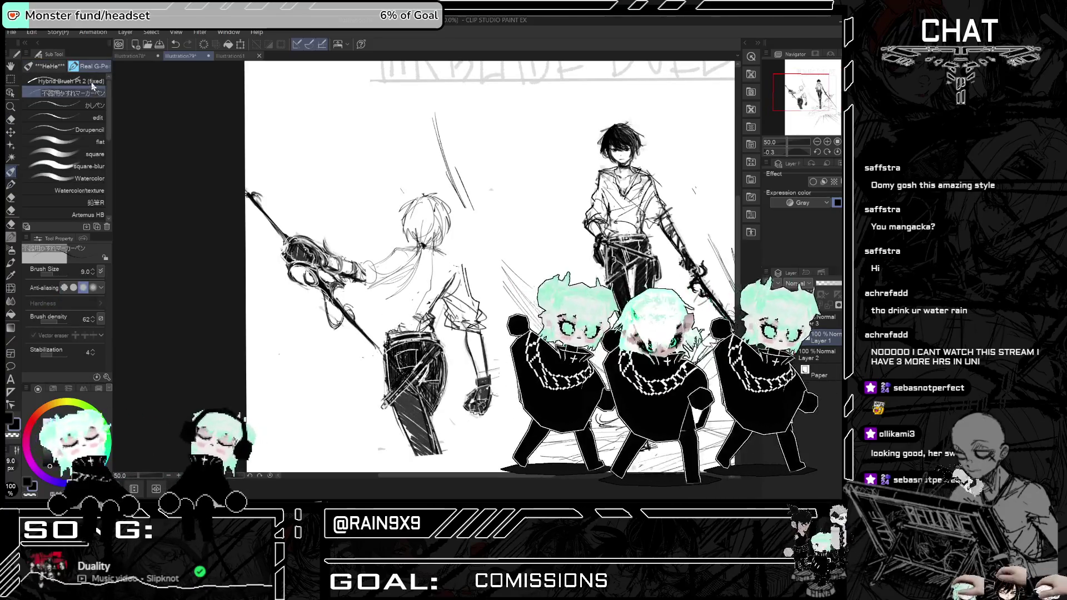
- Choose the かしペン pen sub-tool for line work and undo the last stroke
{"action": "left_click", "coordinate": [83, 81]}
{"action": "left_click", "coordinate": [84, 105]}
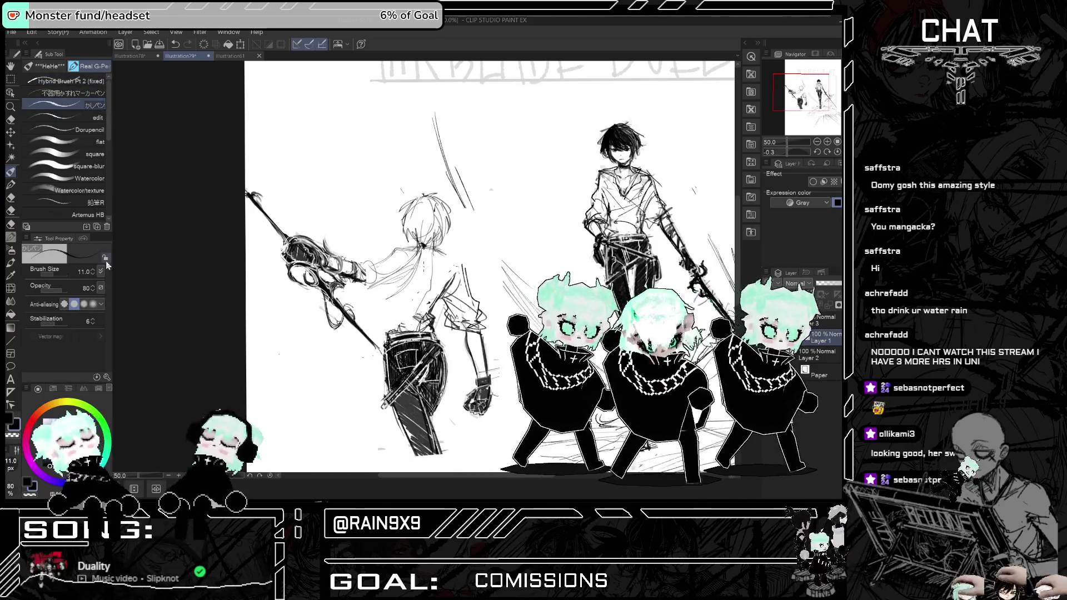
{"action": "key", "text": "h"}
{"action": "key", "text": "ctrl+z"}
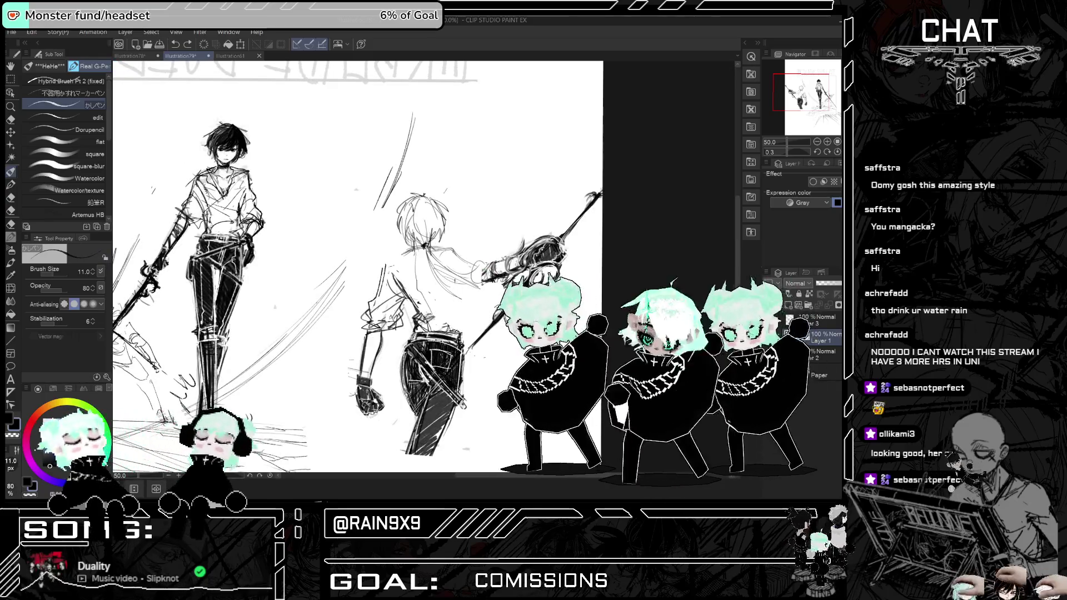
{"action": "key", "text": "h"}
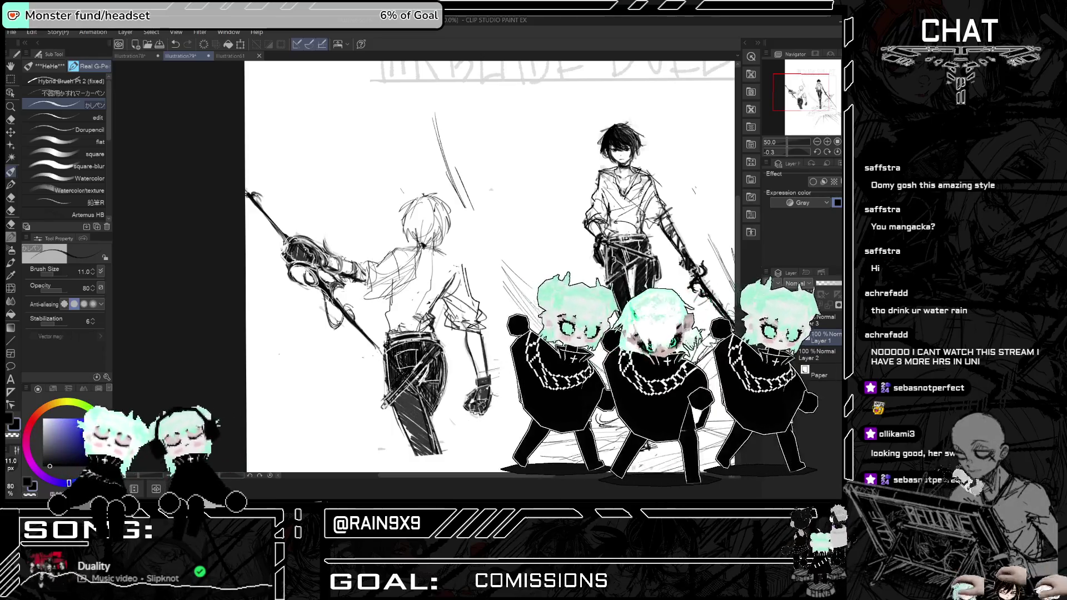
{"action": "key", "text": "h"}
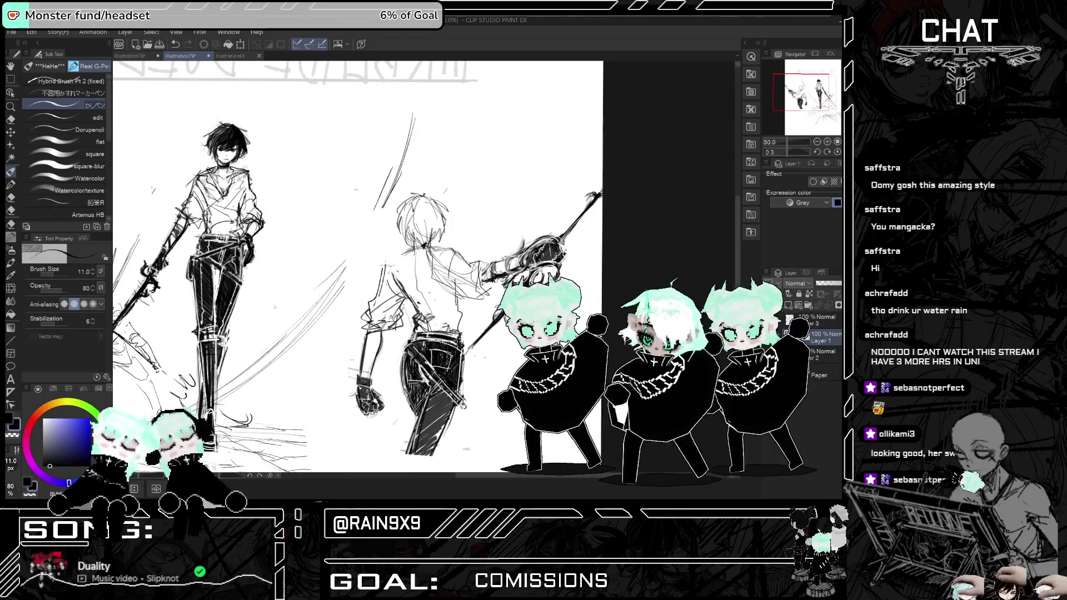
- Draw dark lines along the back-facing figure's shoulder, checking them in mirrored view
{"action": "left_click_drag", "start_coordinate": [405, 250], "coordinate": [382, 272]}
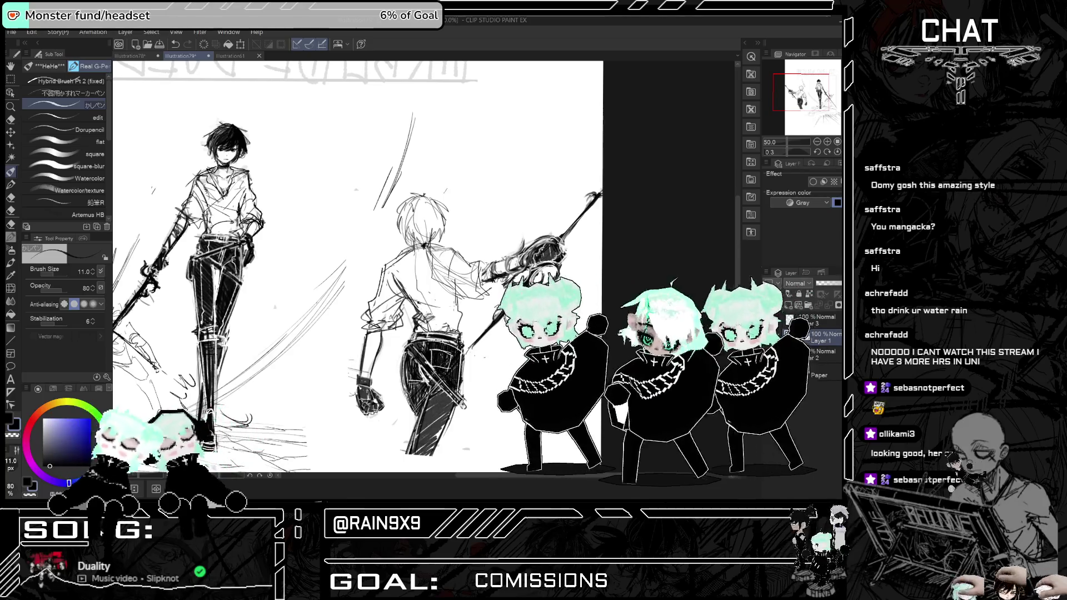
{"action": "scroll", "coordinate": [505, 296], "scroll_direction": "down", "scroll_amount": 1}
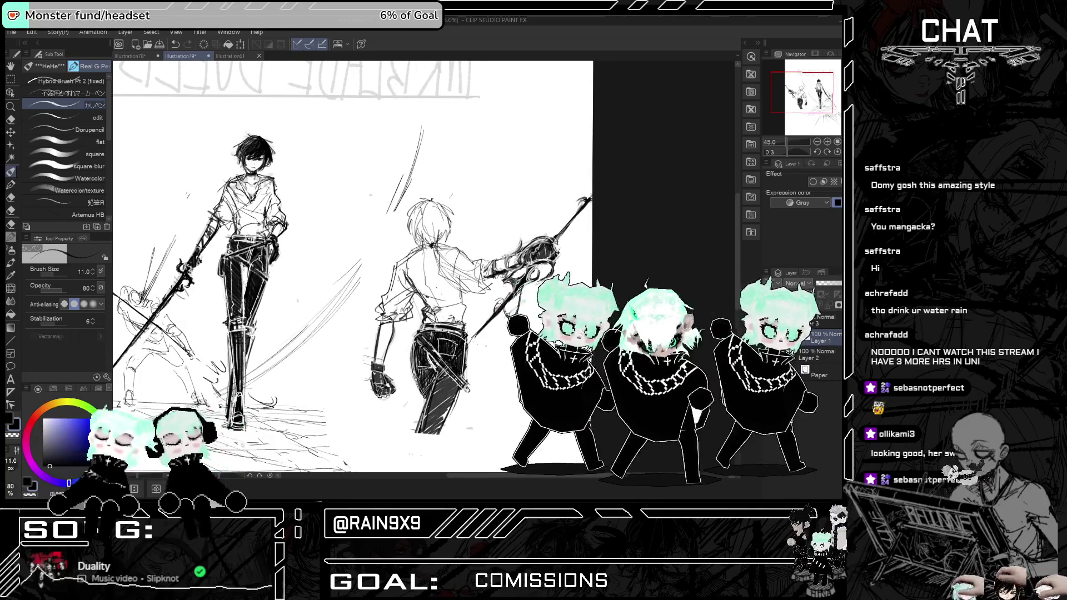
{"action": "scroll", "coordinate": [484, 300], "scroll_direction": "down", "scroll_amount": 2}
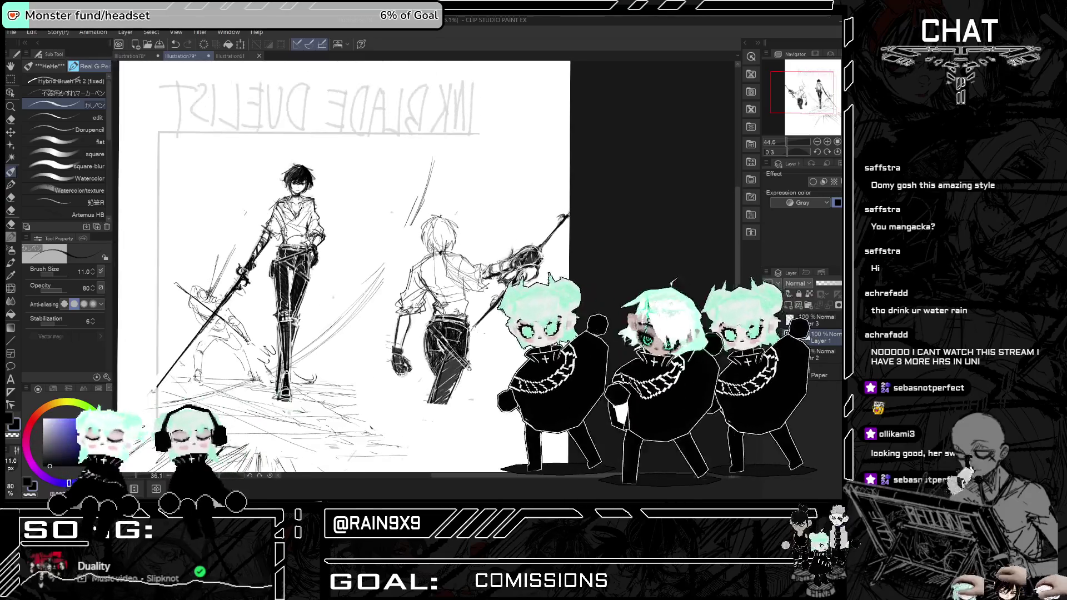
{"action": "scroll", "coordinate": [501, 227], "scroll_direction": "up", "scroll_amount": 1}
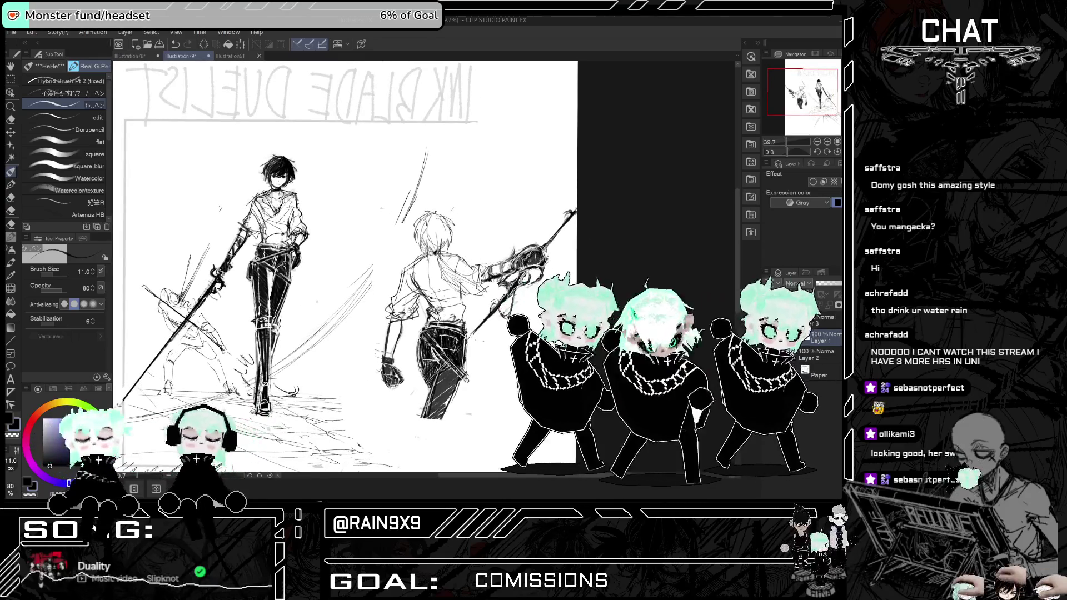
{"action": "key", "text": "h"}
{"action": "key", "text": "h"}
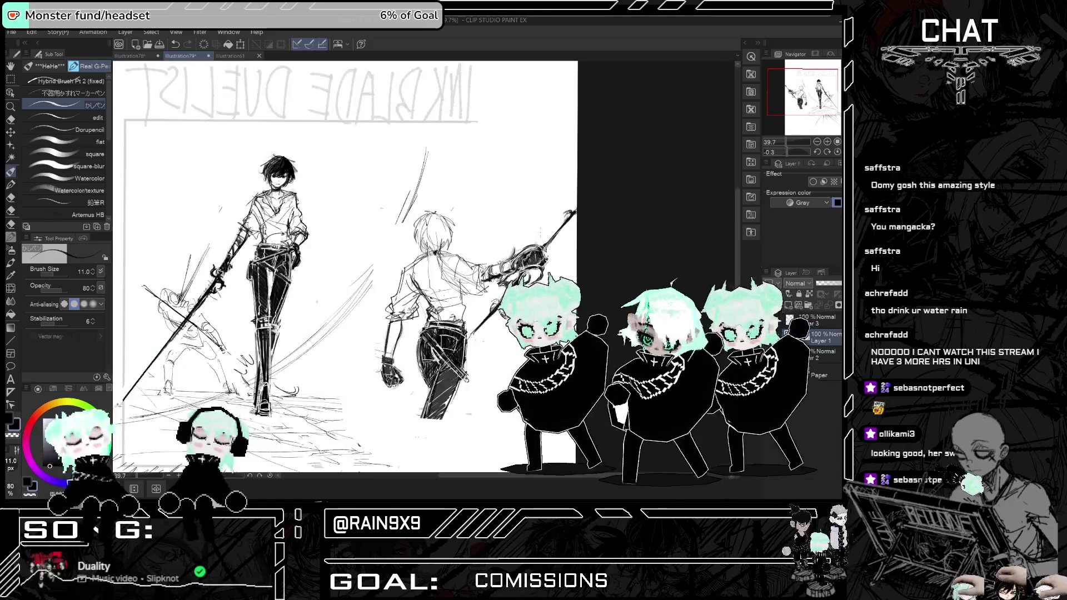
{"action": "scroll", "coordinate": [439, 228], "scroll_direction": "up", "scroll_amount": 2}
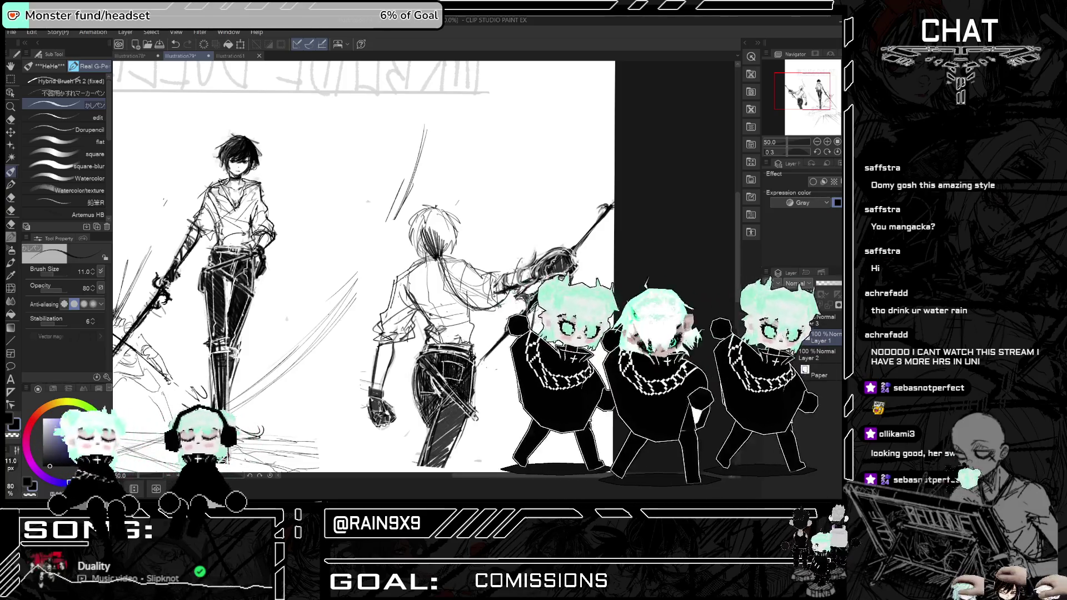
{"action": "key", "text": "h"}
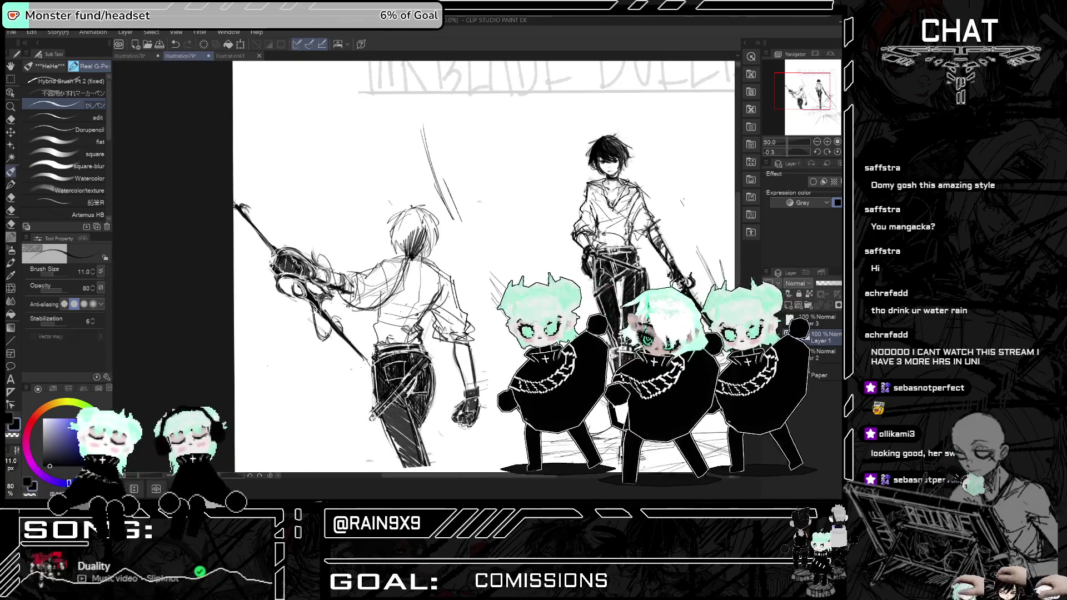
{"action": "key", "text": "h"}
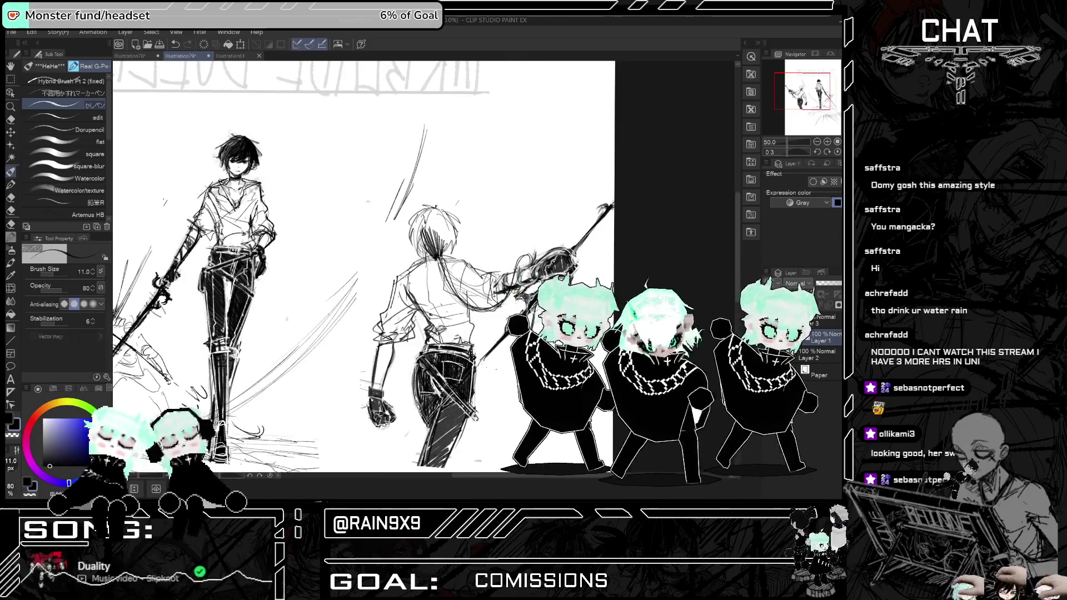
{"action": "key", "text": "h"}
{"action": "key", "text": "h"}
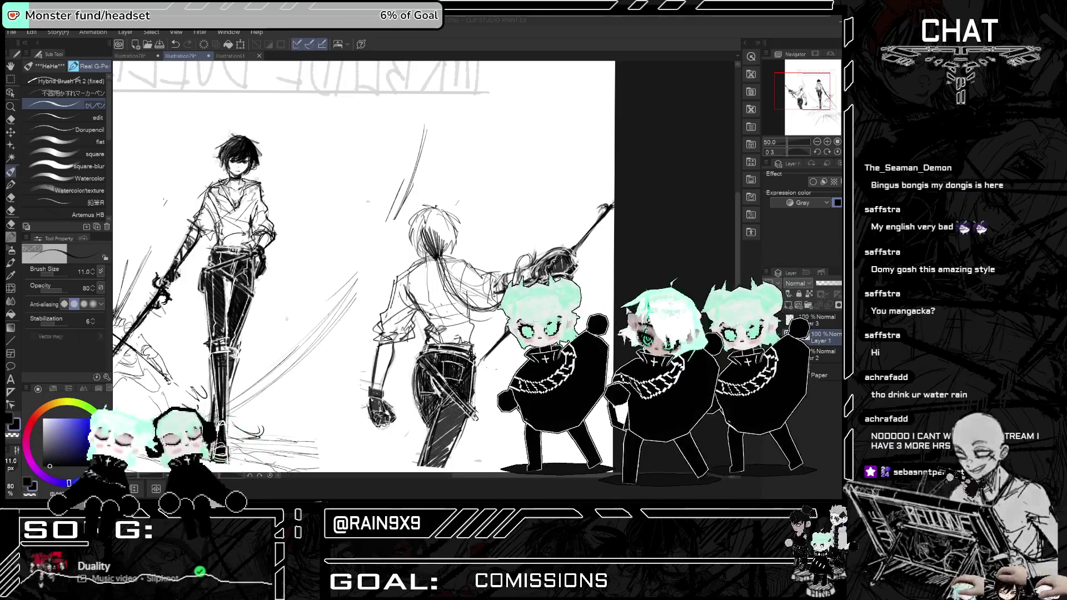
- Darken the ponytail hair with short strokes after checking the drawing in mirrored view
{"action": "scroll", "coordinate": [513, 333], "scroll_direction": "up", "scroll_amount": 1}
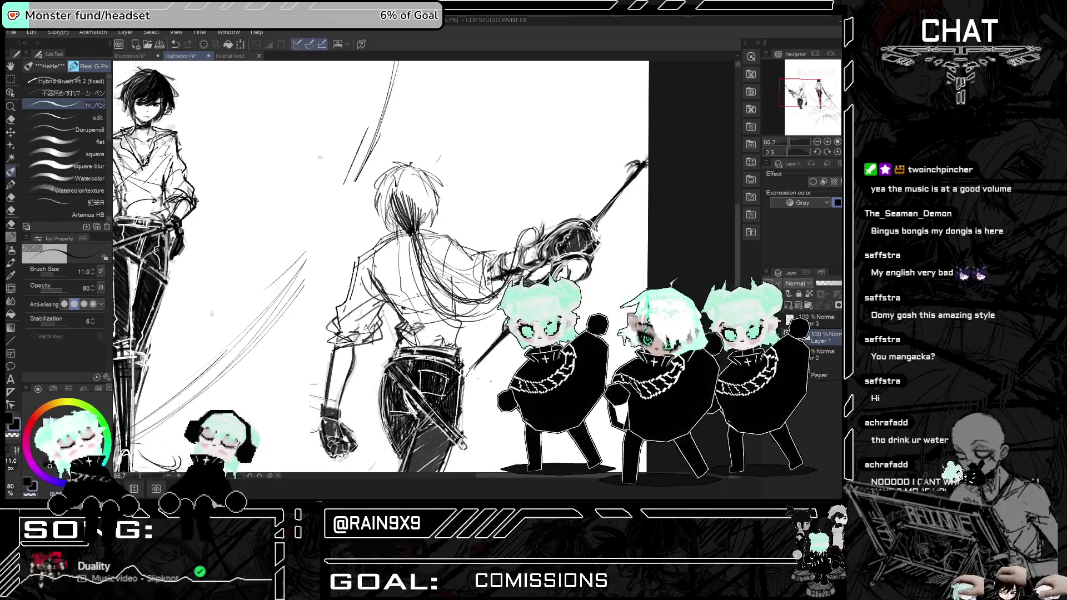
{"action": "scroll", "coordinate": [543, 206], "scroll_direction": "down", "scroll_amount": 1}
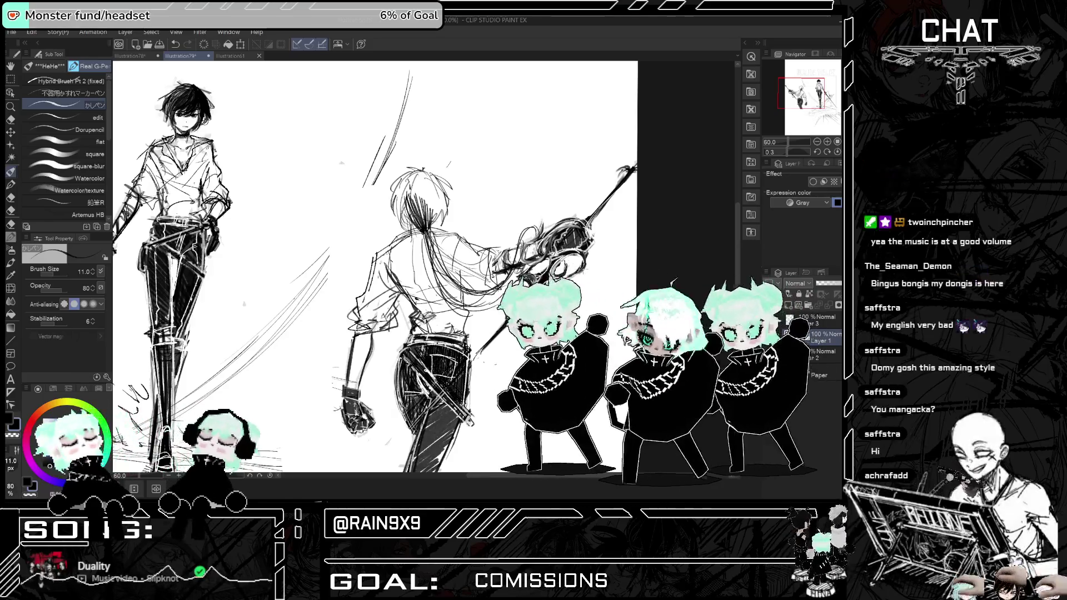
{"action": "scroll", "coordinate": [575, 289], "scroll_direction": "down", "scroll_amount": 2}
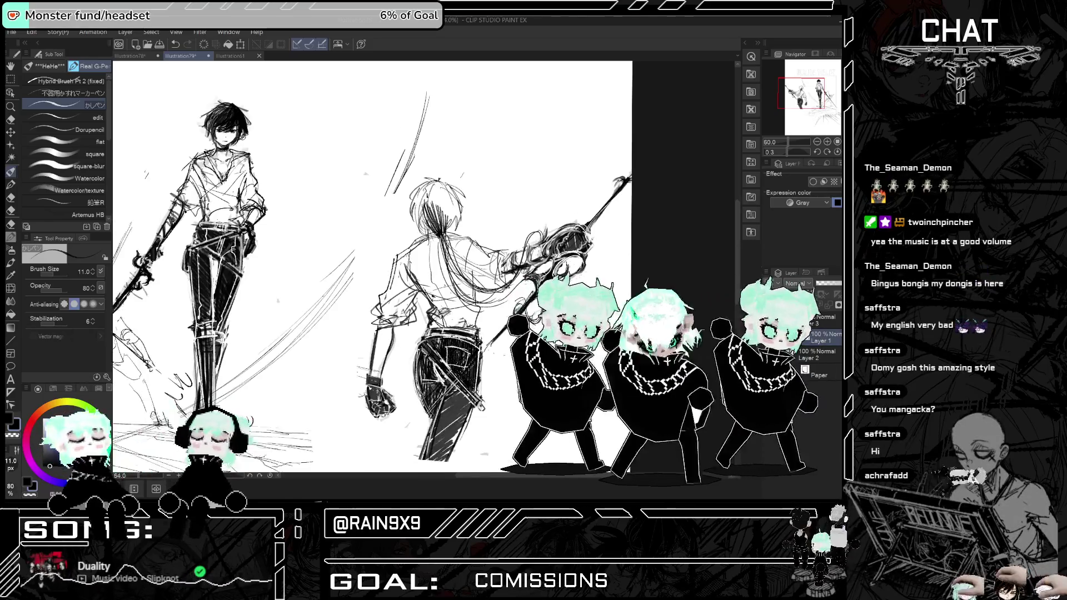
{"action": "key", "text": "h"}
{"action": "key", "text": "h"}
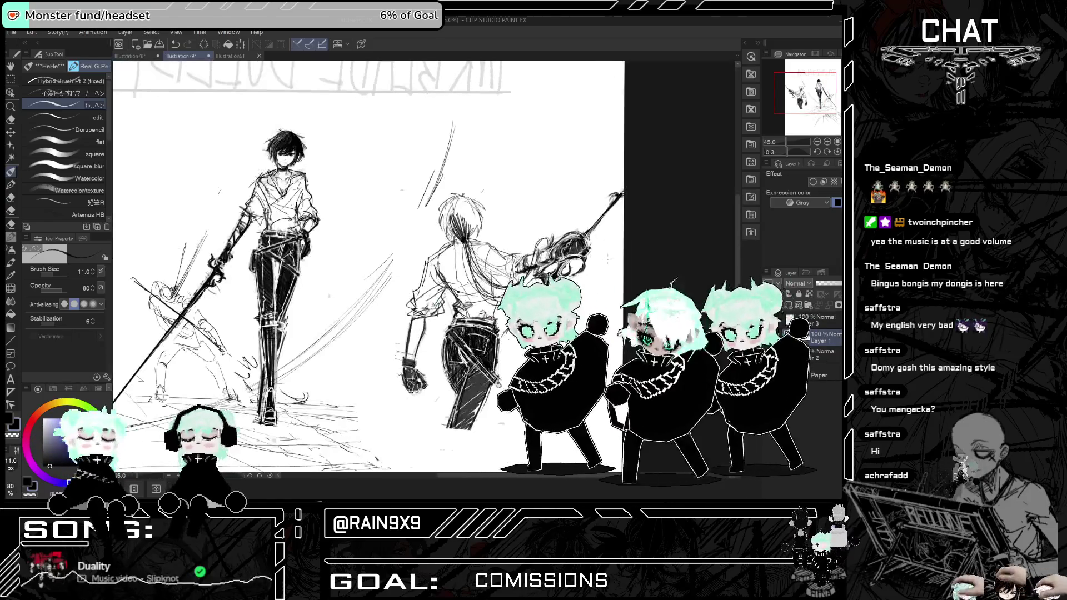
{"action": "scroll", "coordinate": [450, 183], "scroll_direction": "up", "scroll_amount": 1}
{"action": "scroll", "coordinate": [569, 247], "scroll_direction": "up", "scroll_amount": 2}
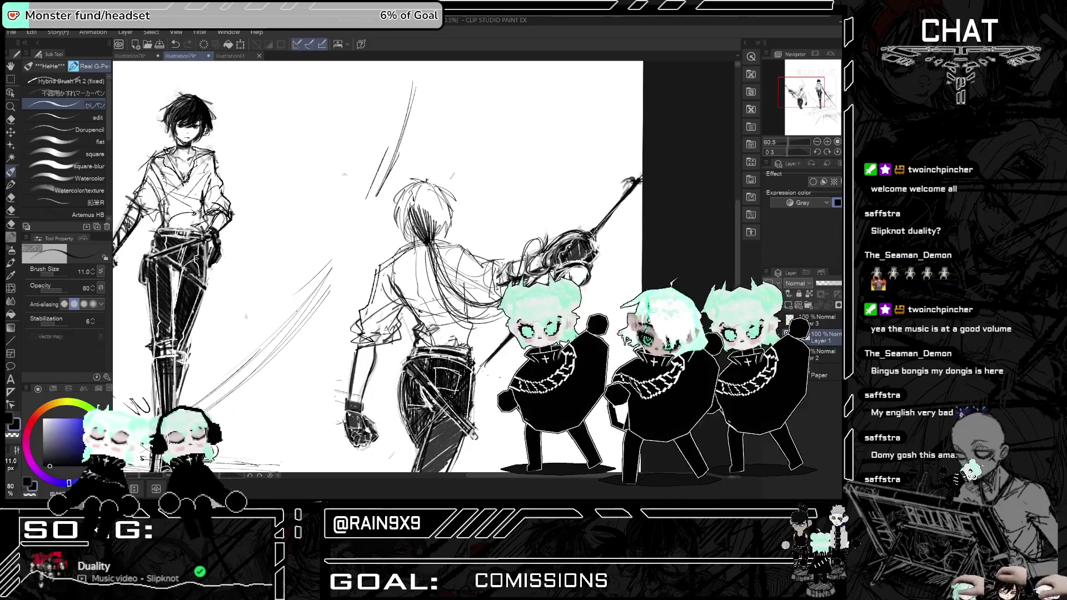
{"action": "scroll", "coordinate": [625, 212], "scroll_direction": "up", "scroll_amount": 2}
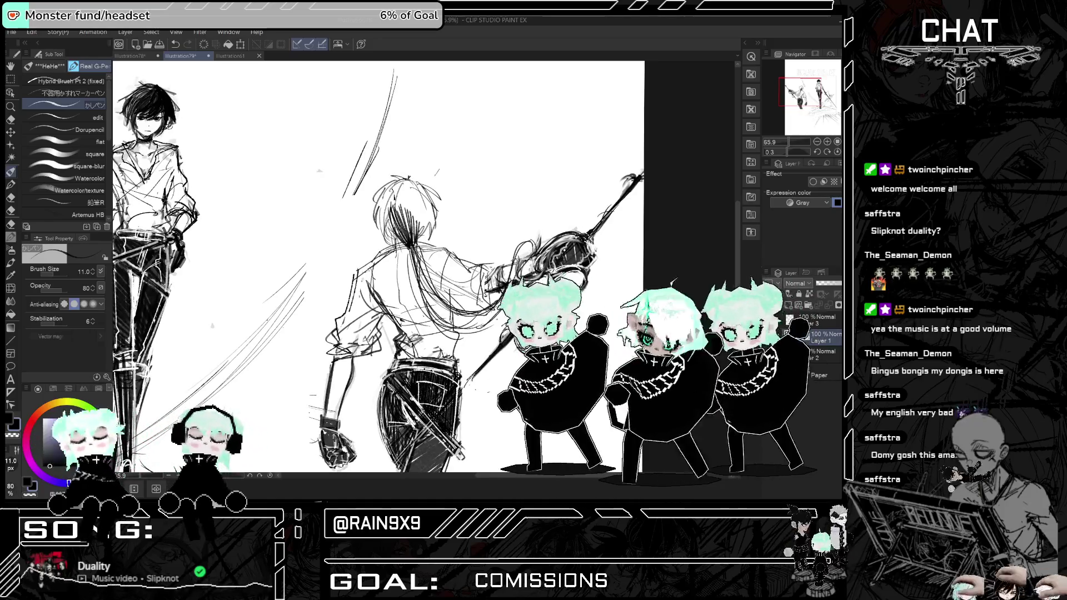
{"action": "scroll", "coordinate": [378, 266], "scroll_direction": "down", "scroll_amount": 4}
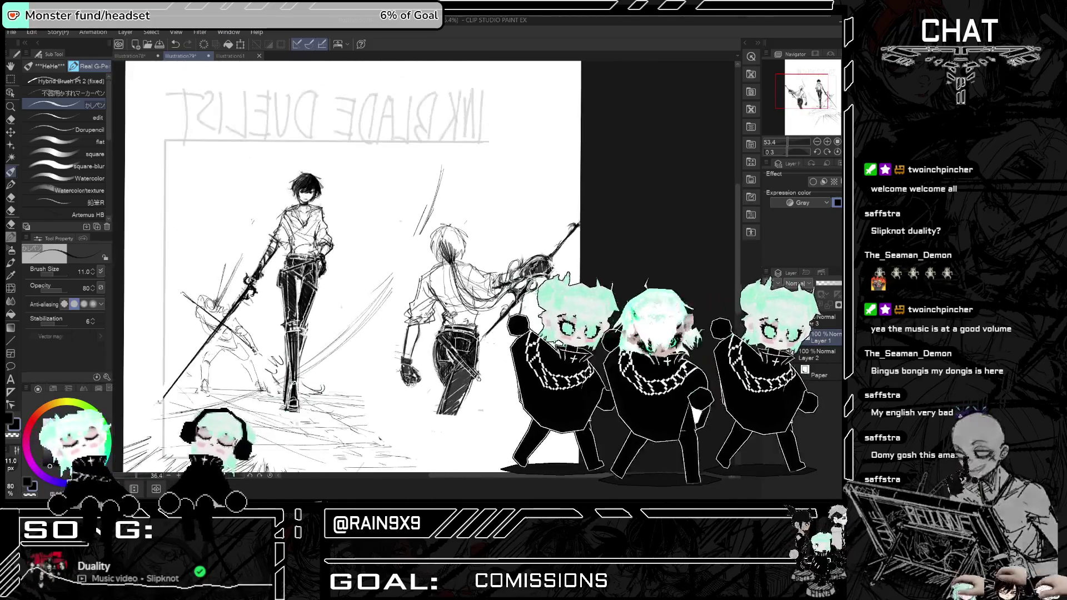
{"action": "key", "text": "h"}
{"action": "key", "text": "h"}
{"action": "scroll", "coordinate": [462, 267], "scroll_direction": "up", "scroll_amount": 5}
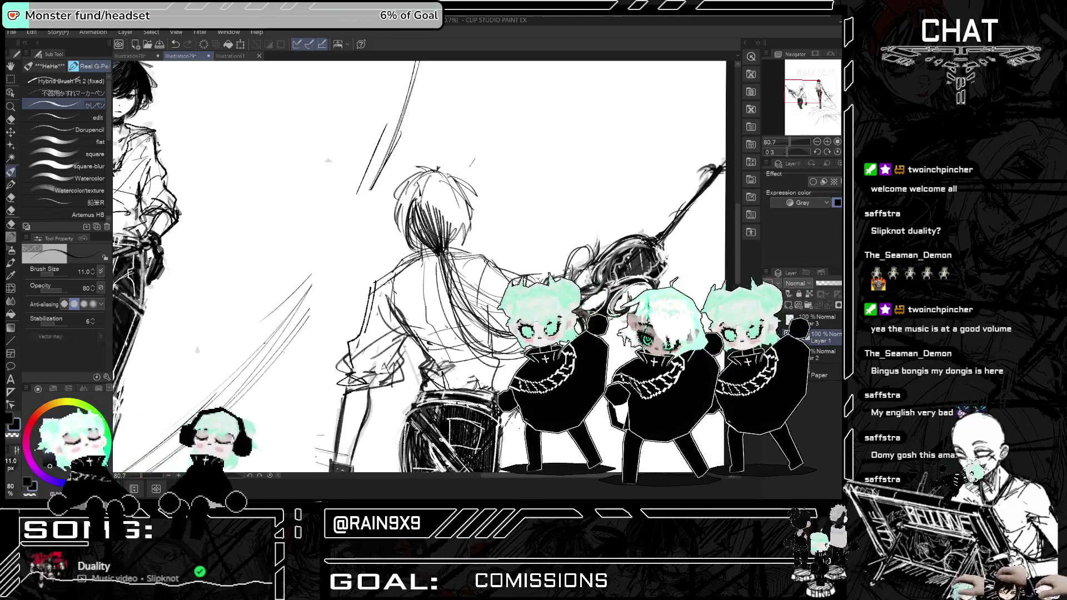
{"action": "mouse_move", "coordinate": [422, 215]}
{"action": "left_mouse_down"}
{"action": "mouse_move", "coordinate": [415, 233]}
{"action": "mouse_move", "coordinate": [426, 234]}
{"action": "left_mouse_up"}
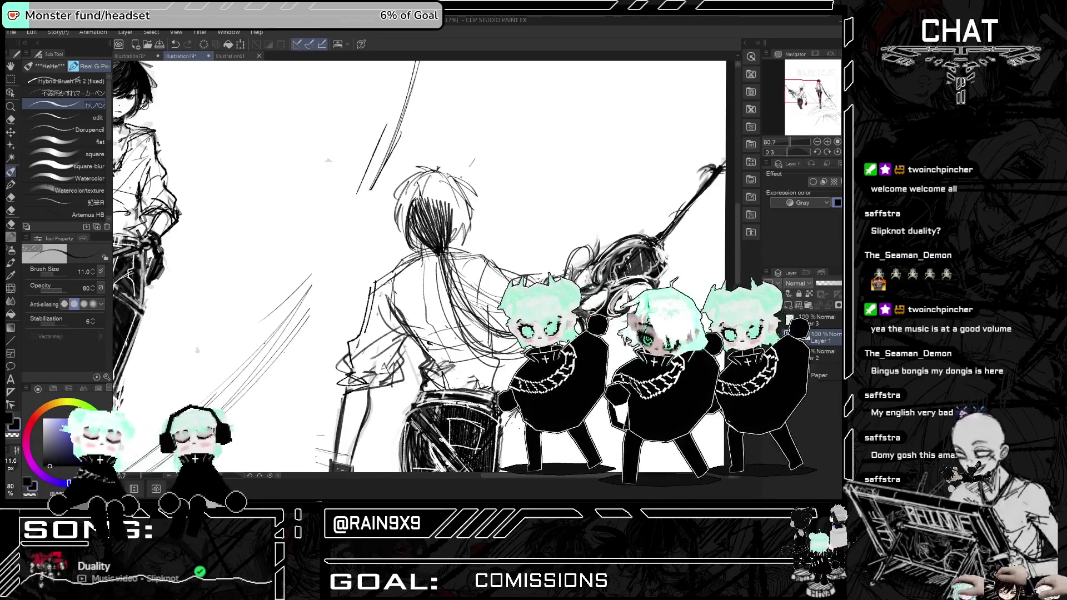
{"action": "scroll", "coordinate": [445, 211], "scroll_direction": "down", "scroll_amount": 1}
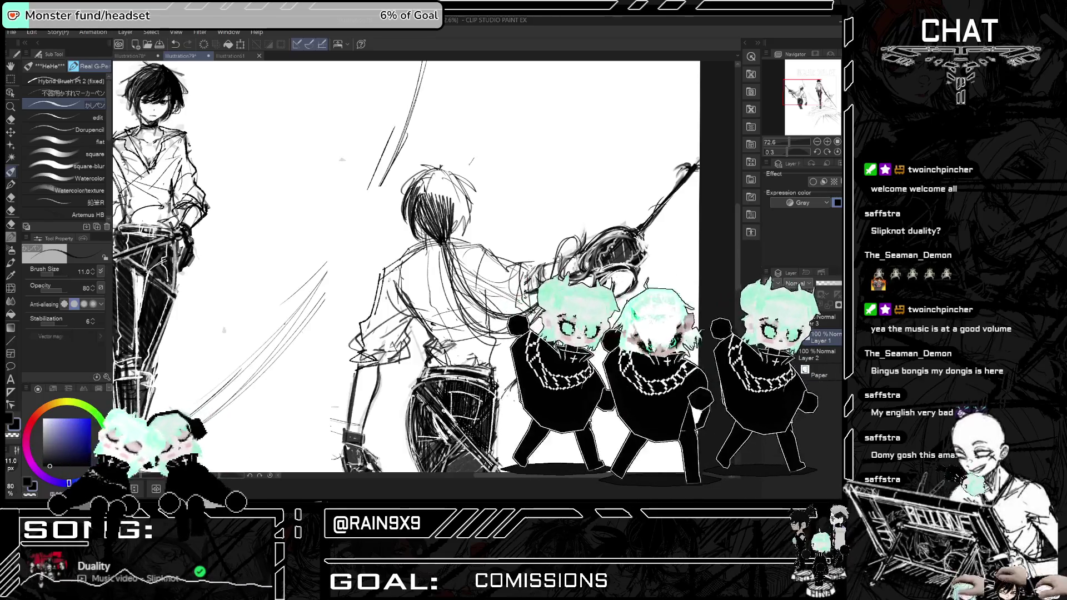
- Enlarge the brush and hatch dense dark strokes across the right side and top of the hair
{"action": "double_click", "coordinate": [95, 269]}
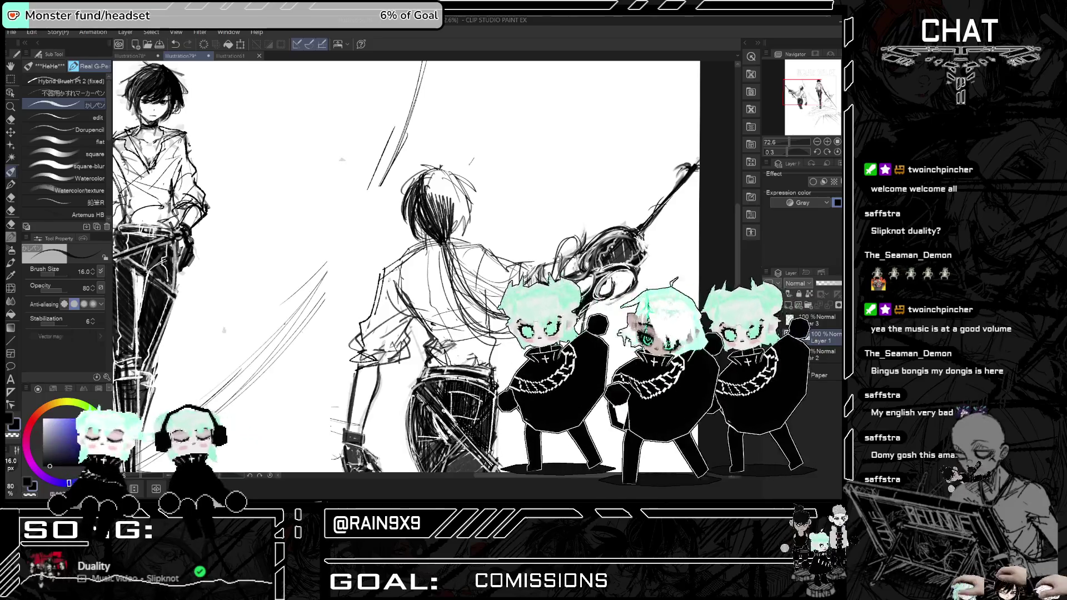
{"action": "left_click_drag", "start_coordinate": [427, 183], "coordinate": [441, 233]}
{"action": "mouse_move", "coordinate": [445, 191]}
{"action": "left_mouse_down"}
{"action": "mouse_move", "coordinate": [450, 239]}
{"action": "mouse_move", "coordinate": [466, 231]}
{"action": "left_mouse_up"}
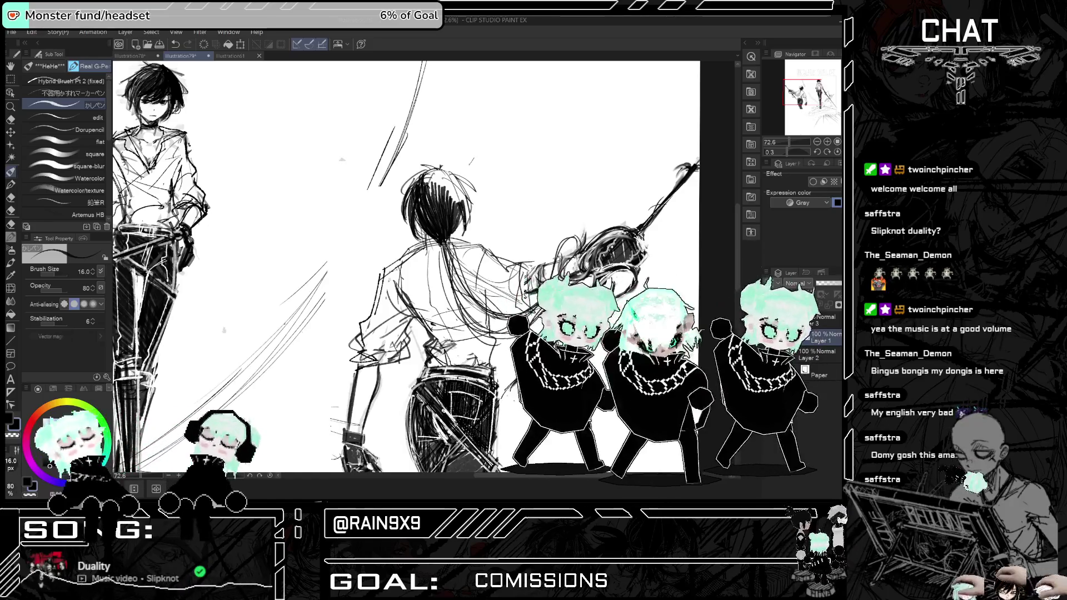
{"action": "key", "text": "h"}
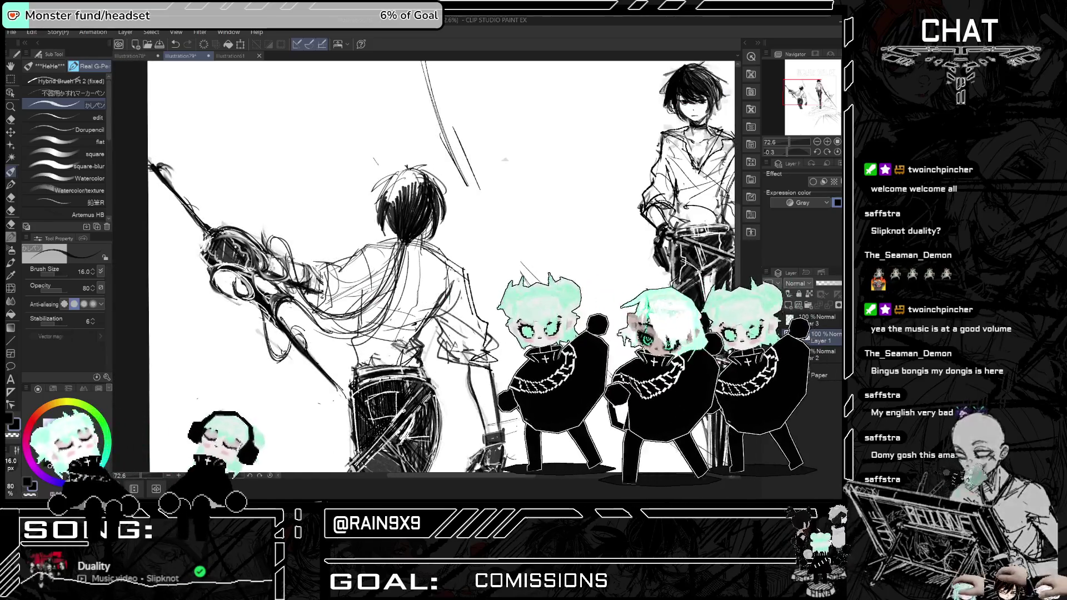
{"action": "mouse_move", "coordinate": [390, 177]}
{"action": "left_mouse_down"}
{"action": "mouse_move", "coordinate": [398, 208]}
{"action": "mouse_move", "coordinate": [424, 182]}
{"action": "left_mouse_up"}
{"action": "mouse_move", "coordinate": [416, 168]}
{"action": "left_mouse_down"}
{"action": "mouse_move", "coordinate": [423, 201]}
{"action": "mouse_move", "coordinate": [400, 197]}
{"action": "mouse_move", "coordinate": [423, 206]}
{"action": "mouse_move", "coordinate": [411, 191]}
{"action": "left_mouse_up"}
{"action": "key", "text": "h"}
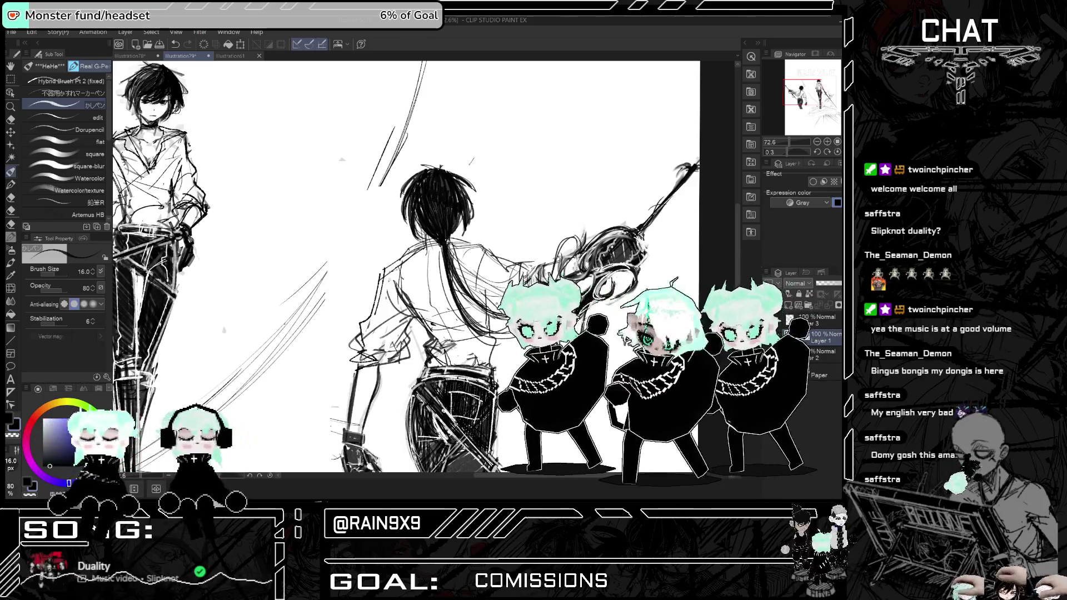
- Zoom out and repeatedly mirror the view to compare the two swordsmen
{"action": "key", "text": "h"}
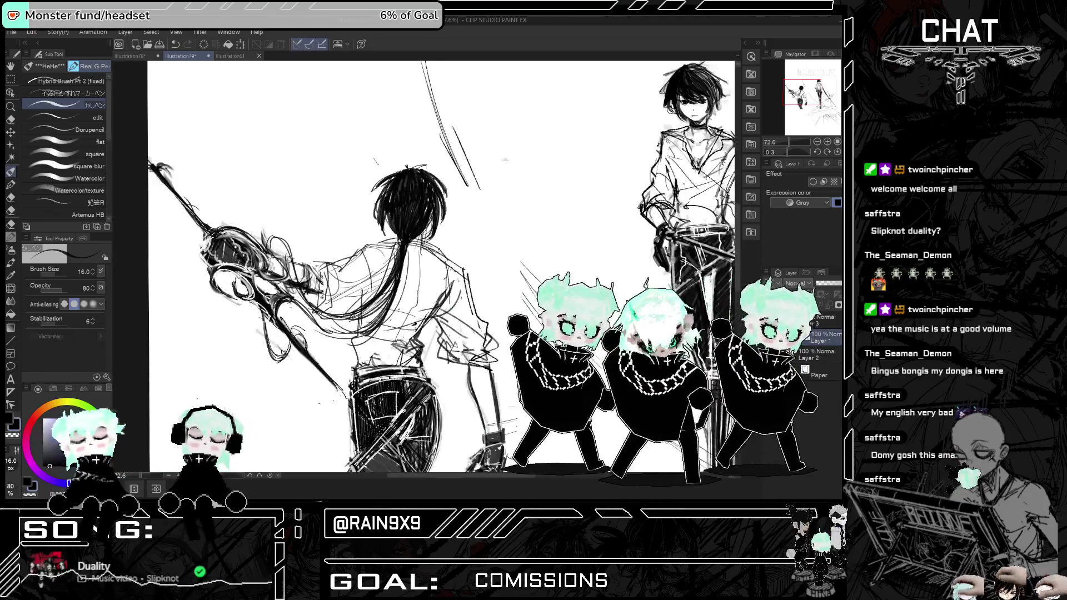
{"action": "key", "text": "ctrl+minus"}
{"action": "key", "text": "h"}
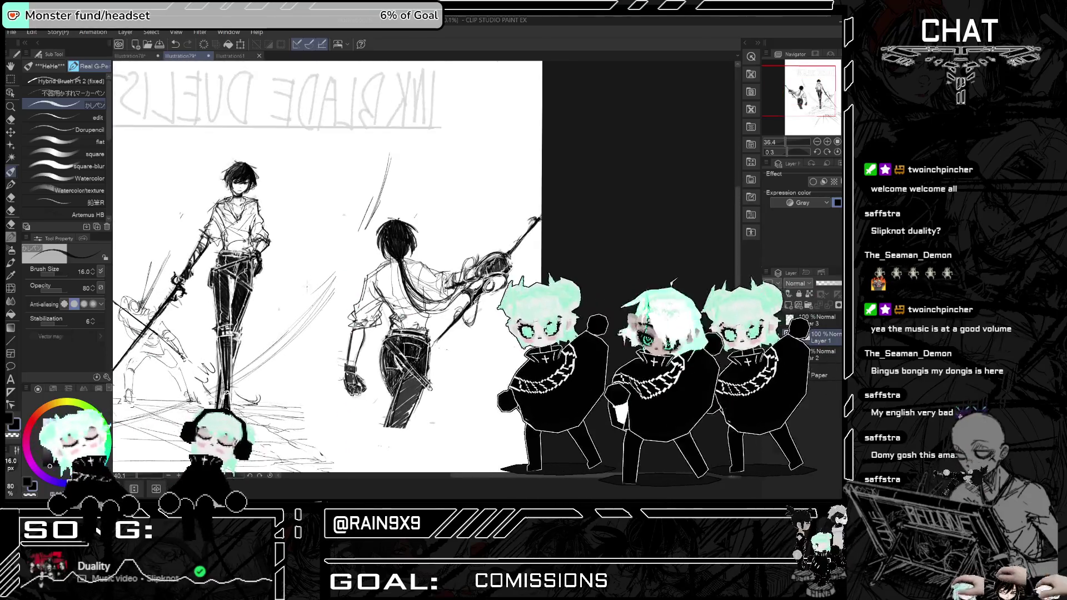
{"action": "scroll", "coordinate": [317, 267], "scroll_direction": "up", "scroll_amount": 3}
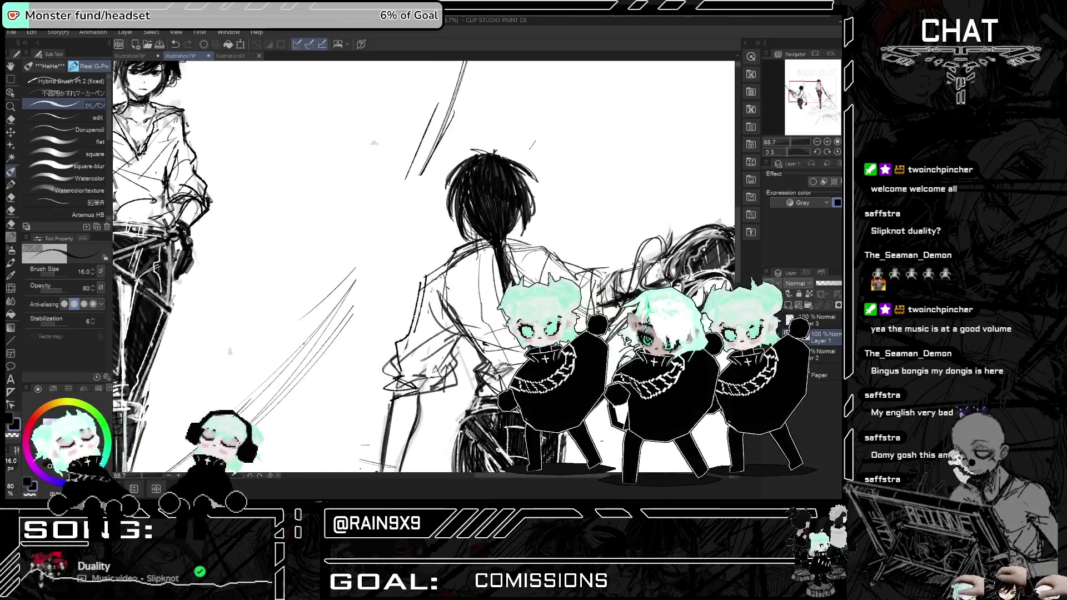
{"action": "key", "text": "h"}
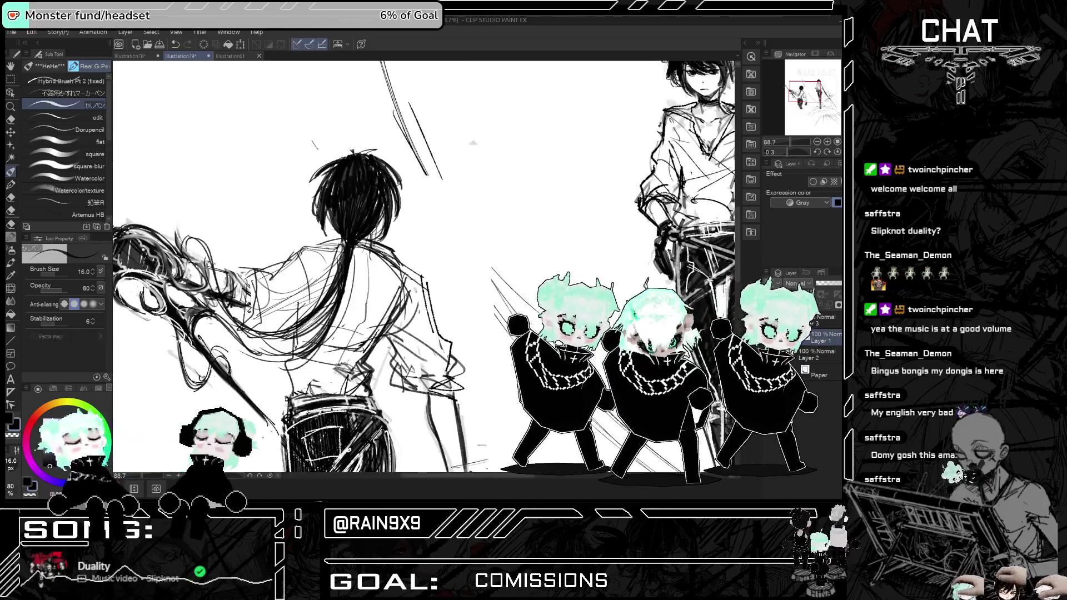
{"action": "scroll", "coordinate": [495, 227], "scroll_direction": "down", "scroll_amount": 4}
{"action": "key", "text": "h"}
{"action": "scroll", "coordinate": [494, 226], "scroll_direction": "up", "scroll_amount": 2}
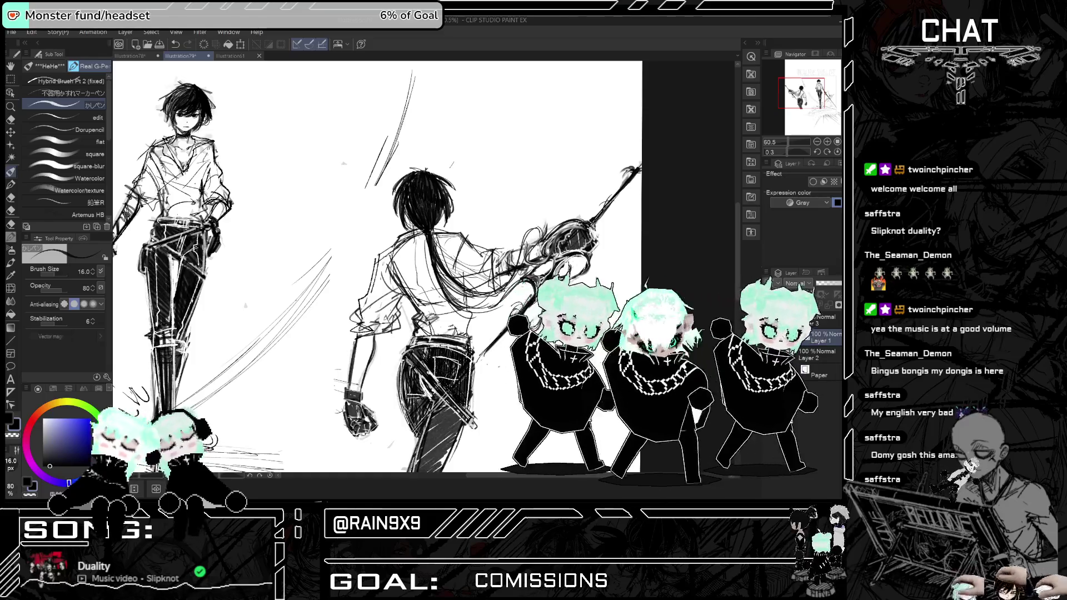
{"action": "key", "text": "h"}
{"action": "scroll", "coordinate": [395, 206], "scroll_direction": "down", "scroll_amount": 2}
{"action": "key", "text": "h"}
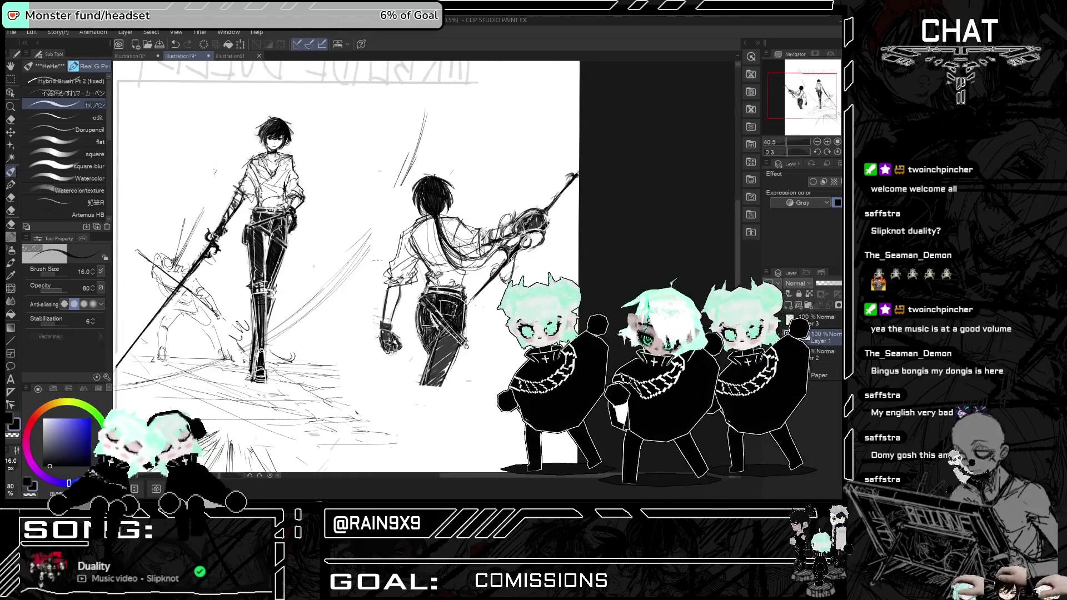
{"action": "scroll", "coordinate": [395, 205], "scroll_direction": "down", "scroll_amount": 1}
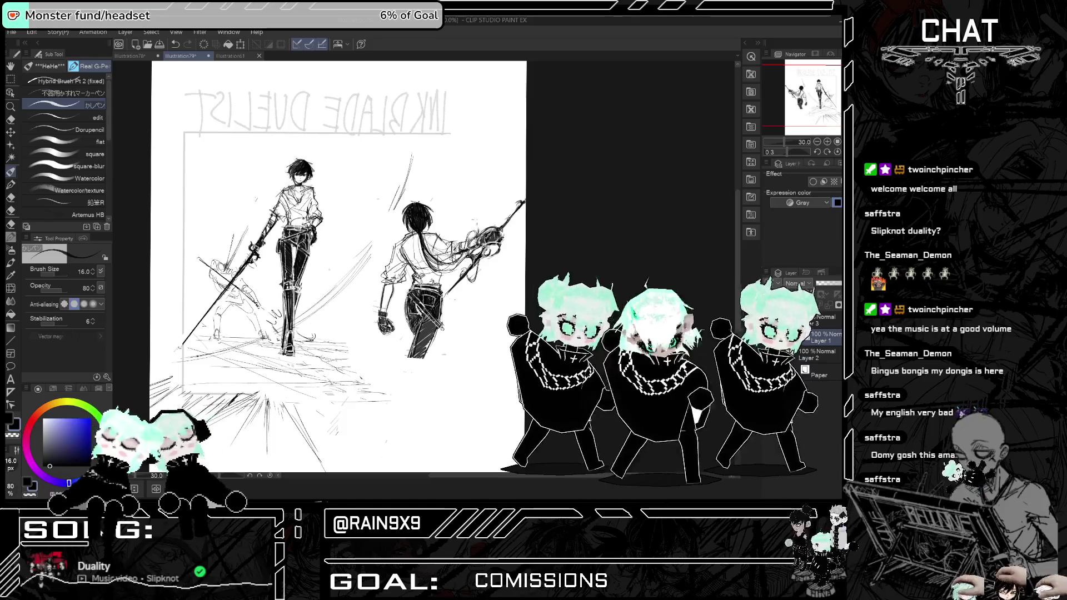
{"action": "scroll", "coordinate": [487, 197], "scroll_direction": "up", "scroll_amount": 2}
{"action": "scroll", "coordinate": [376, 247], "scroll_direction": "up", "scroll_amount": 1}
{"action": "scroll", "coordinate": [375, 248], "scroll_direction": "down", "scroll_amount": 1}
{"action": "scroll", "coordinate": [375, 248], "scroll_direction": "up", "scroll_amount": 1}
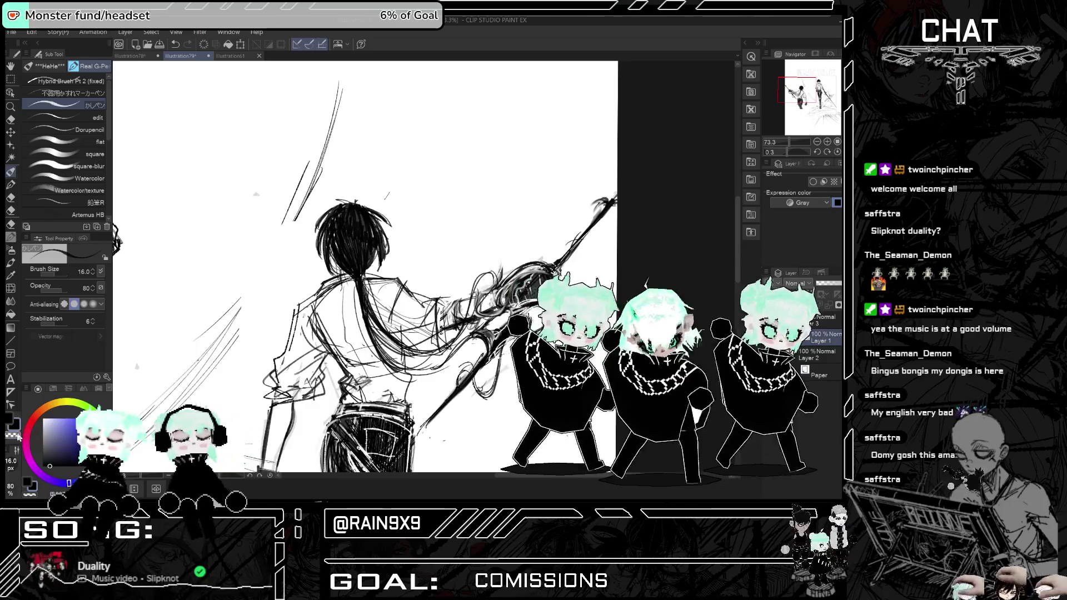
{"action": "scroll", "coordinate": [334, 250], "scroll_direction": "up", "scroll_amount": 2}
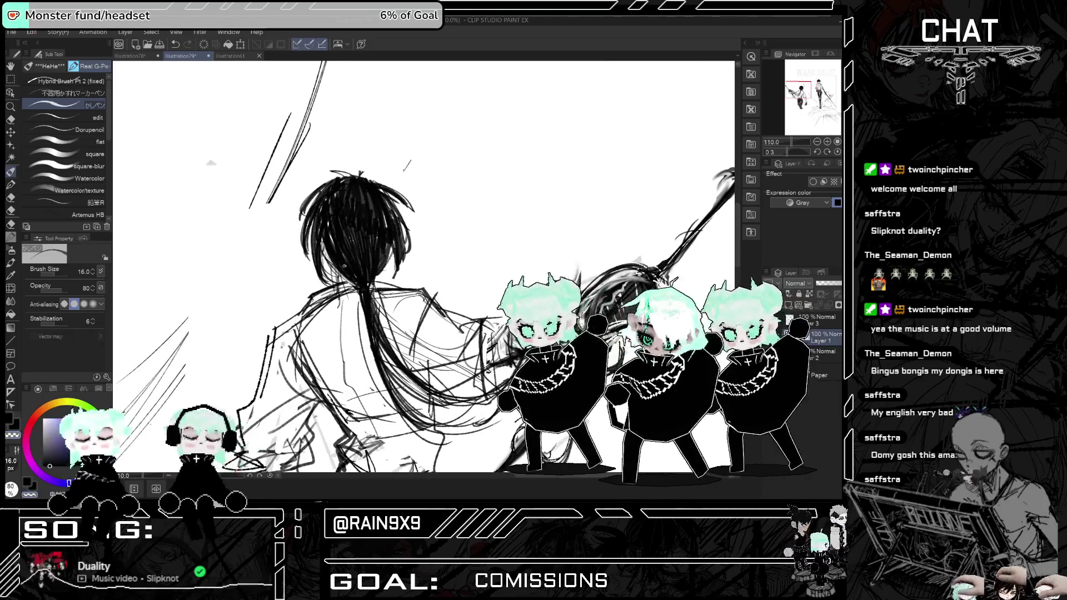
- Switch to the other layer and draw white highlight strokes through the dark hair
{"action": "key", "text": "ctrl+e"}
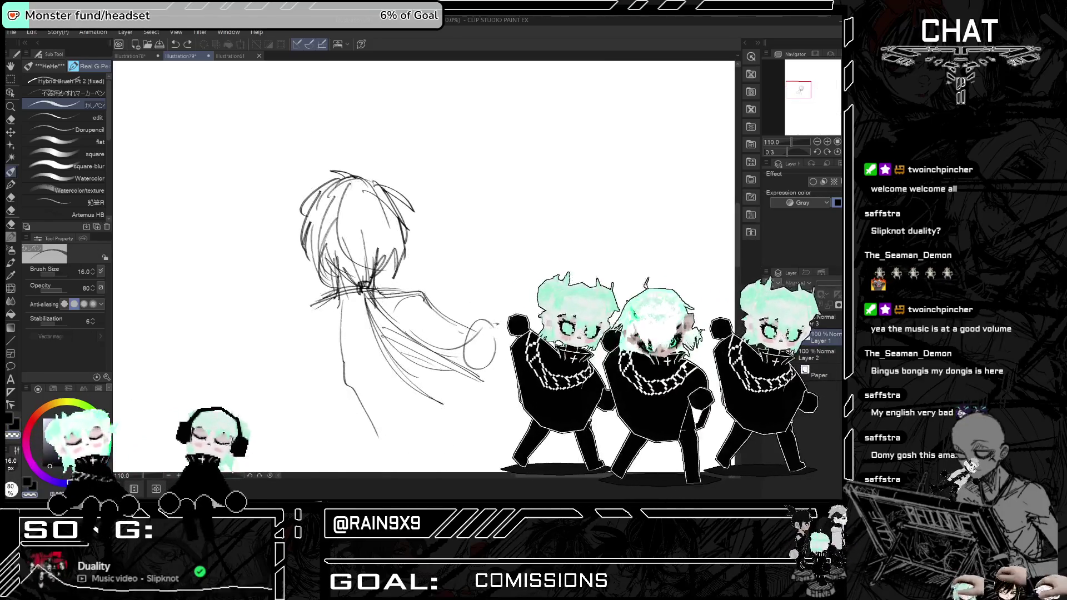
{"action": "left_click_drag", "start_coordinate": [334, 232], "coordinate": [353, 278]}
{"action": "left_click_drag", "start_coordinate": [331, 226], "coordinate": [356, 275]}
{"action": "left_click_drag", "start_coordinate": [358, 235], "coordinate": [367, 279]}
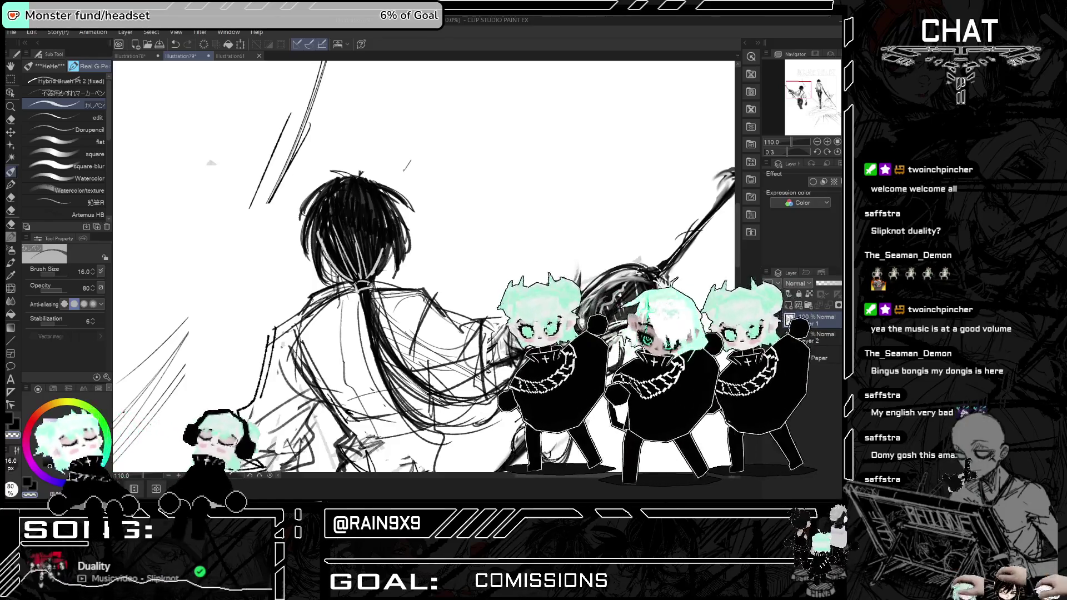
{"action": "scroll", "coordinate": [423, 266], "scroll_direction": "down", "scroll_amount": 3}
{"action": "scroll", "coordinate": [422, 267], "scroll_direction": "down", "scroll_amount": 2}
{"action": "scroll", "coordinate": [422, 267], "scroll_direction": "up", "scroll_amount": 5}
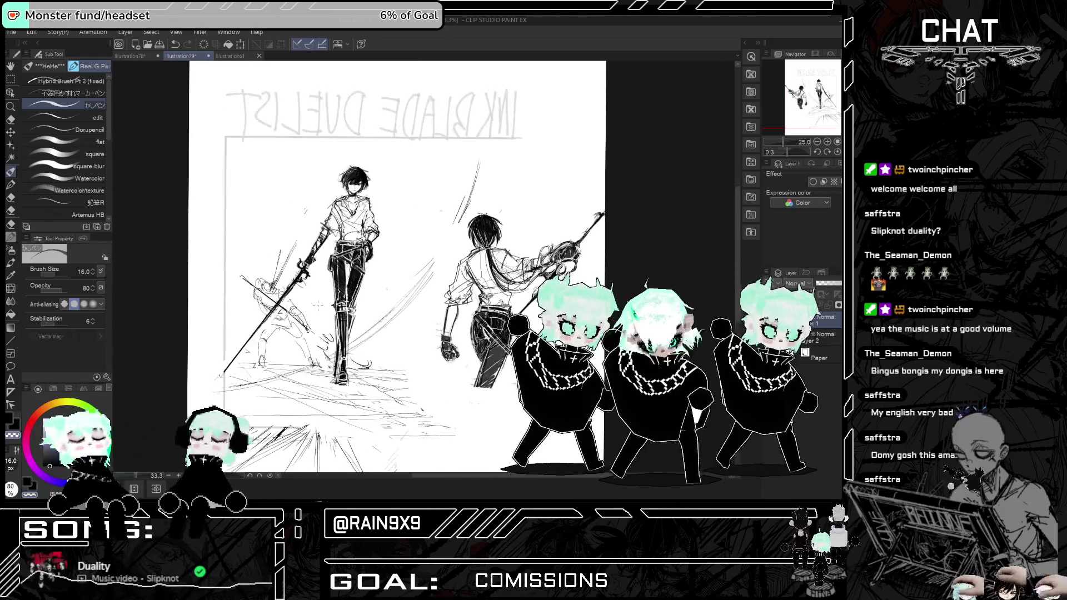
{"action": "scroll", "coordinate": [573, 350], "scroll_direction": "up", "scroll_amount": 2}
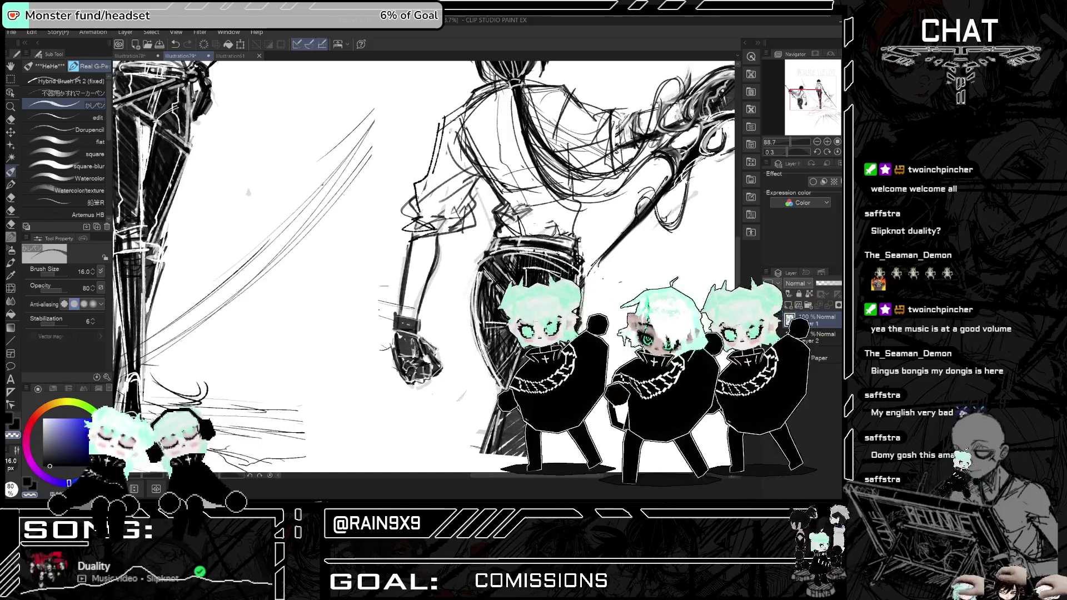
{"action": "scroll", "coordinate": [422, 267], "scroll_direction": "down", "scroll_amount": 4}
- After mirror-checking the canvas, sketch five long diagonal slash strokes left of the standing figure
{"action": "key", "text": "h"}
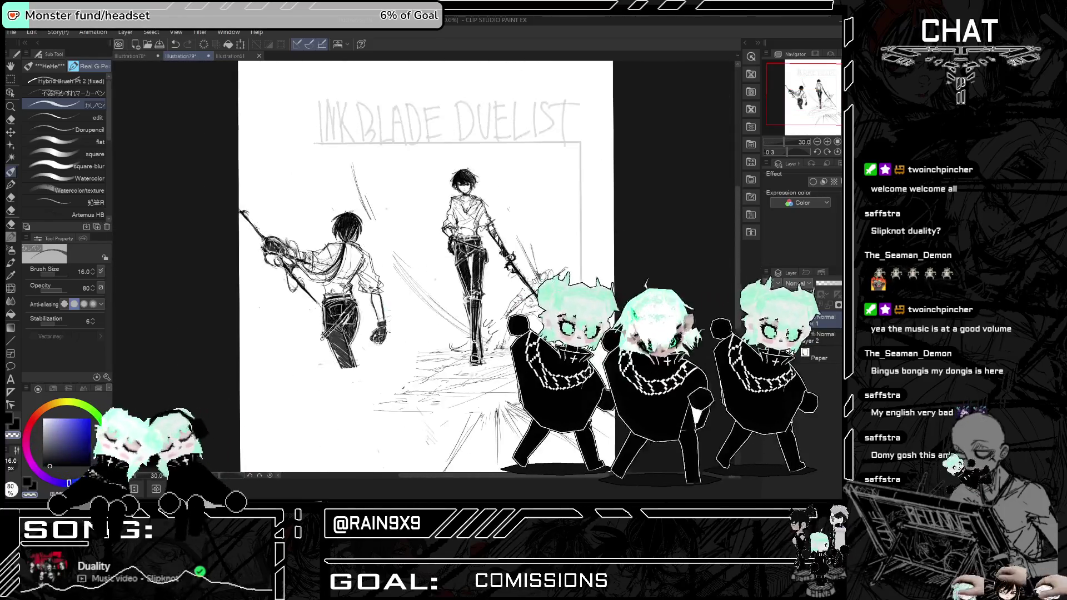
{"action": "key", "text": "h"}
{"action": "key", "text": "h"}
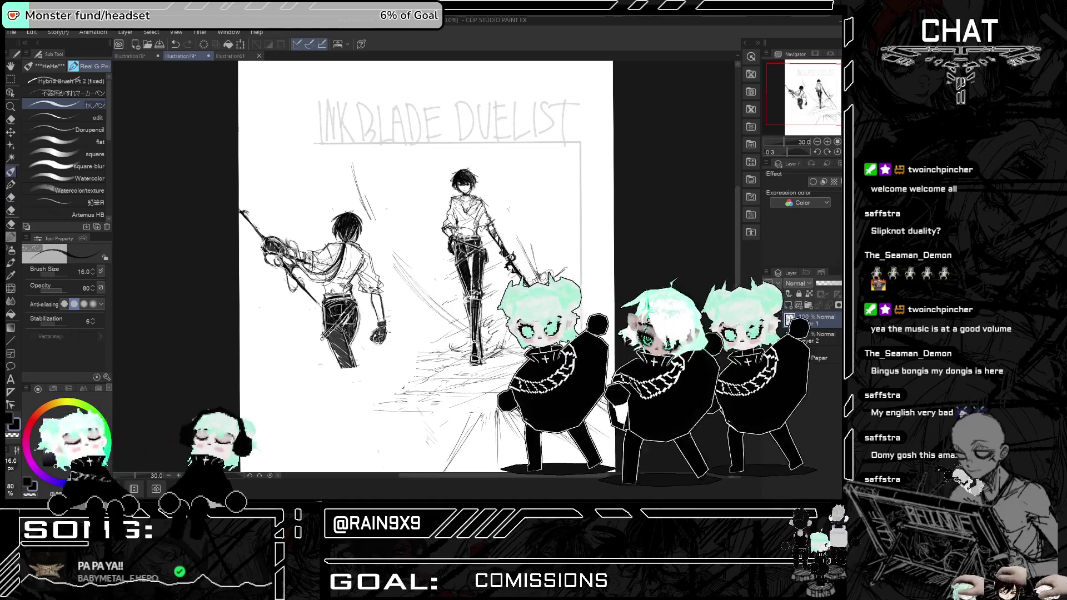
{"action": "key", "text": "h"}
{"action": "key", "text": "h"}
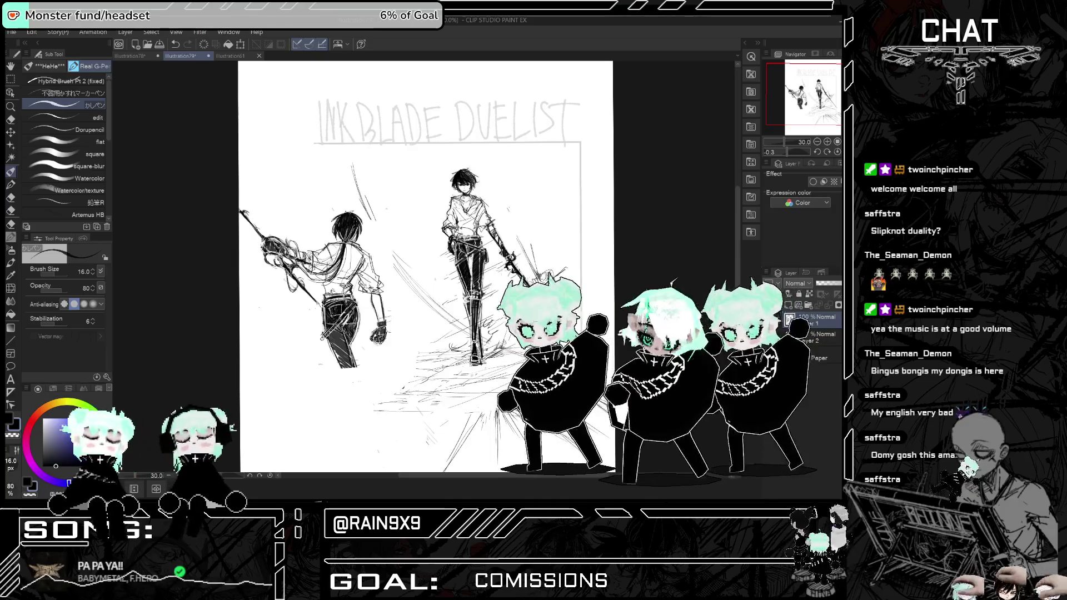
{"action": "left_click_drag", "start_coordinate": [365, 200], "coordinate": [454, 327]}
{"action": "left_click_drag", "start_coordinate": [360, 220], "coordinate": [422, 303]}
{"action": "left_click_drag", "start_coordinate": [418, 302], "coordinate": [453, 332]}
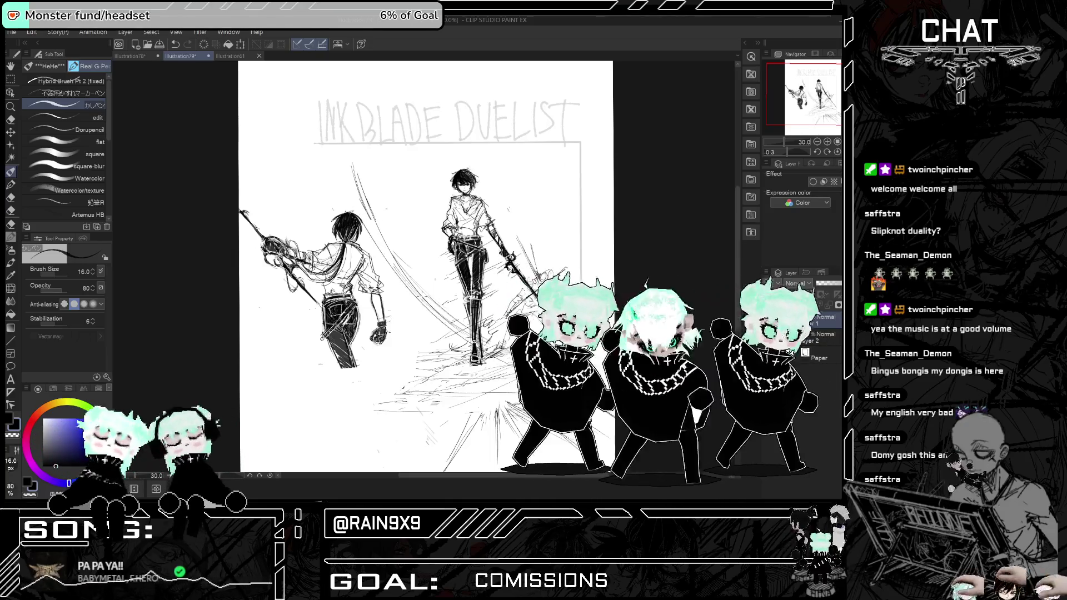
{"action": "left_click_drag", "start_coordinate": [382, 256], "coordinate": [454, 325]}
{"action": "left_click_drag", "start_coordinate": [354, 189], "coordinate": [454, 336]}
- Extend the slash lines up to the border line and mirror-check the result
{"action": "key", "text": "h"}
{"action": "key", "text": "h"}
{"action": "mouse_move", "coordinate": [351, 140]}
{"action": "left_mouse_down"}
{"action": "mouse_move", "coordinate": [367, 220]}
{"action": "mouse_move", "coordinate": [407, 278]}
{"action": "left_mouse_up"}
{"action": "left_click_drag", "start_coordinate": [351, 143], "coordinate": [365, 207]}
{"action": "left_click_drag", "start_coordinate": [378, 213], "coordinate": [454, 326]}
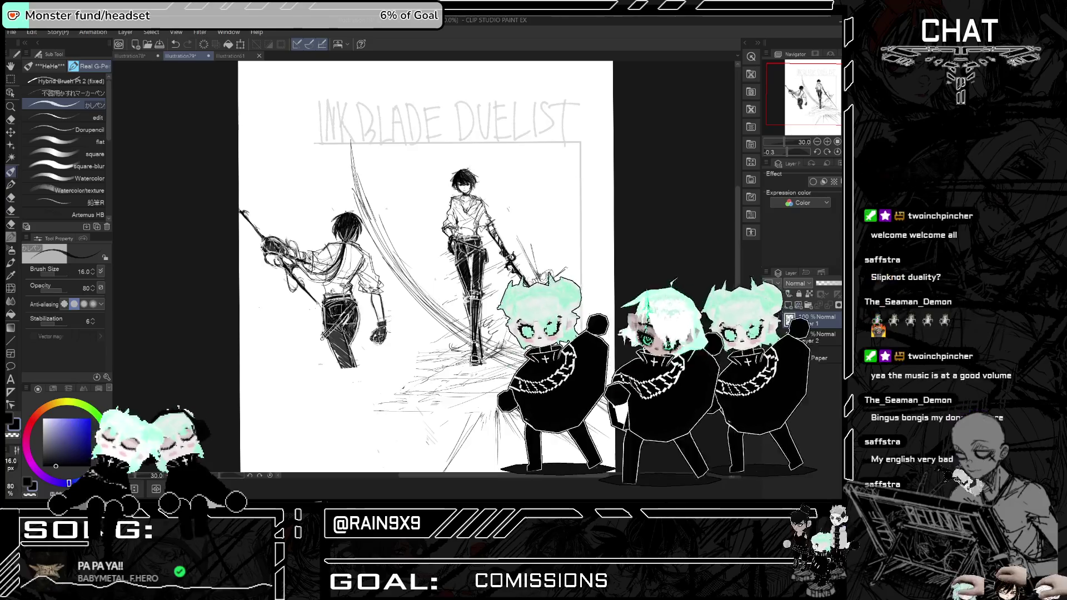
{"action": "key", "text": "h"}
{"action": "key", "text": "h"}
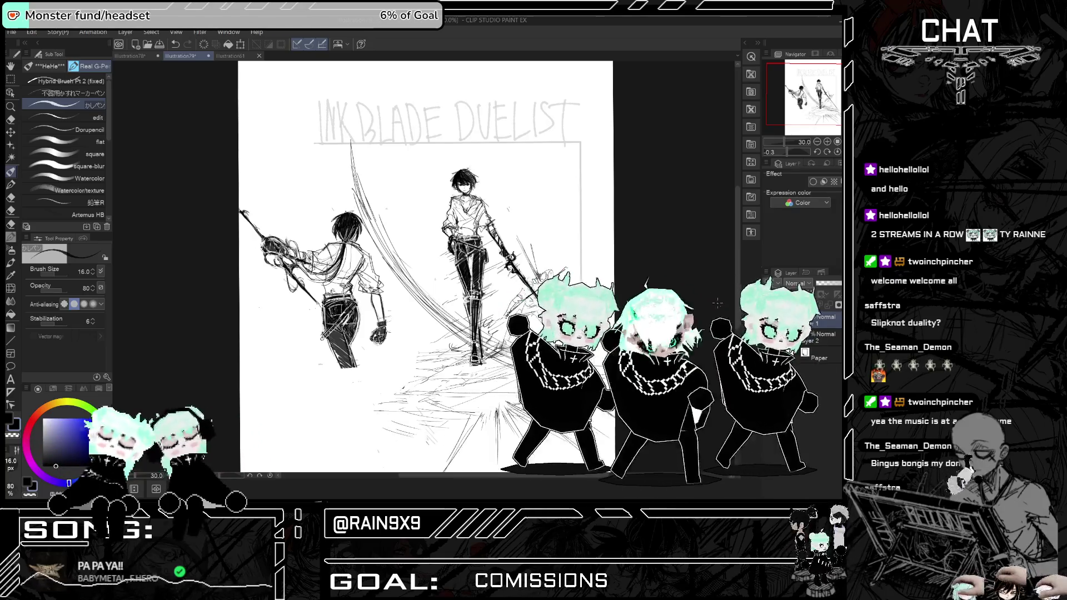
- Review the duel composition by toggling Flip Horizontal while zooming in and out
{"action": "key", "text": "h"}
{"action": "key", "text": "h"}
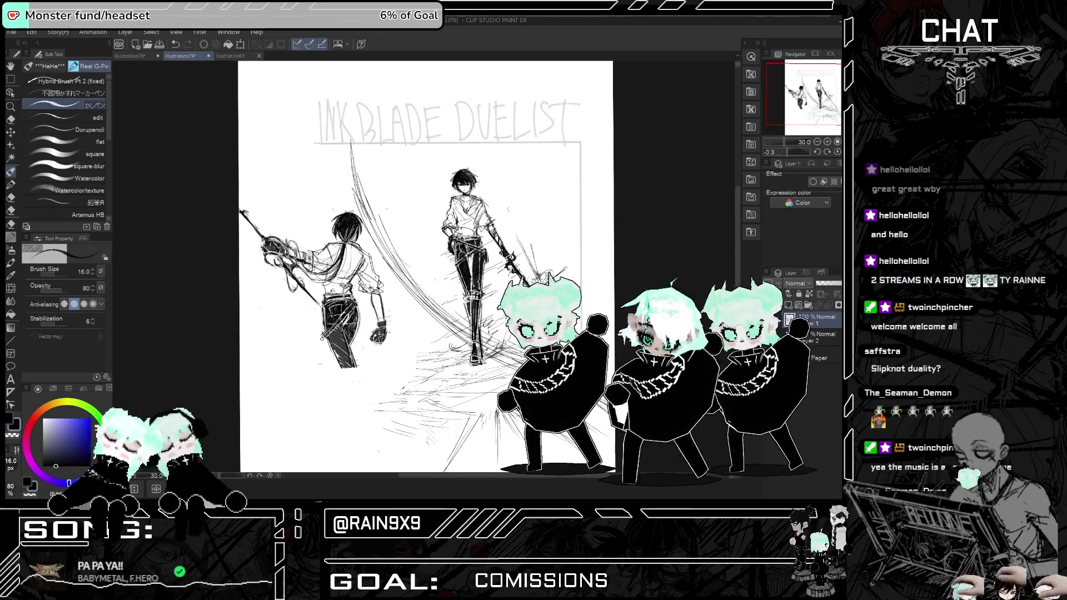
{"action": "key", "text": "ctrl+plus"}
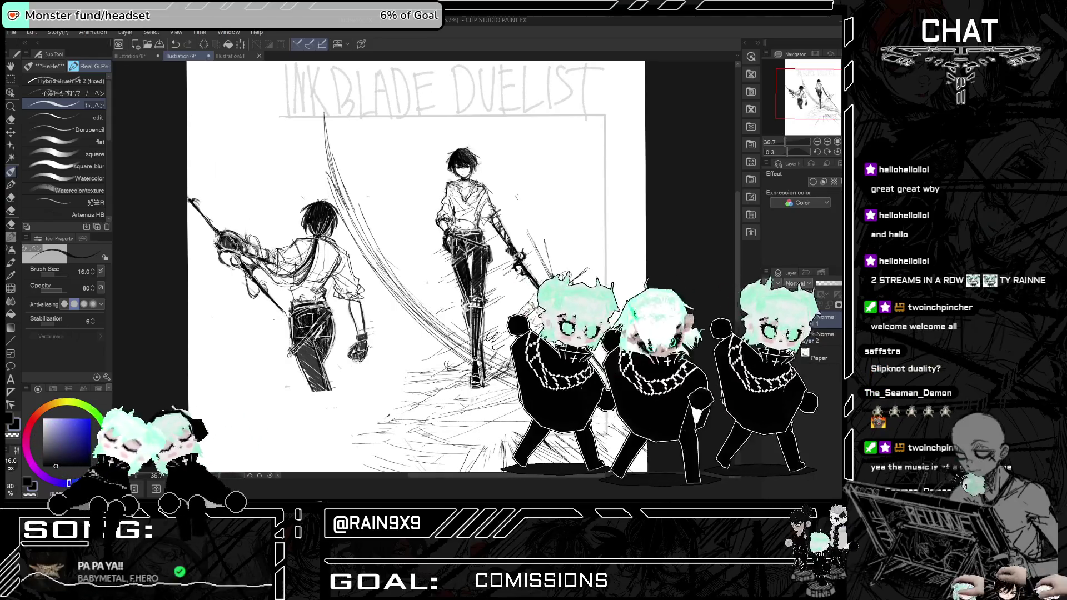
{"action": "key", "text": "ctrl+minus"}
{"action": "key", "text": "ctrl+minus"}
{"action": "key", "text": "h"}
{"action": "key", "text": "h"}
{"action": "key", "text": "ctrl+plus"}
{"action": "key", "text": "ctrl+plus"}
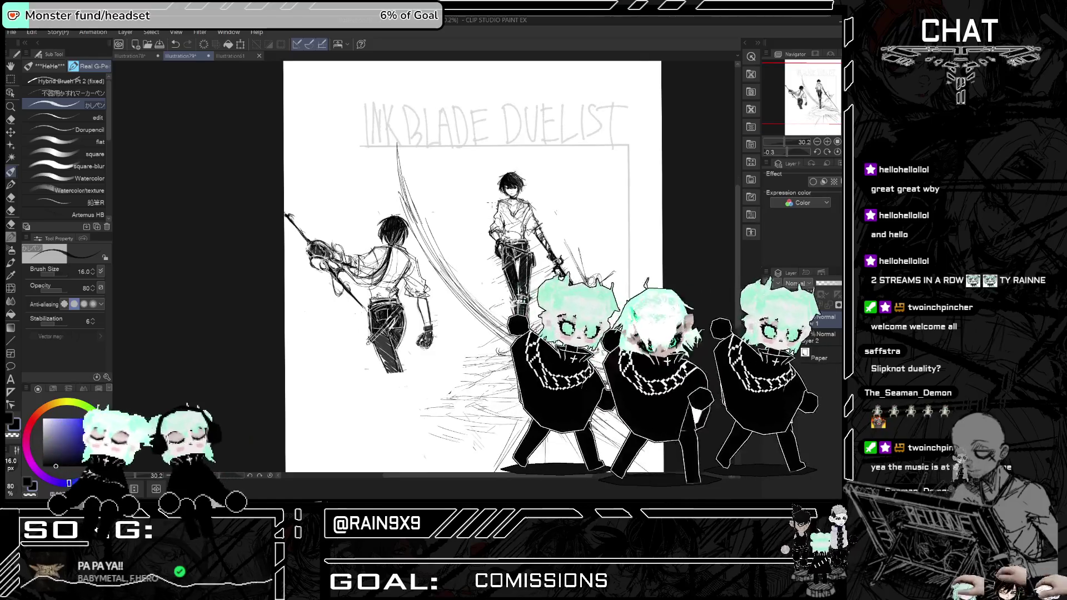
{"action": "key", "text": "ctrl+plus"}
{"action": "key", "text": "ctrl+plus"}
{"action": "key", "text": "ctrl+plus"}
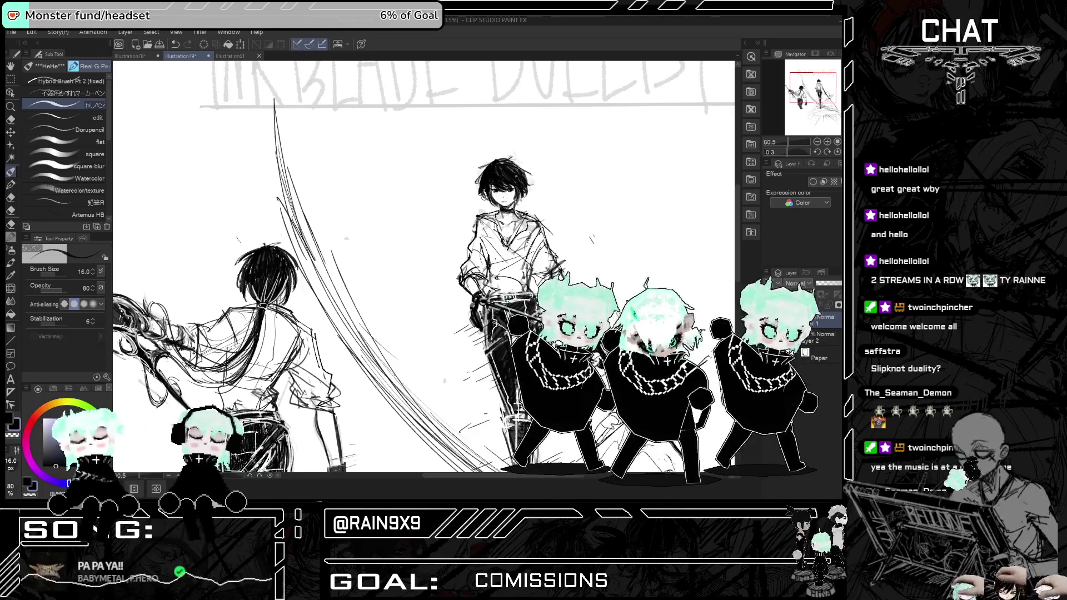
{"action": "key", "text": "ctrl+minus"}
{"action": "key", "text": "ctrl+minus"}
{"action": "key", "text": "ctrl+minus"}
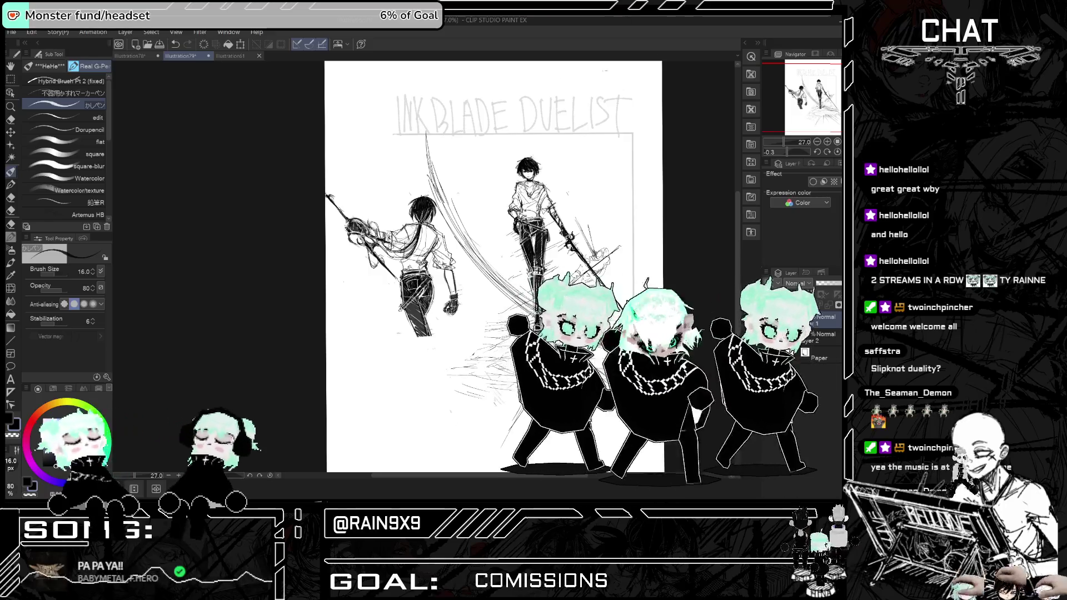
{"action": "key", "text": "ctrl+plus"}
{"action": "key", "text": "h"}
{"action": "key", "text": "ctrl+plus"}
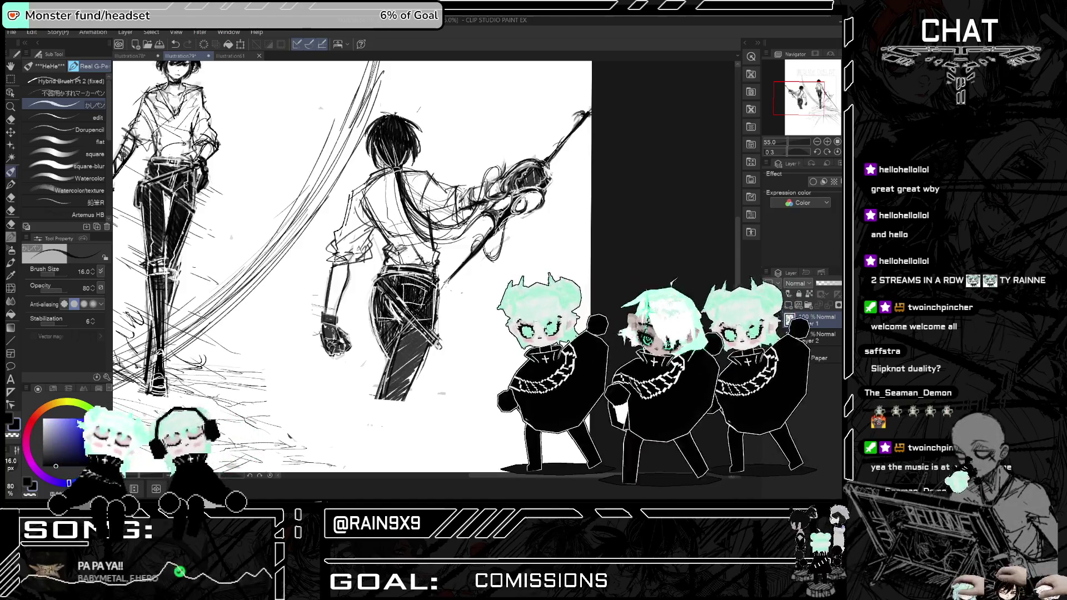
{"action": "key", "text": "h"}
{"action": "key", "text": "ctrl+minus"}
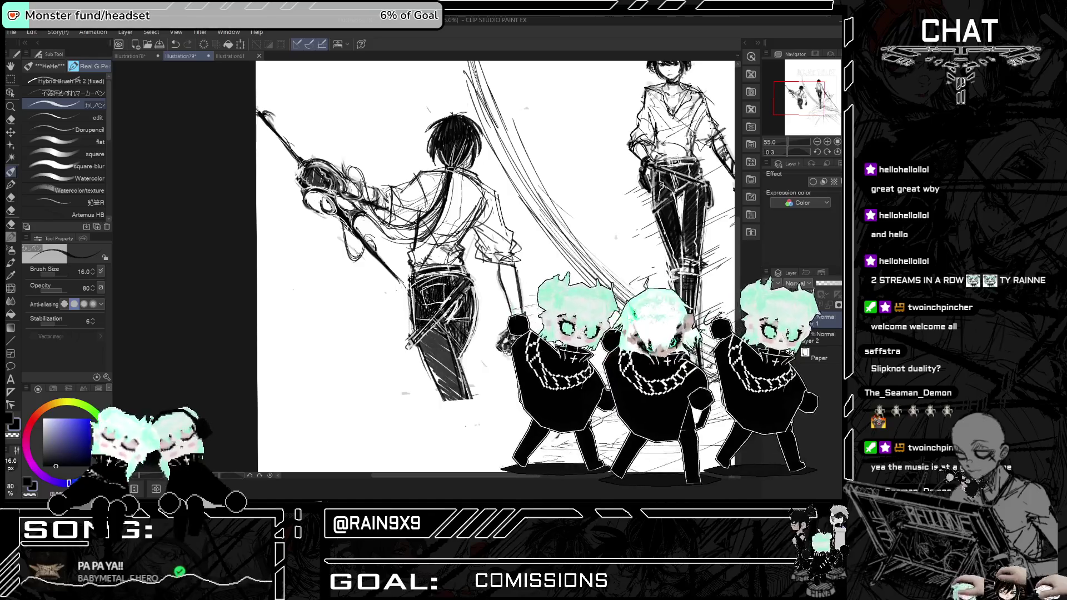
{"action": "key", "text": "ctrl+minus"}
{"action": "key", "text": "ctrl+minus"}
{"action": "key", "text": "h"}
{"action": "key", "text": "ctrl+plus"}
{"action": "key", "text": "ctrl+plus"}
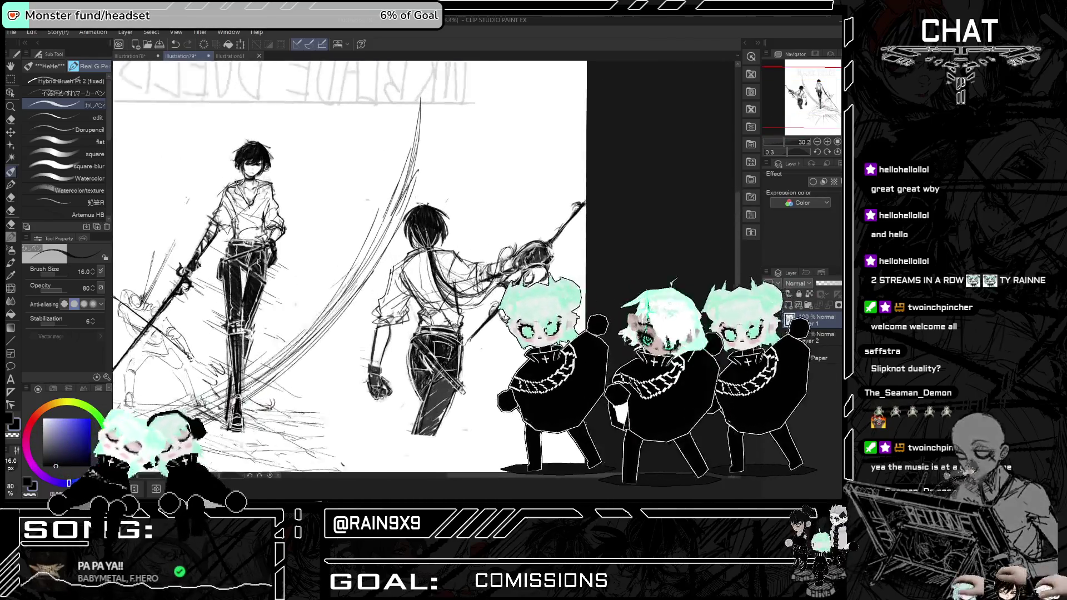
{"action": "key", "text": "ctrl+plus"}
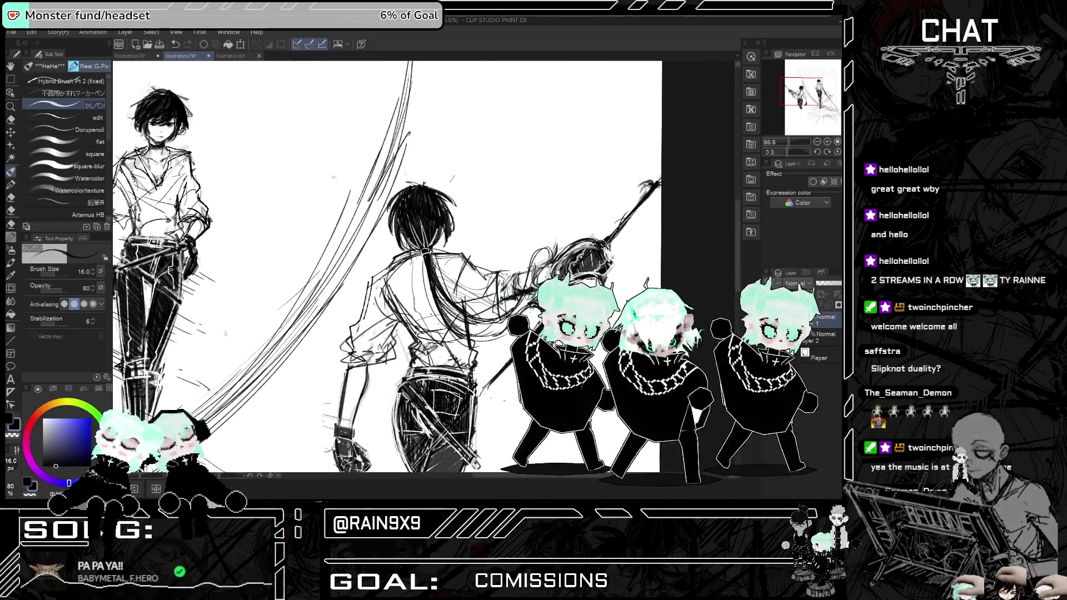
{"action": "key", "text": "h"}
{"action": "key", "text": "ctrl+minus"}
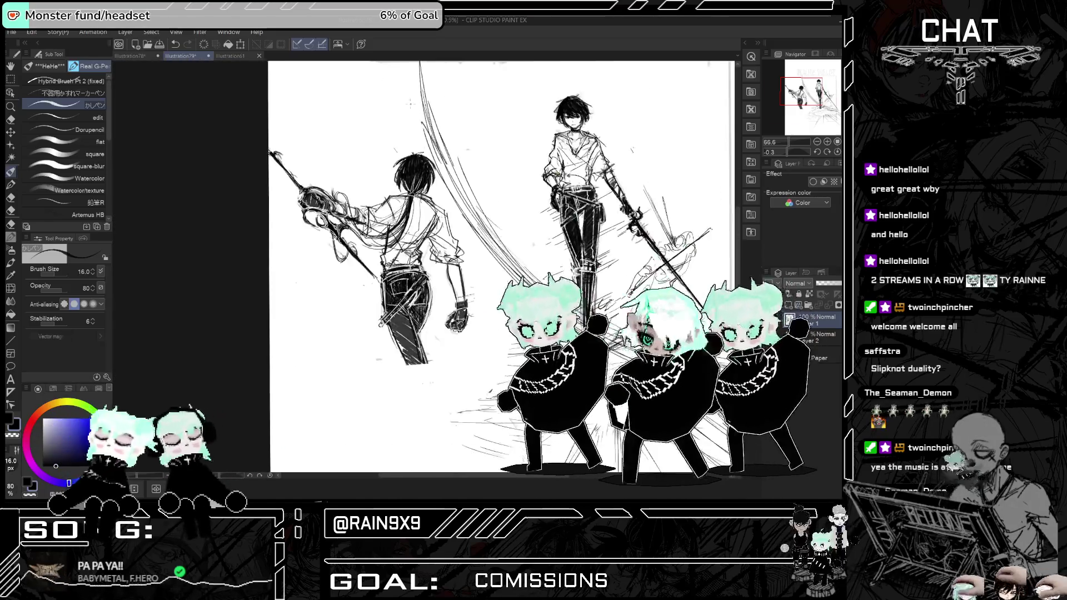
{"action": "key", "text": "ctrl+minus"}
{"action": "key", "text": "ctrl+minus"}
- Compare mirrored and normal views once more, then select the 不器用かすれマーカーペン sub tool
{"action": "key", "text": "h"}
{"action": "key", "text": "h"}
{"action": "key", "text": "h"}
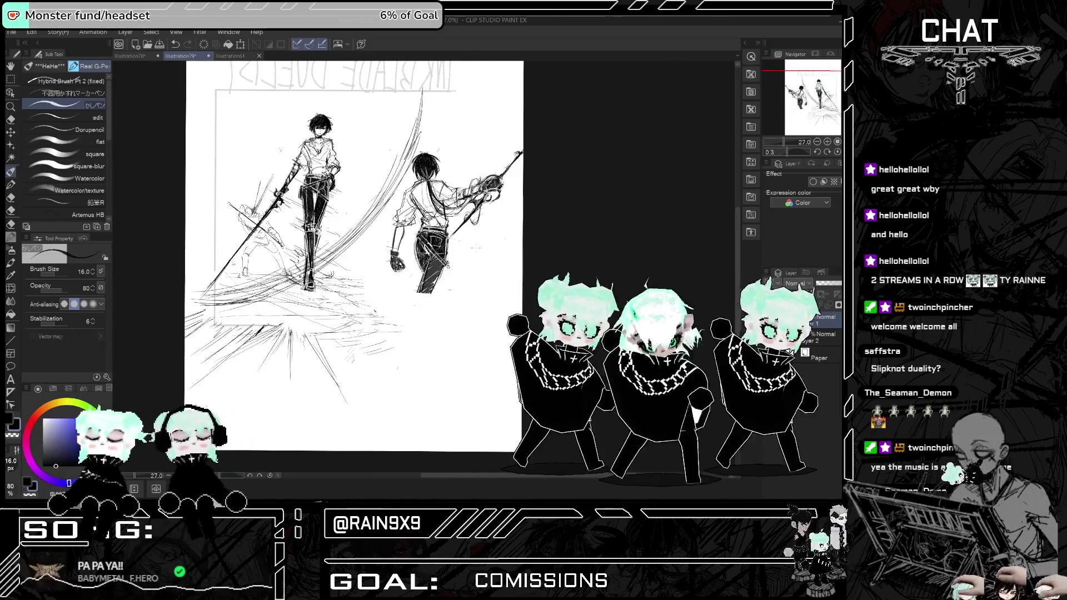
{"action": "key", "text": "h"}
{"action": "key", "text": "h"}
{"action": "key", "text": "h"}
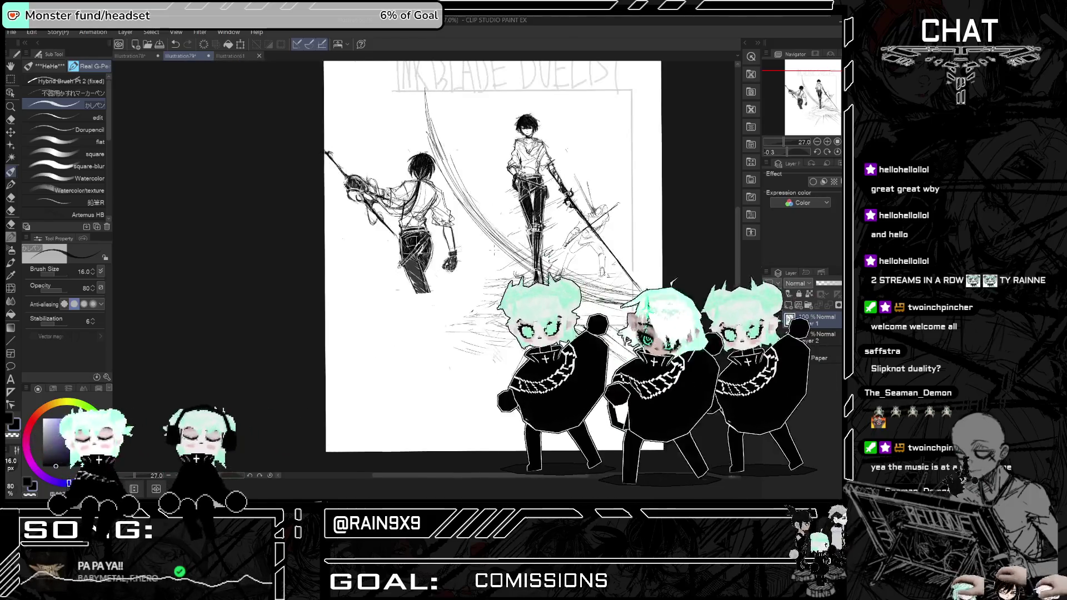
{"action": "key", "text": "h"}
{"action": "key", "text": "h"}
{"action": "key", "text": "h"}
{"action": "scroll", "coordinate": [496, 251], "scroll_direction": "up", "scroll_amount": 2}
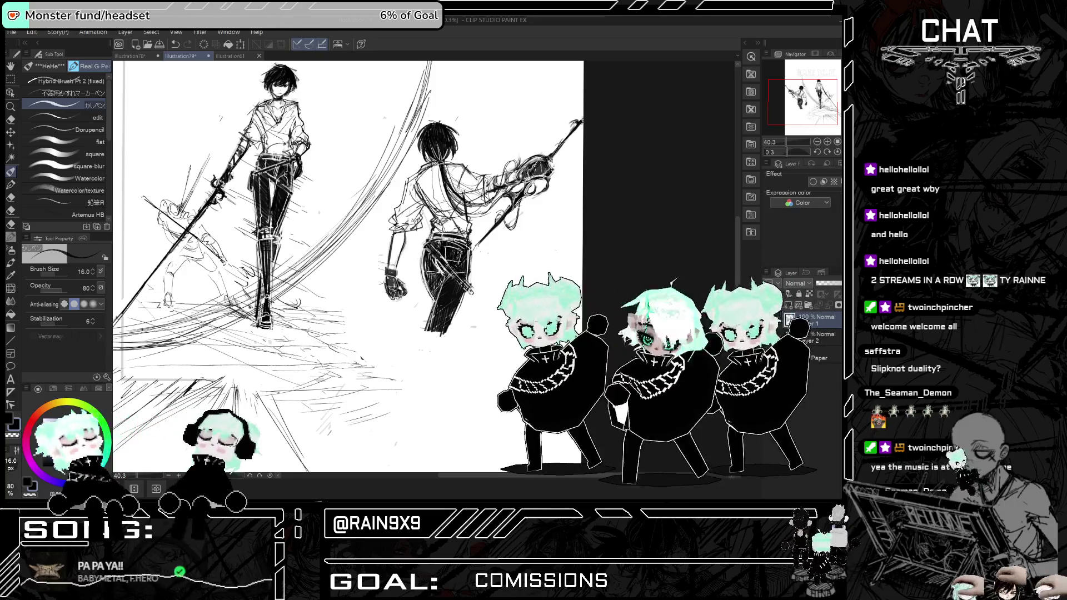
{"action": "key", "text": "h"}
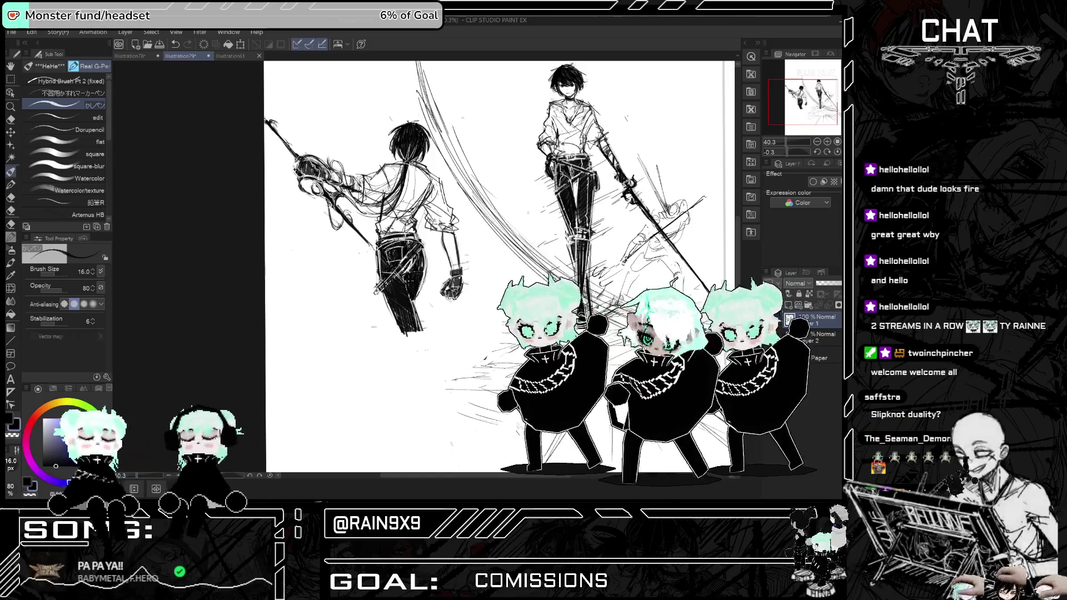
{"action": "key", "text": "h"}
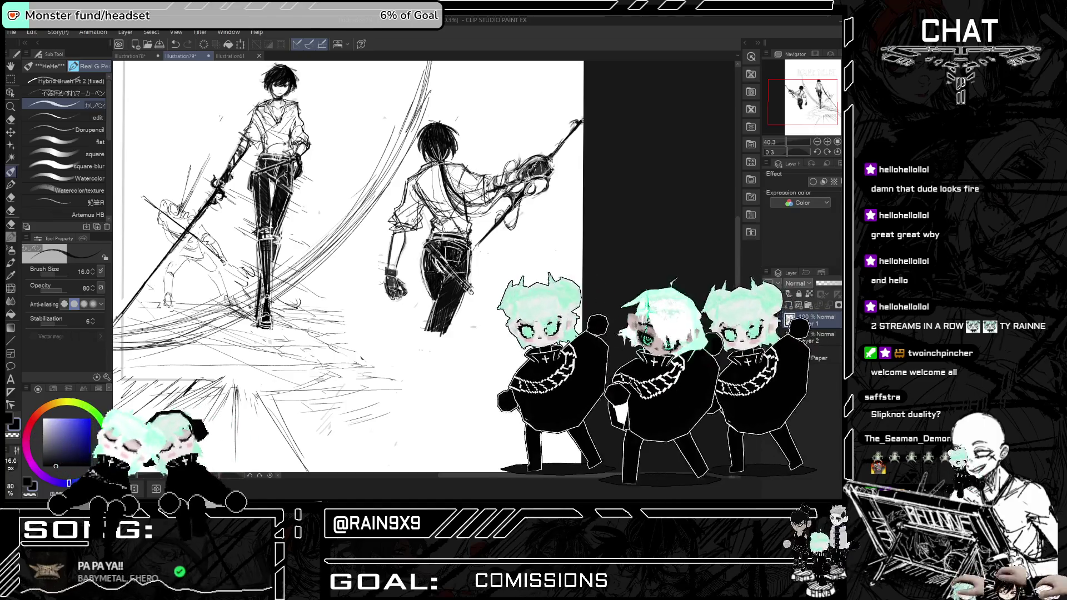
{"action": "key", "text": "h"}
{"action": "scroll", "coordinate": [423, 267], "scroll_direction": "down", "scroll_amount": 5}
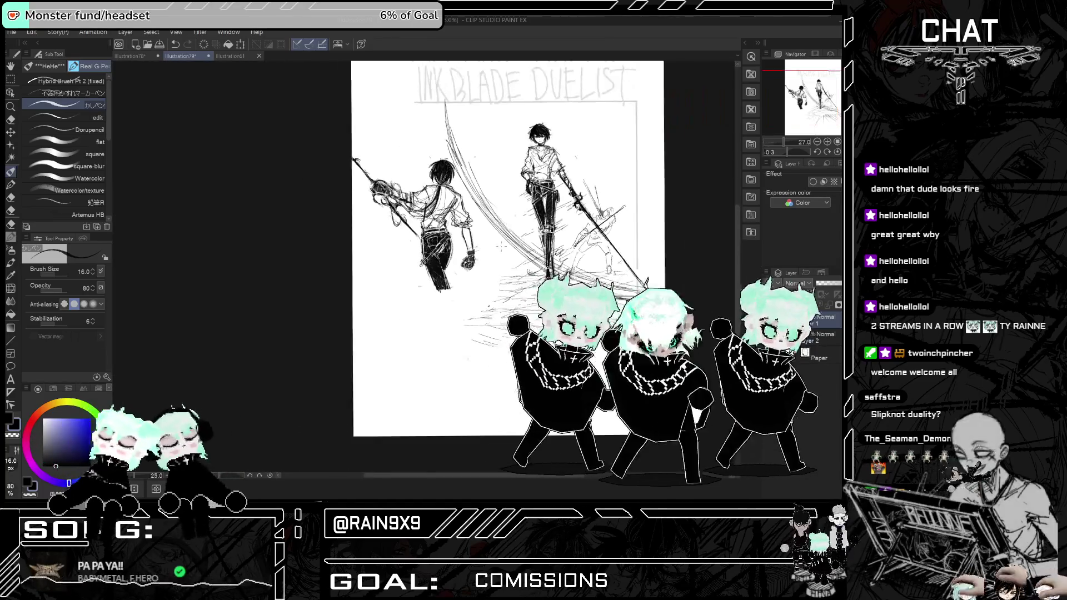
{"action": "scroll", "coordinate": [479, 267], "scroll_direction": "up", "scroll_amount": 2}
{"action": "key", "text": "h"}
{"action": "key", "text": "h"}
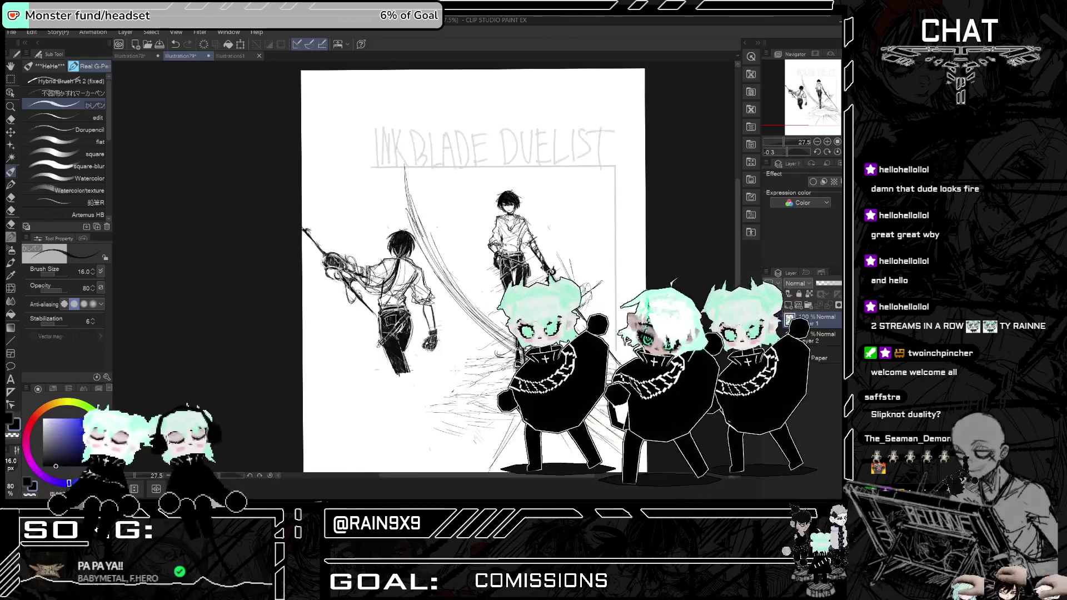
{"action": "scroll", "coordinate": [478, 267], "scroll_direction": "up", "scroll_amount": 2}
{"action": "scroll", "coordinate": [478, 267], "scroll_direction": "up", "scroll_amount": 2}
{"action": "key", "text": "h"}
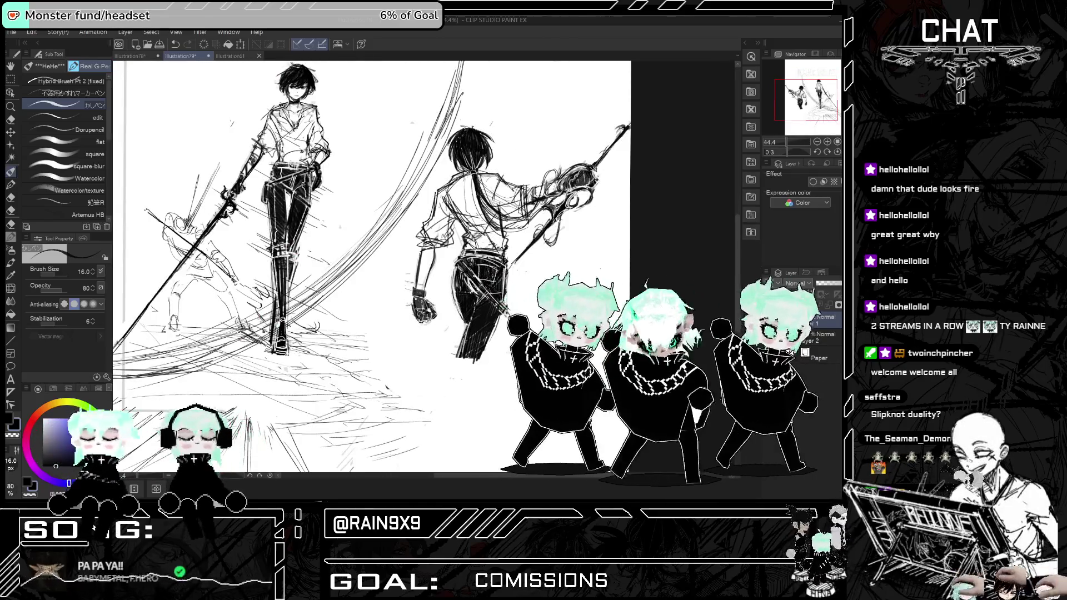
{"action": "scroll", "coordinate": [478, 267], "scroll_direction": "up", "scroll_amount": 3}
{"action": "scroll", "coordinate": [478, 267], "scroll_direction": "down", "scroll_amount": 2}
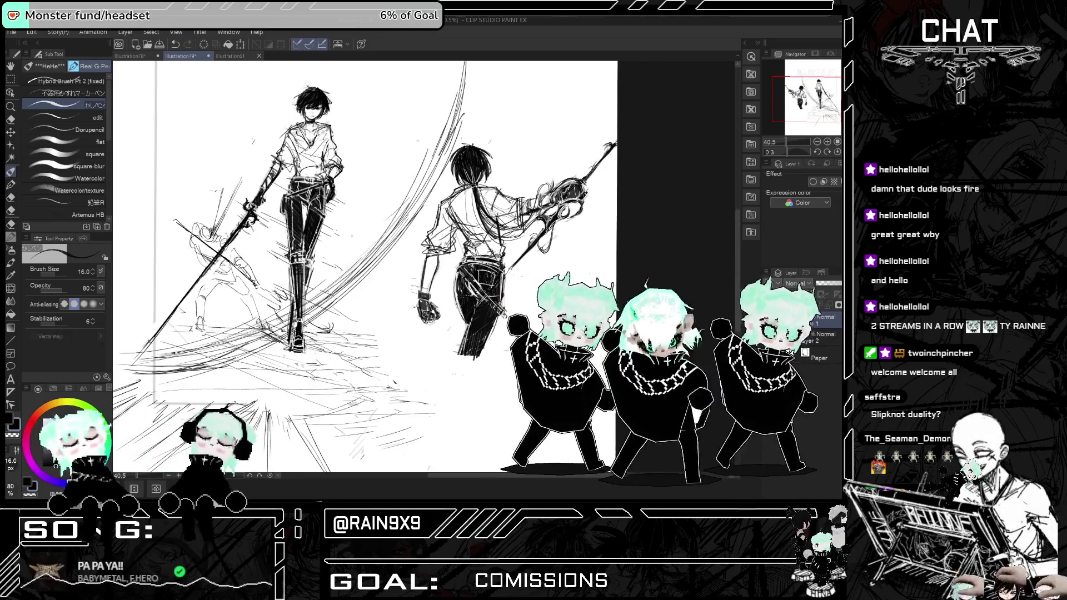
{"action": "key", "text": "ctrl+minus"}
{"action": "key", "text": "h"}
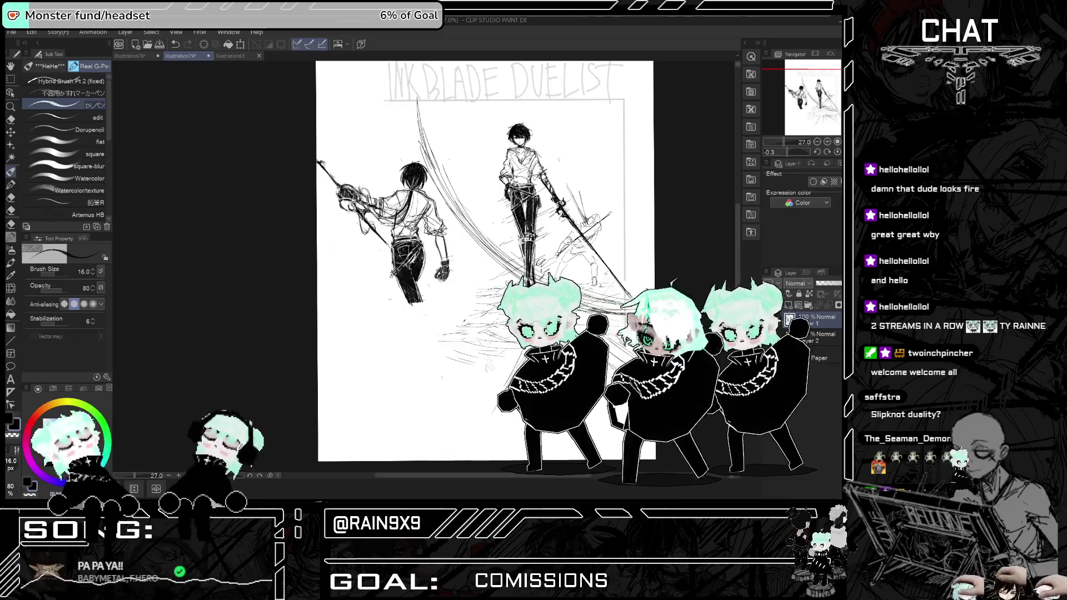
{"action": "scroll", "coordinate": [520, 167], "scroll_direction": "up", "scroll_amount": 5}
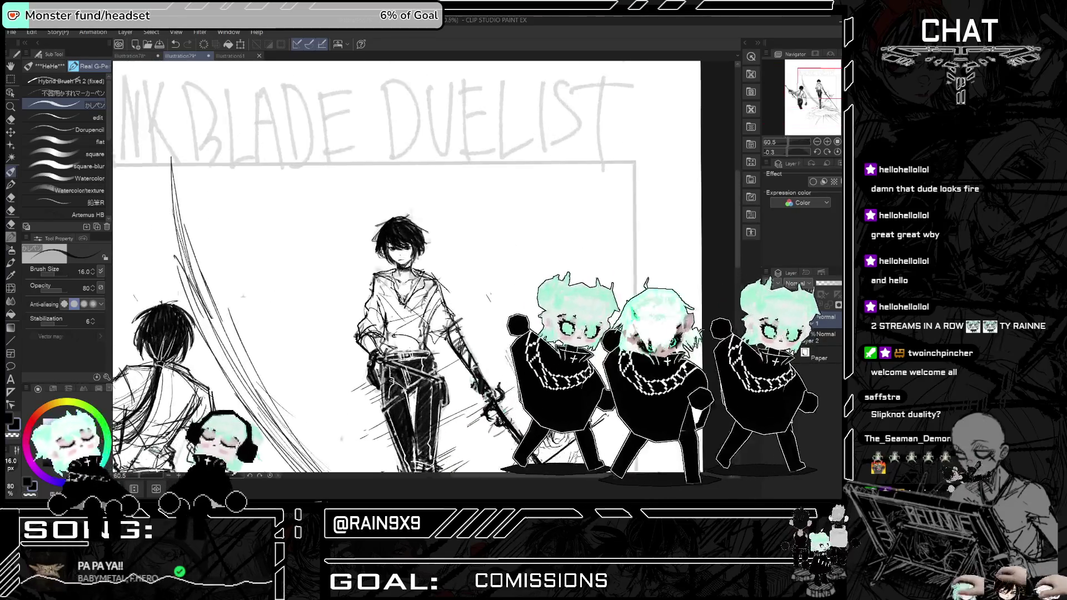
{"action": "left_click", "coordinate": [72, 93]}
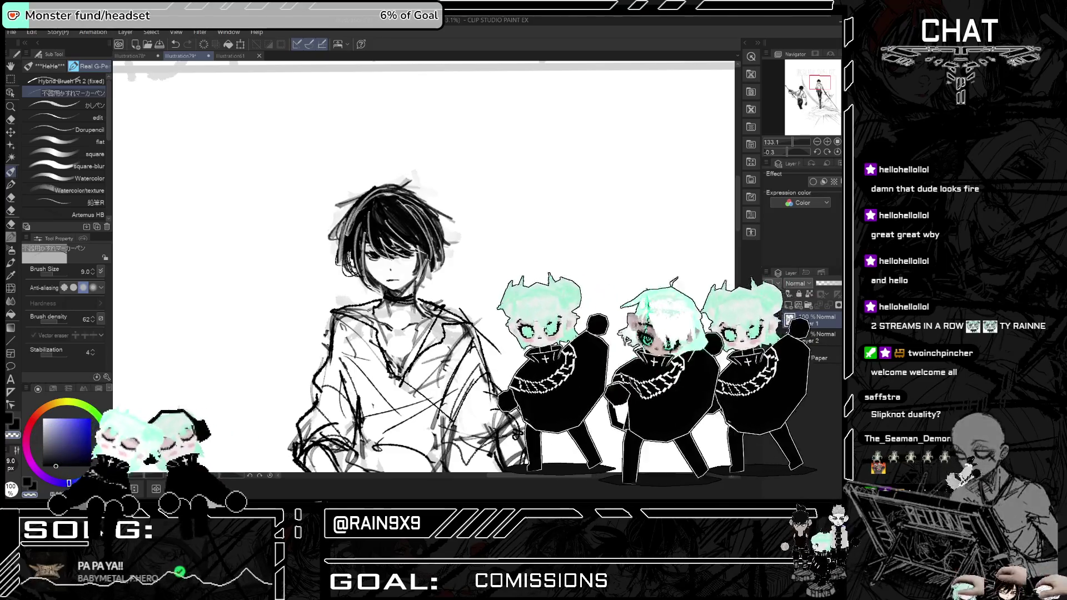
- Zoom around the page and mirror-check both swordsmen
{"action": "scroll", "coordinate": [419, 180], "scroll_direction": "down", "scroll_amount": 3}
{"action": "scroll", "coordinate": [419, 181], "scroll_direction": "down", "scroll_amount": 3}
{"action": "key", "text": "h"}
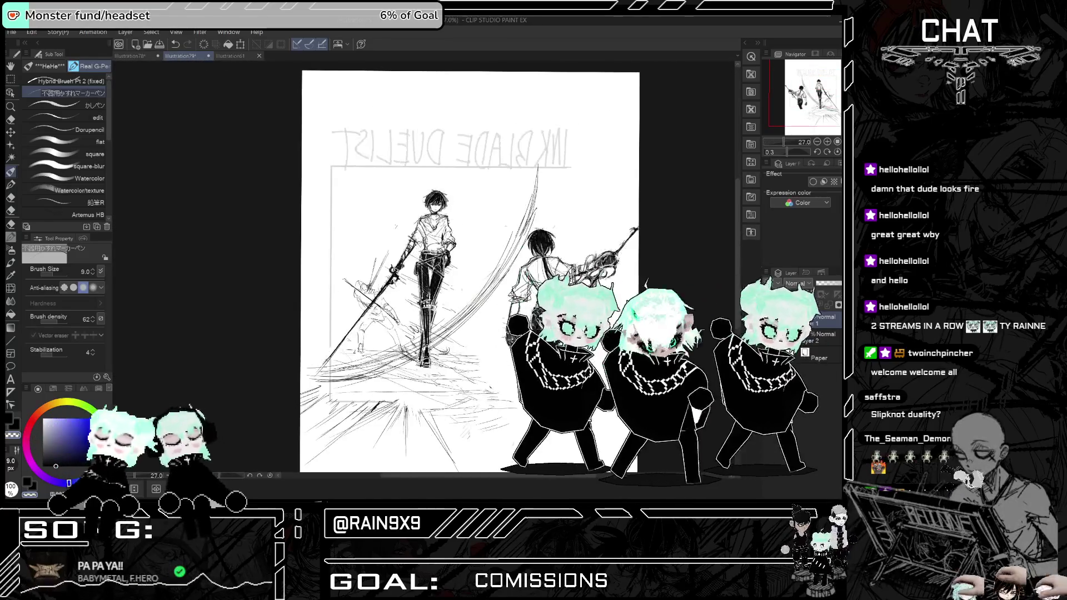
{"action": "key", "text": "h"}
{"action": "scroll", "coordinate": [419, 181], "scroll_direction": "up", "scroll_amount": 2}
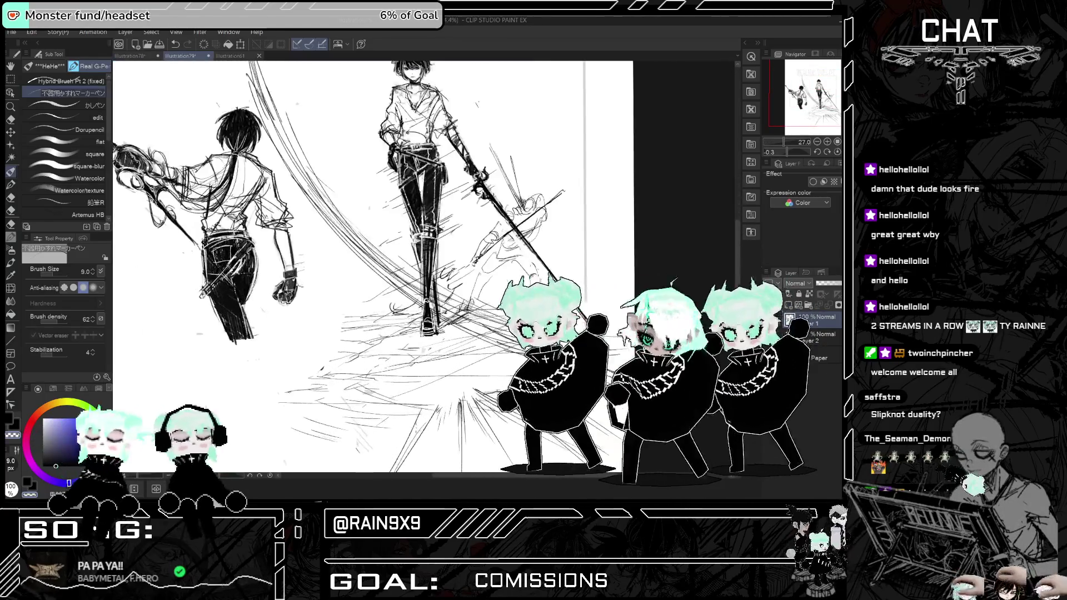
{"action": "scroll", "coordinate": [587, 304], "scroll_direction": "up", "scroll_amount": 1}
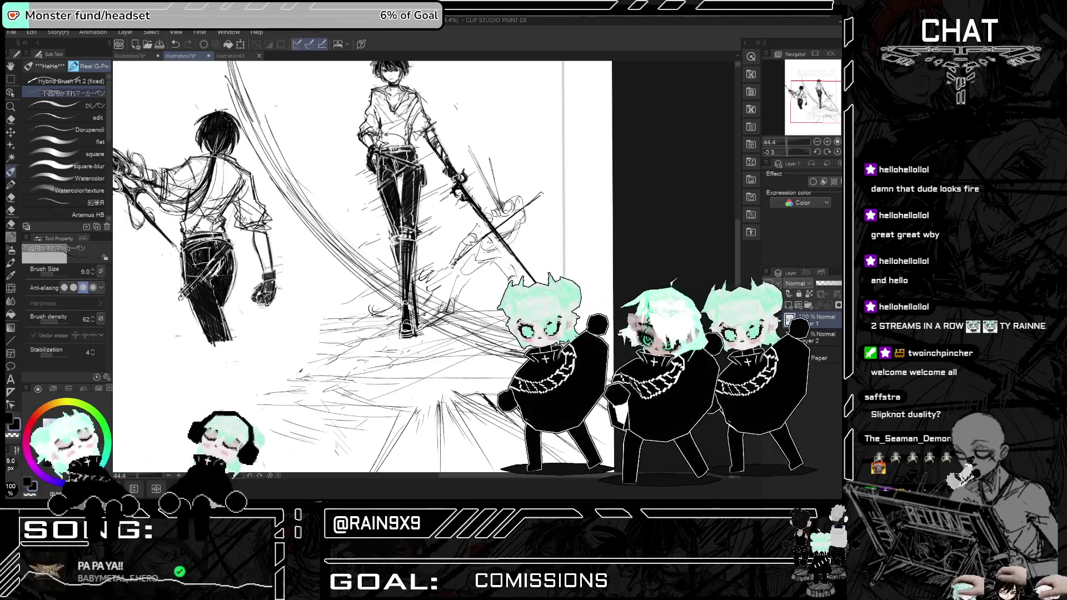
{"action": "key", "text": "h"}
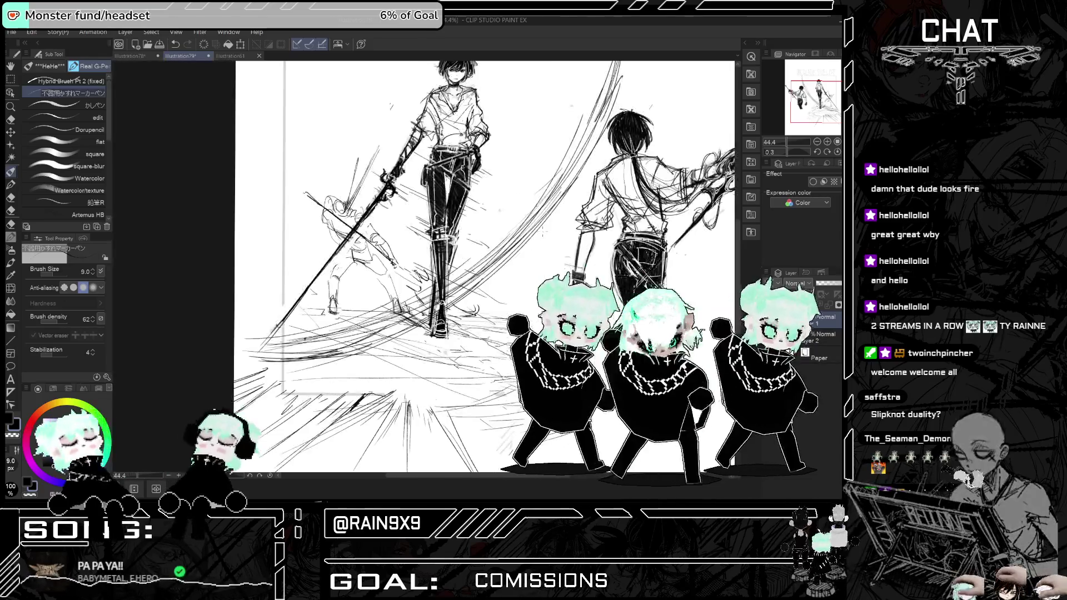
{"action": "key", "text": "h"}
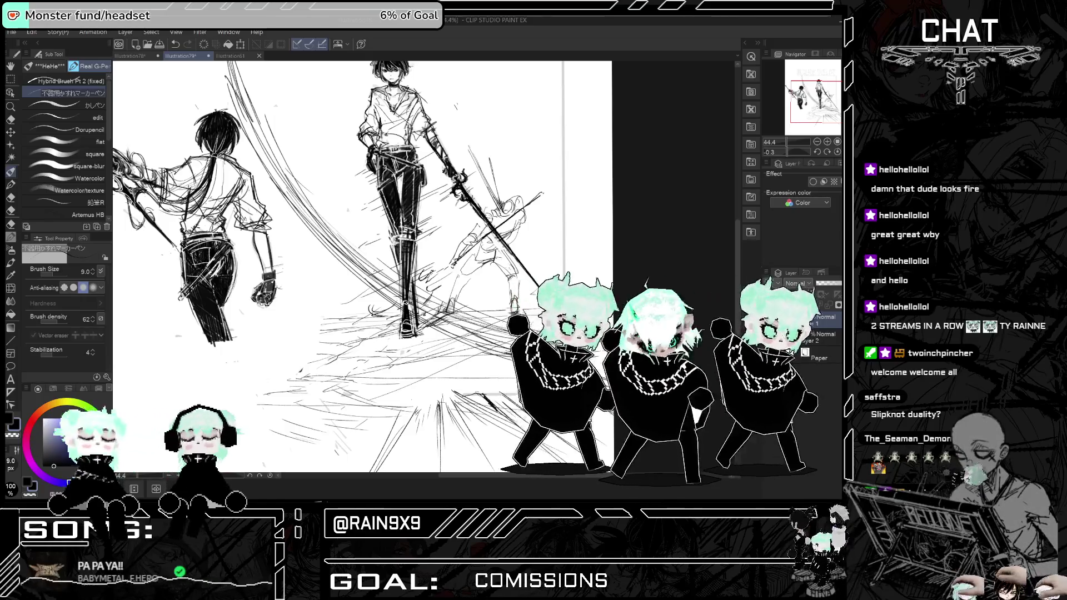
{"action": "key", "text": "h"}
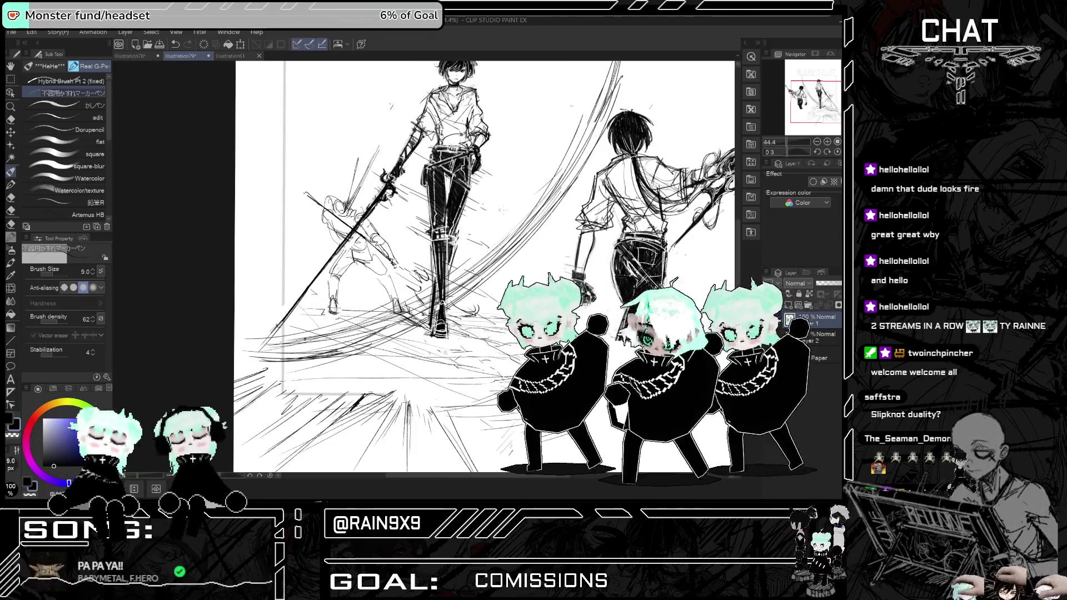
{"action": "key", "text": "ctrl+minus"}
{"action": "key", "text": "h"}
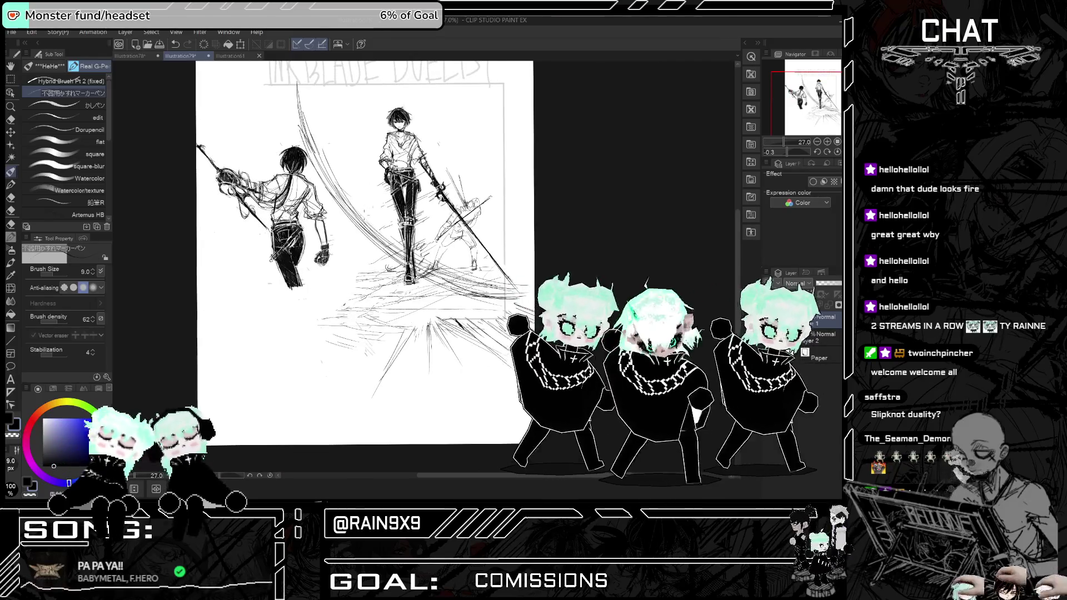
{"action": "key", "text": "ctrl+minus"}
{"action": "key", "text": "ctrl+plus"}
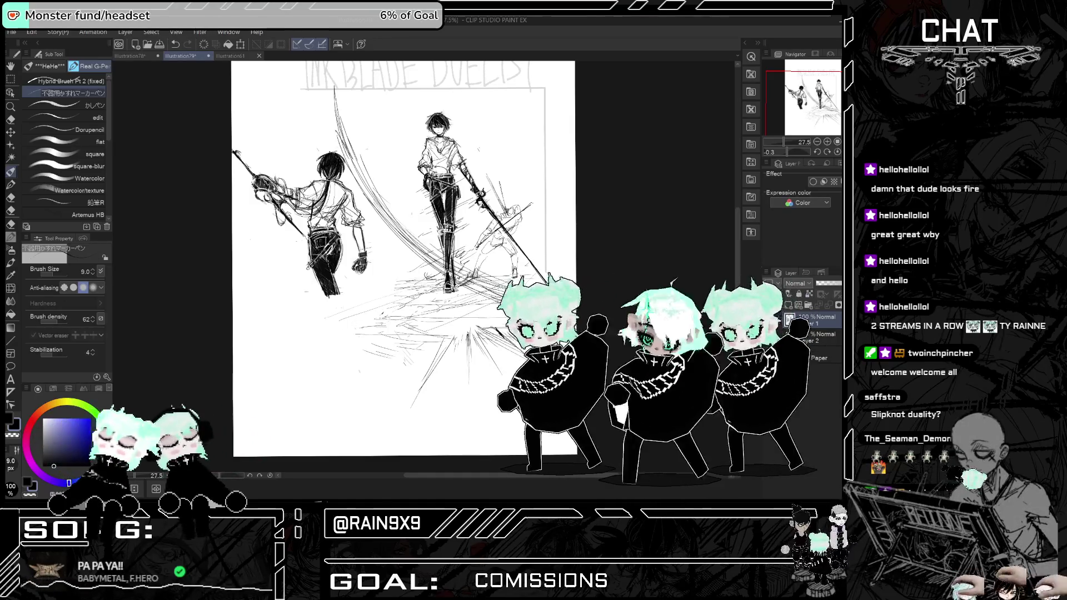
- Add a short hatching stroke and faint vertical lines between the two figures
{"action": "left_click_drag", "start_coordinate": [318, 319], "coordinate": [342, 311]}
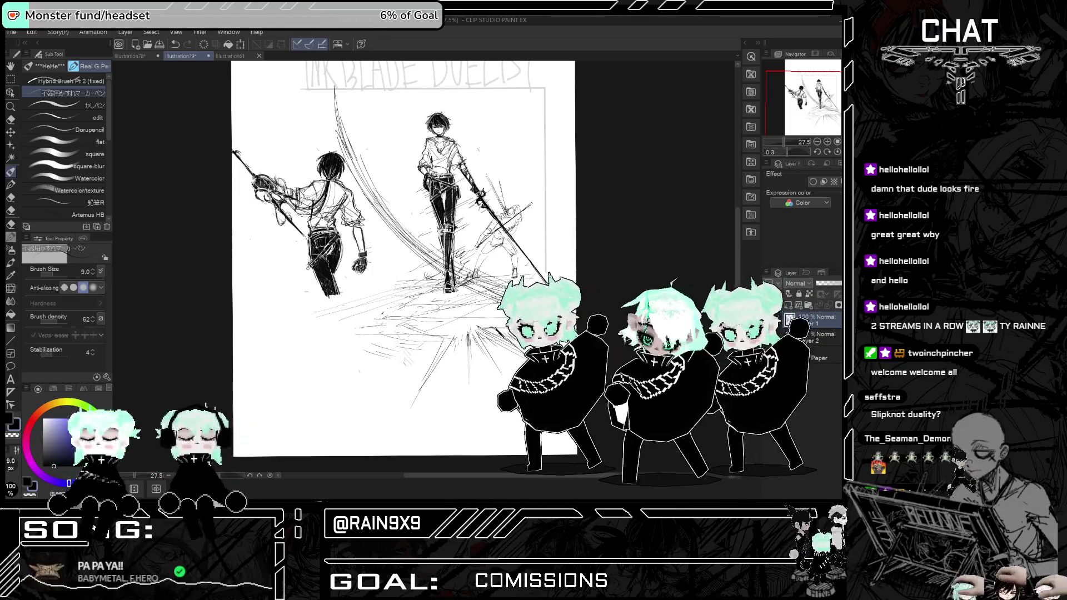
{"action": "key", "text": "ctrl+y"}
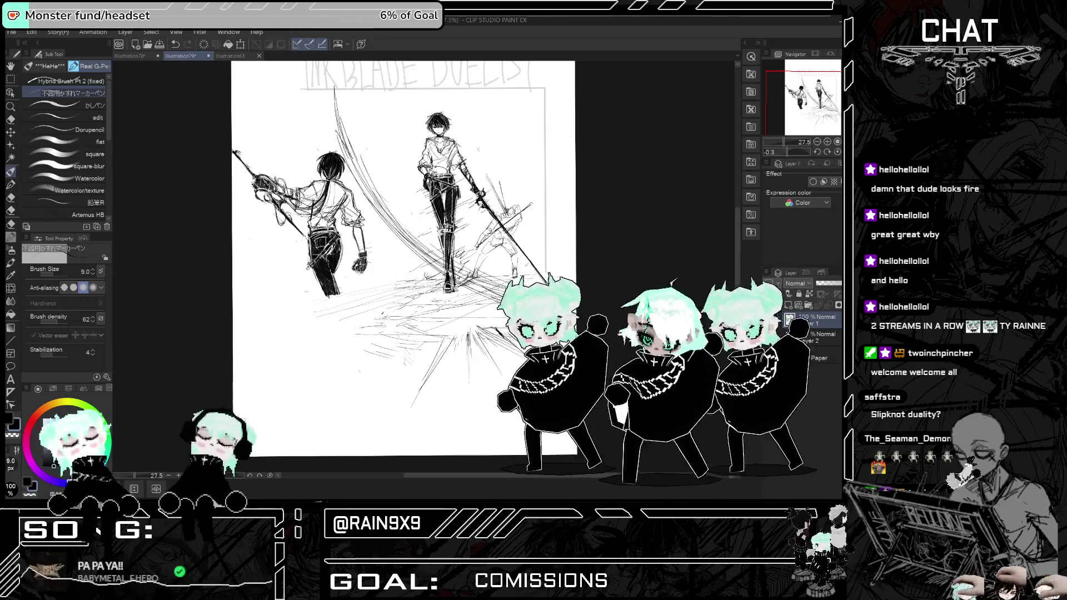
{"action": "left_click_drag", "start_coordinate": [381, 140], "coordinate": [387, 286]}
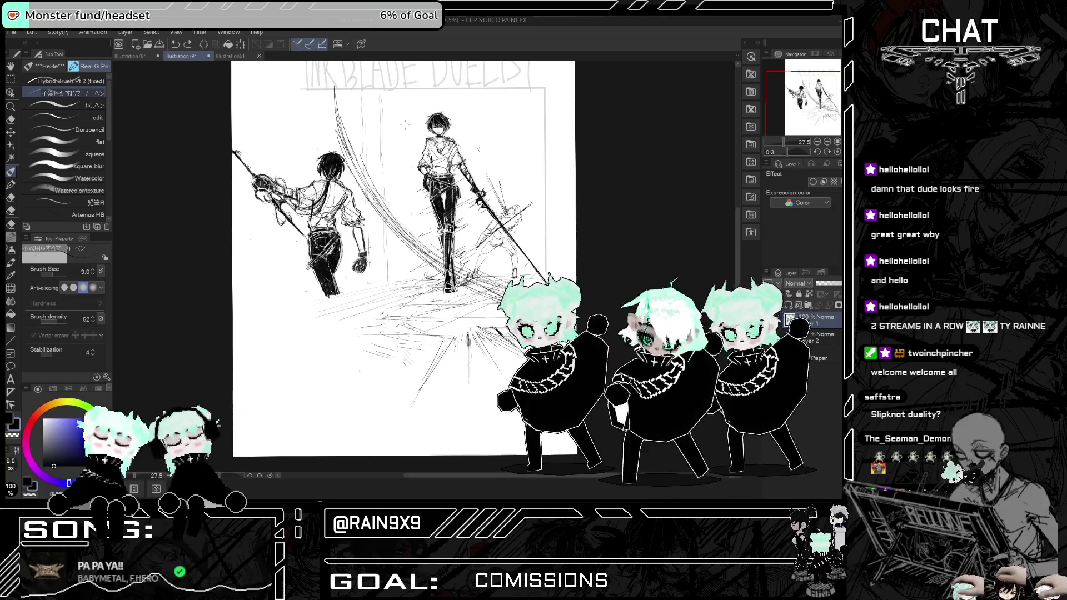
{"action": "key", "text": "ctrl+y"}
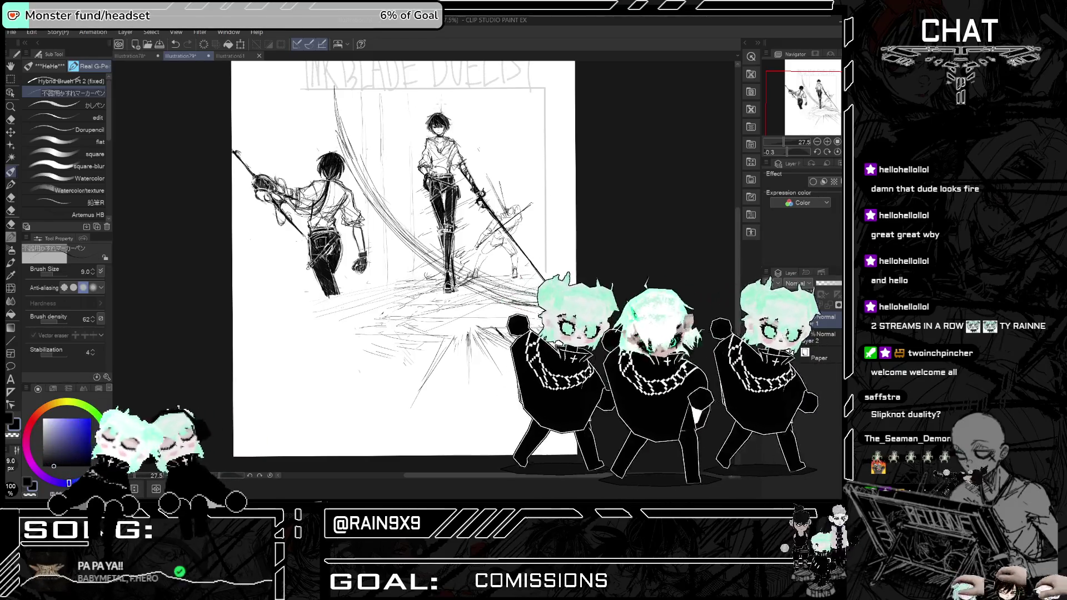
{"action": "key", "text": "ctrl+y"}
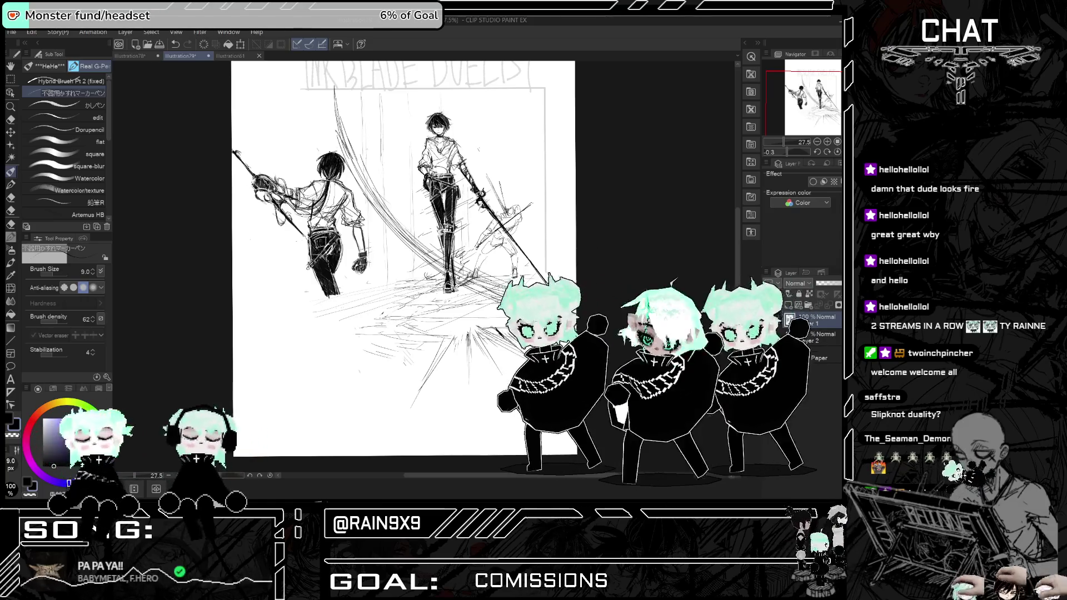
- Undo the stray strokes near the left figure's legs and switch to the Eraser
{"action": "mouse_move", "coordinate": [304, 309]}
{"action": "left_mouse_down"}
{"action": "mouse_move", "coordinate": [333, 306]}
{"action": "mouse_move", "coordinate": [319, 309]}
{"action": "left_mouse_up"}
{"action": "key", "text": "ctrl+z"}
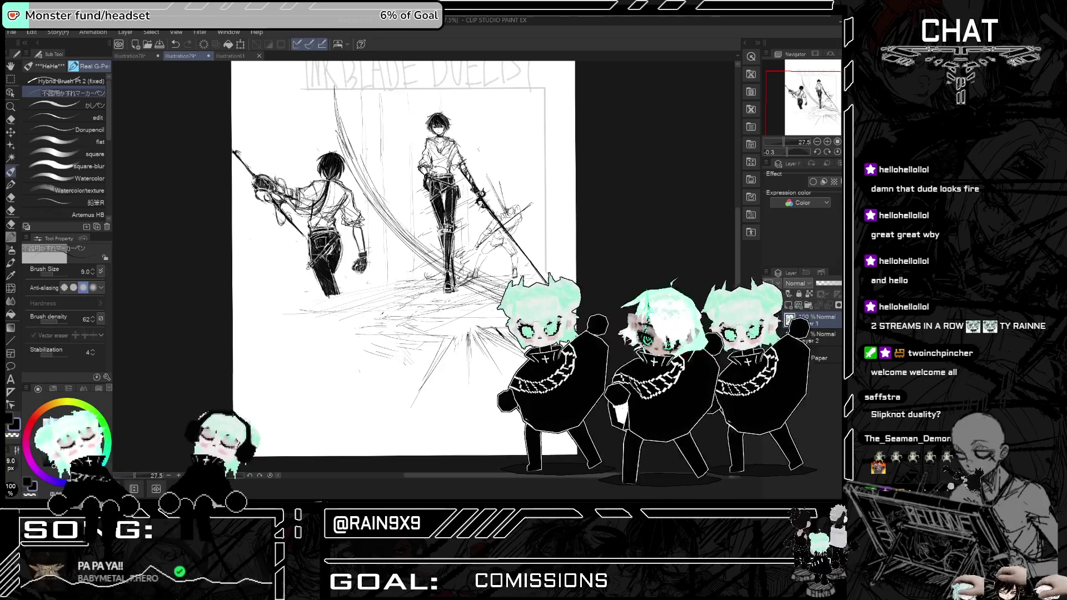
{"action": "key", "text": "ctrl+z"}
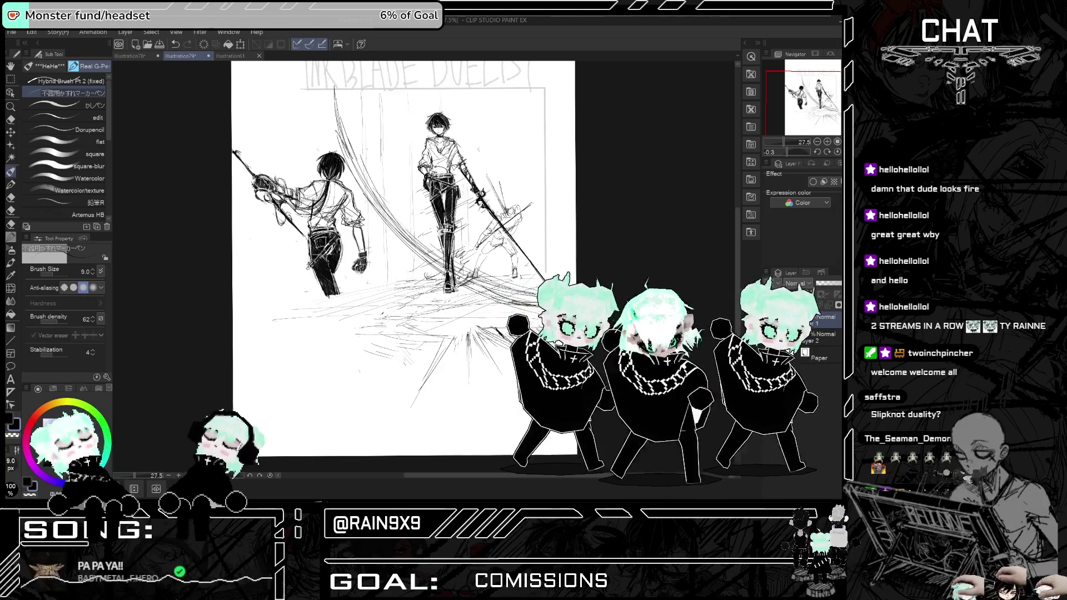
{"action": "left_click", "coordinate": [11, 119]}
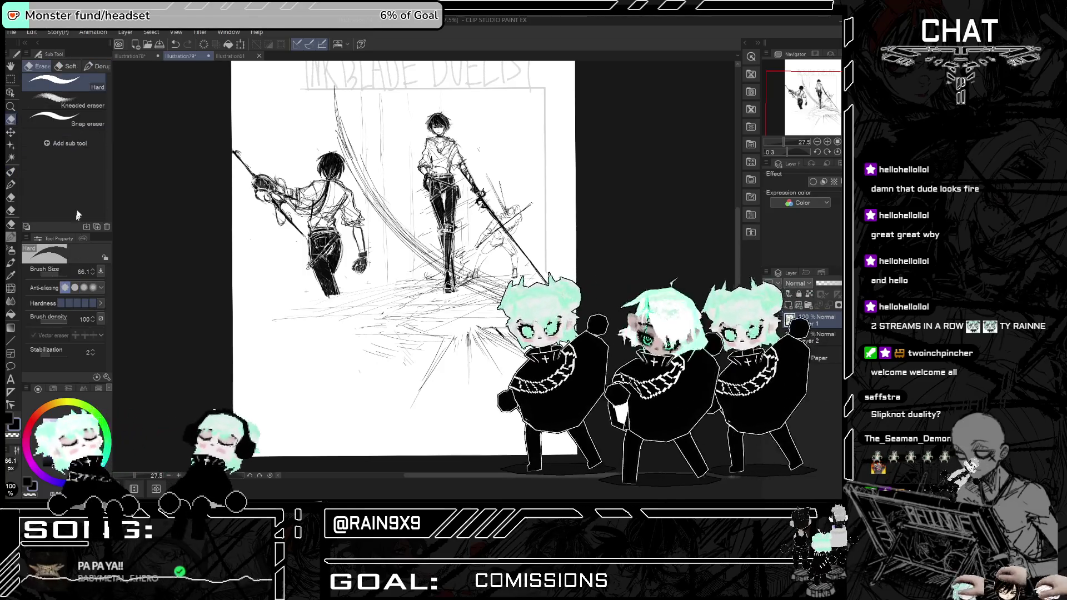
- Enlarge the eraser to 231 and erase the loose hatching and burst lines below the figures
{"action": "left_click_drag", "start_coordinate": [61, 276], "coordinate": [68, 276]}
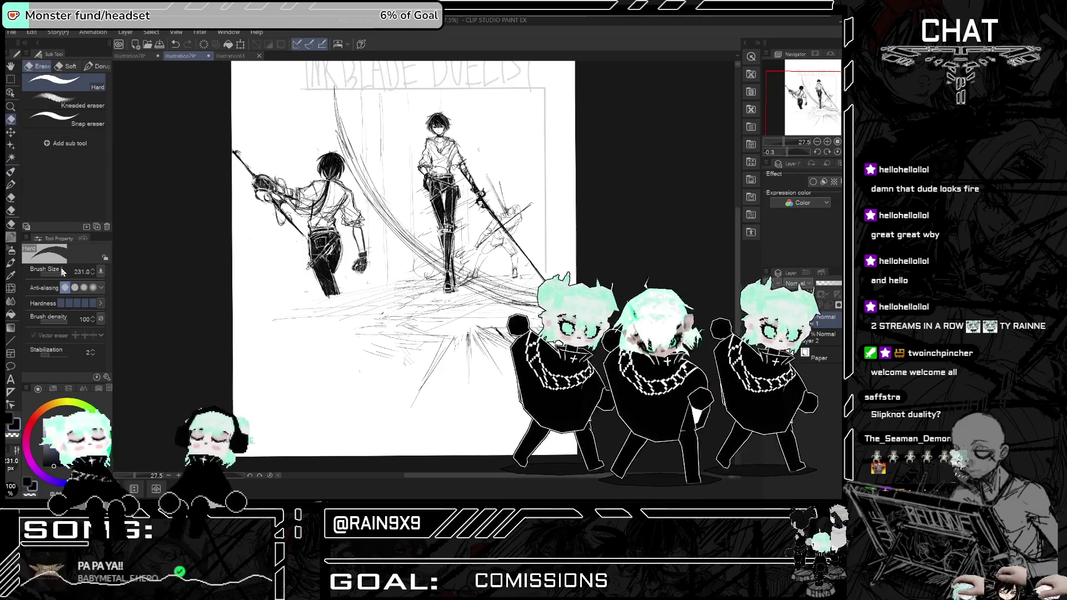
{"action": "mouse_move", "coordinate": [439, 336]}
{"action": "left_mouse_down"}
{"action": "mouse_move", "coordinate": [393, 367]}
{"action": "mouse_move", "coordinate": [300, 337]}
{"action": "mouse_move", "coordinate": [380, 328]}
{"action": "mouse_move", "coordinate": [359, 332]}
{"action": "left_mouse_up"}
{"action": "key", "text": "h"}
{"action": "key", "text": "h"}
{"action": "left_click_drag", "start_coordinate": [414, 403], "coordinate": [453, 353]}
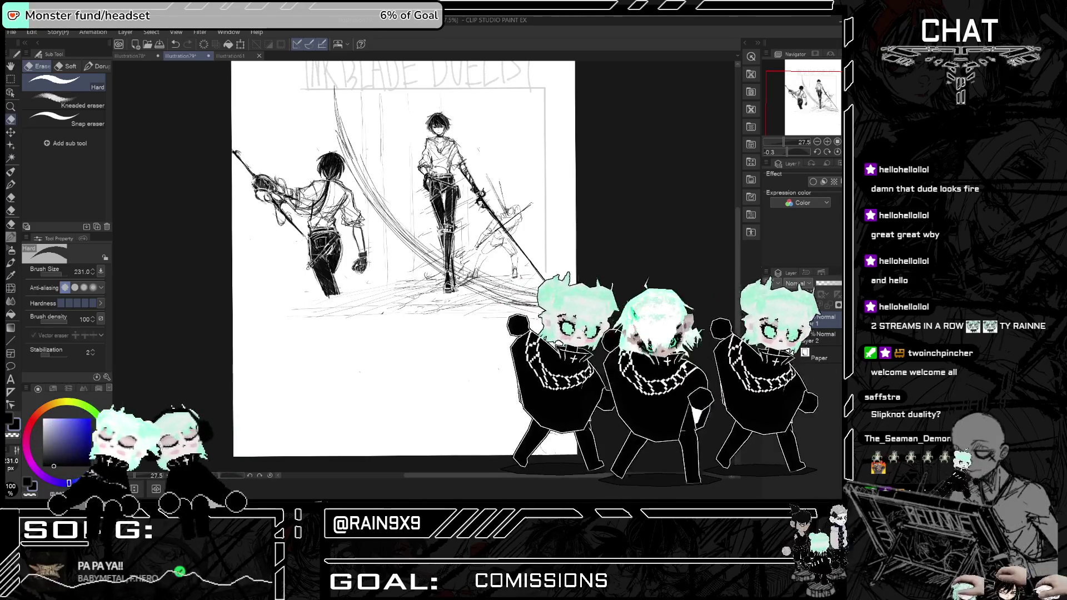
- Transform the sketch layer with Ctrl+T, shifting it right and down, and confirm
{"action": "left_click_drag", "start_coordinate": [552, 477], "coordinate": [541, 477]}
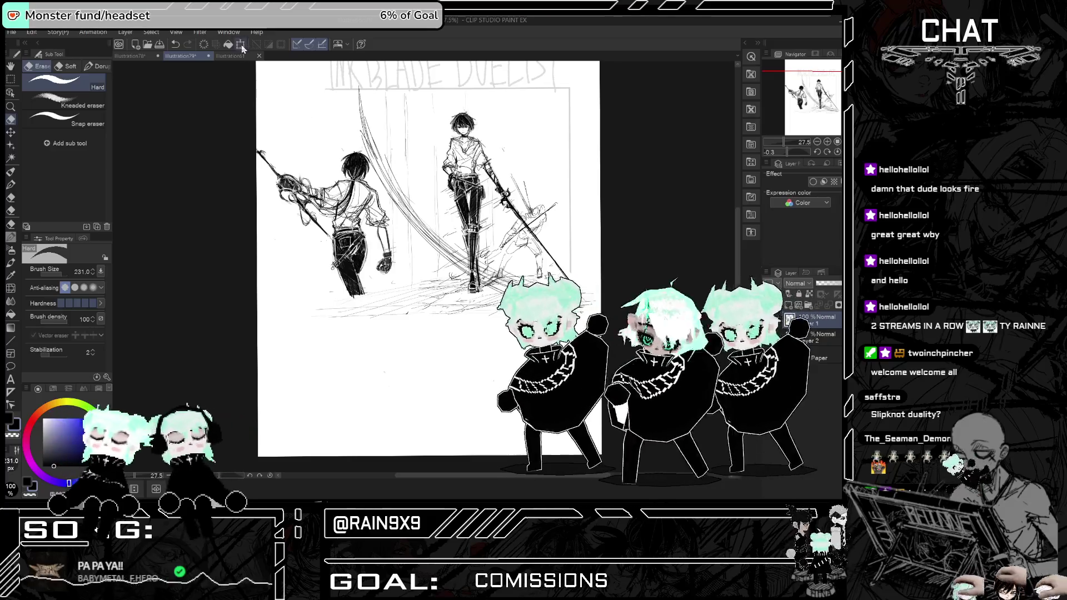
{"action": "key", "text": "ctrl+t"}
{"action": "left_click_drag", "start_coordinate": [428, 312], "coordinate": [443, 339]}
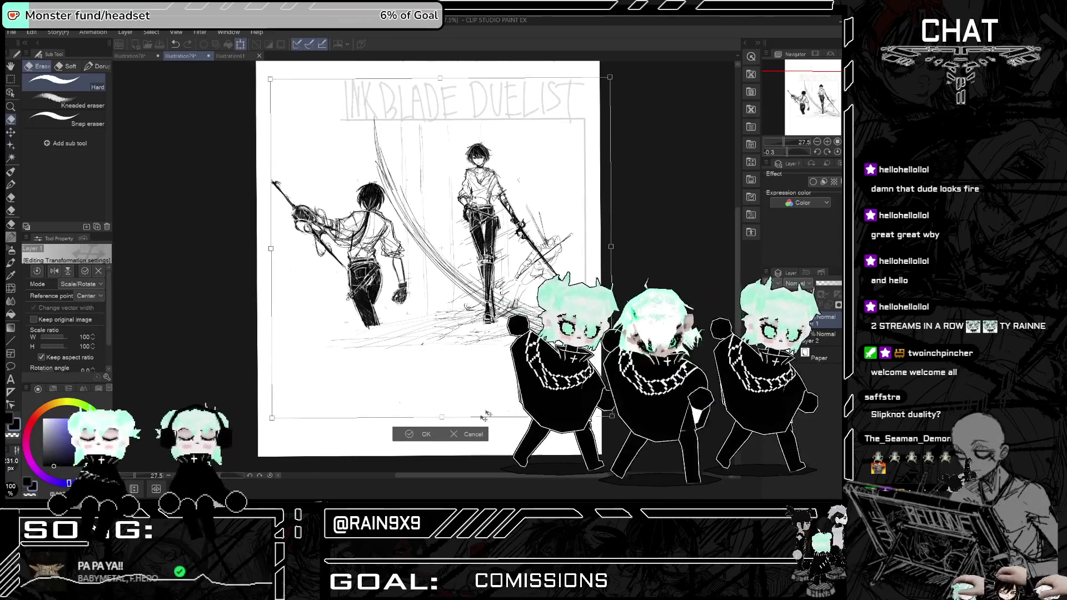
{"action": "key", "text": "Return"}
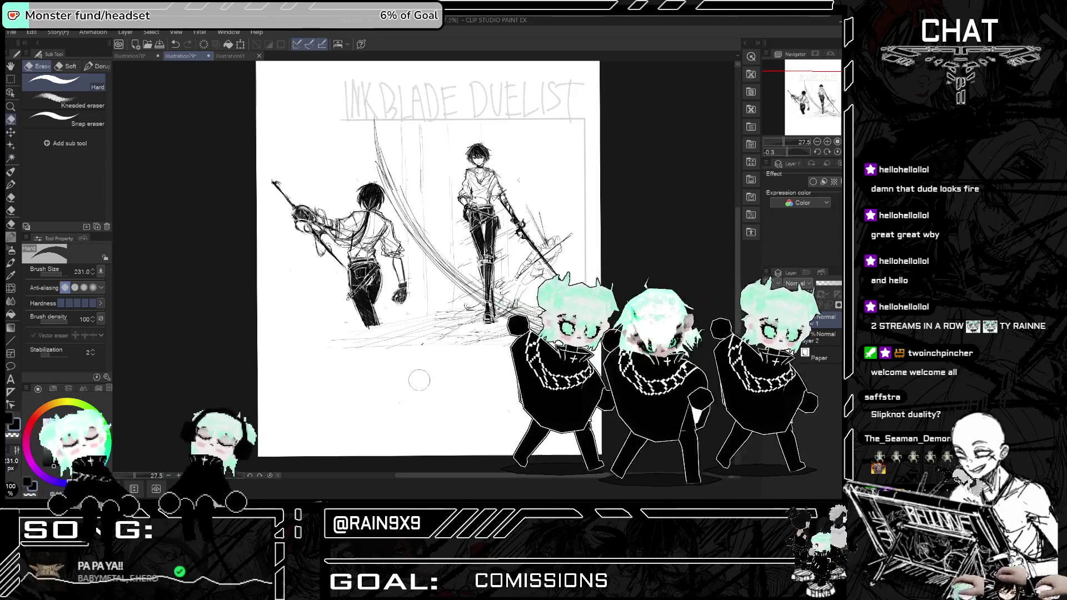
- Erase the left part of the floor lines, then choose the Figure > Rectangle tool
{"action": "mouse_move", "coordinate": [340, 343]}
{"action": "left_mouse_down"}
{"action": "mouse_move", "coordinate": [389, 338]}
{"action": "mouse_move", "coordinate": [400, 357]}
{"action": "left_mouse_up"}
{"action": "key", "text": "h"}
{"action": "key", "text": "h"}
{"action": "key", "text": "h"}
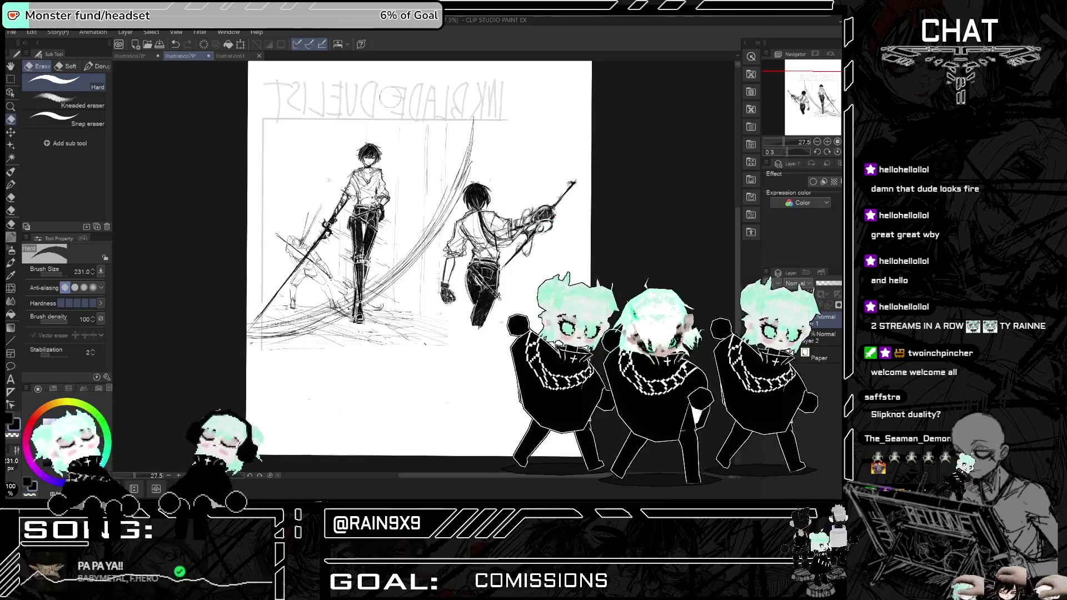
{"action": "key", "text": "h"}
{"action": "key", "text": "ctrl+equal"}
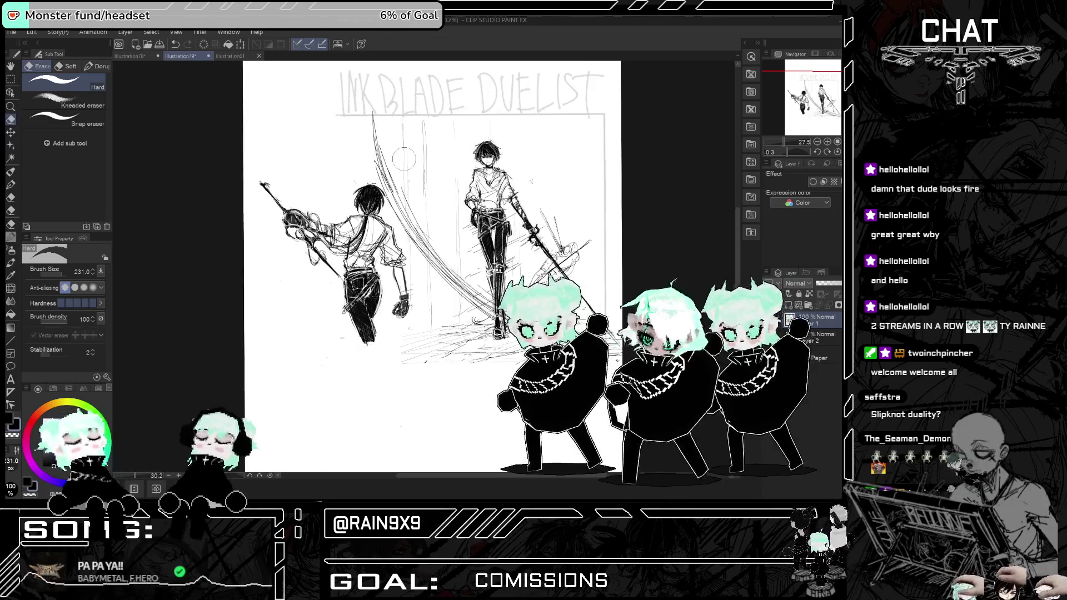
{"action": "left_click", "coordinate": [11, 340]}
{"action": "left_click", "coordinate": [53, 177]}
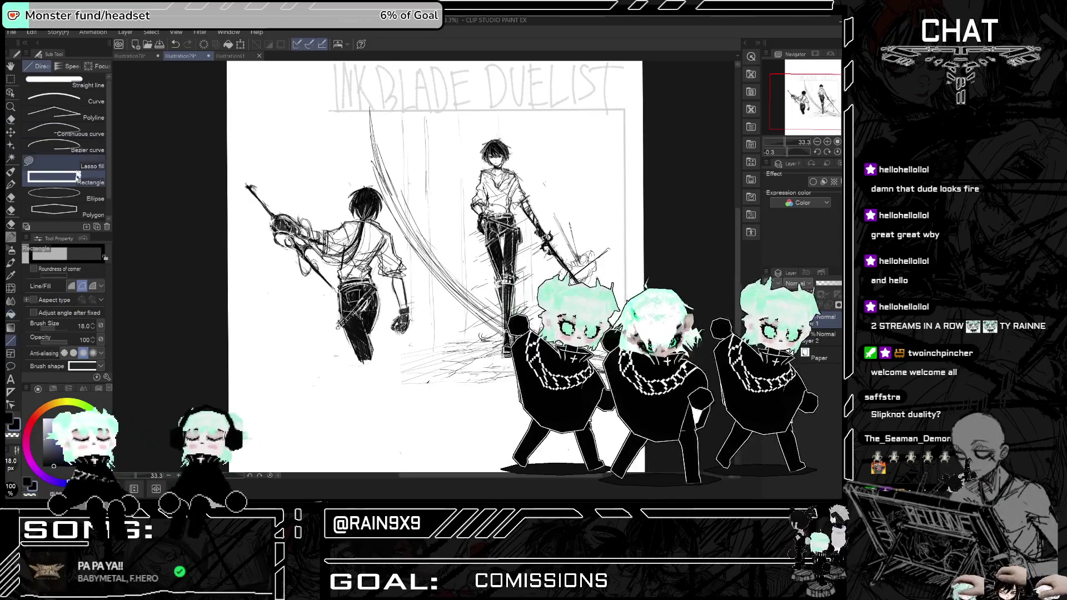
- Draw a black rectangle enclosing both swordsmen, leaving the title above it
{"action": "mouse_move", "coordinate": [230, 109]}
{"action": "left_mouse_down"}
{"action": "mouse_move", "coordinate": [562, 277]}
{"action": "mouse_move", "coordinate": [629, 354]}
{"action": "mouse_move", "coordinate": [636, 393]}
{"action": "left_mouse_up"}
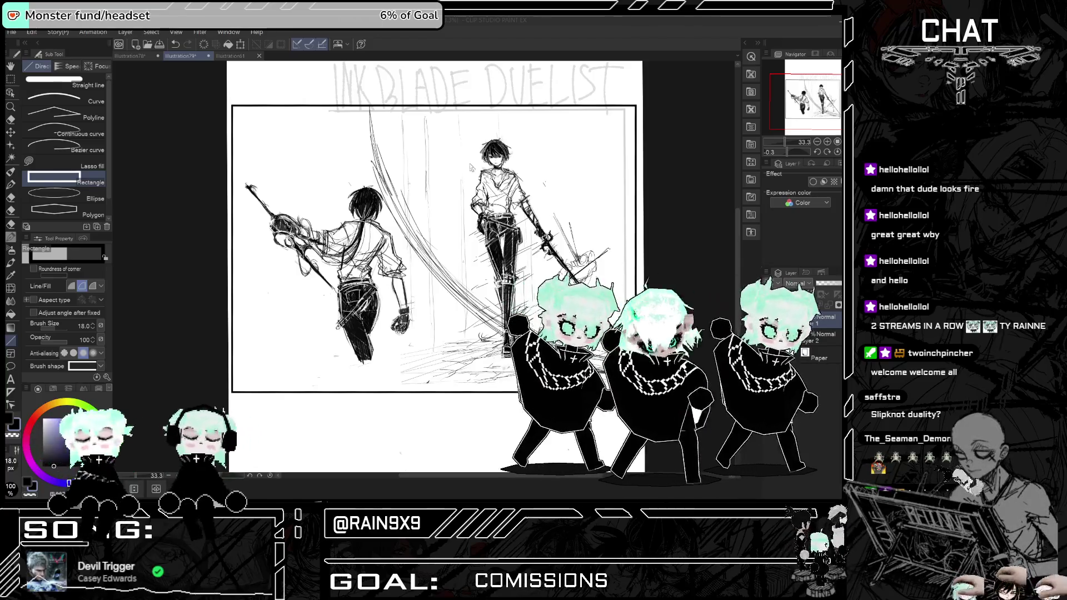
{"action": "scroll", "coordinate": [468, 165], "scroll_direction": "down", "scroll_amount": 2}
{"action": "scroll", "coordinate": [284, 302], "scroll_direction": "up", "scroll_amount": 3}
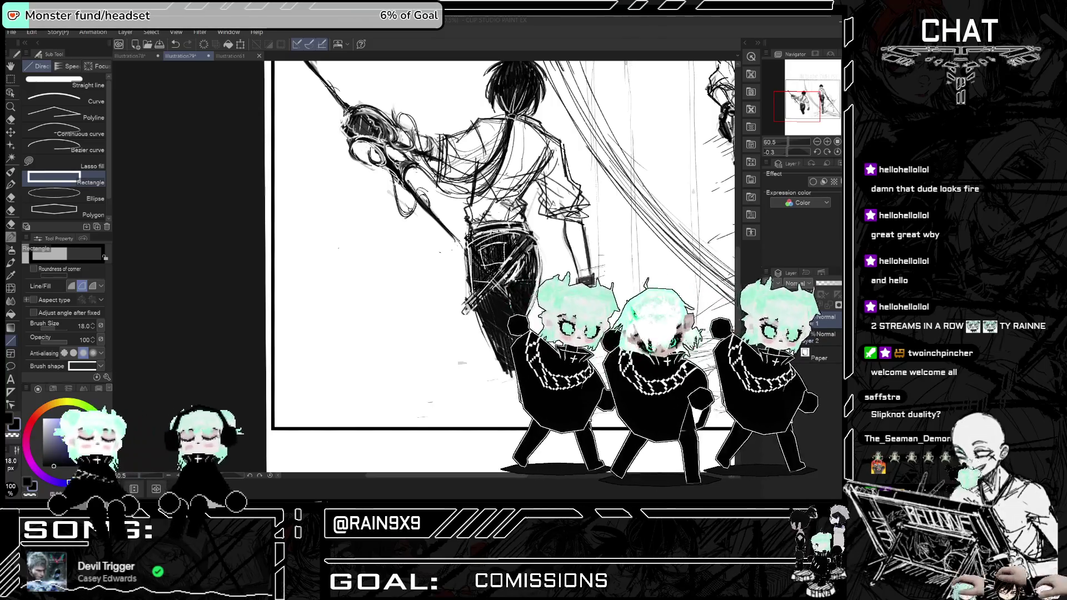
{"action": "left_click", "coordinate": [10, 238]}
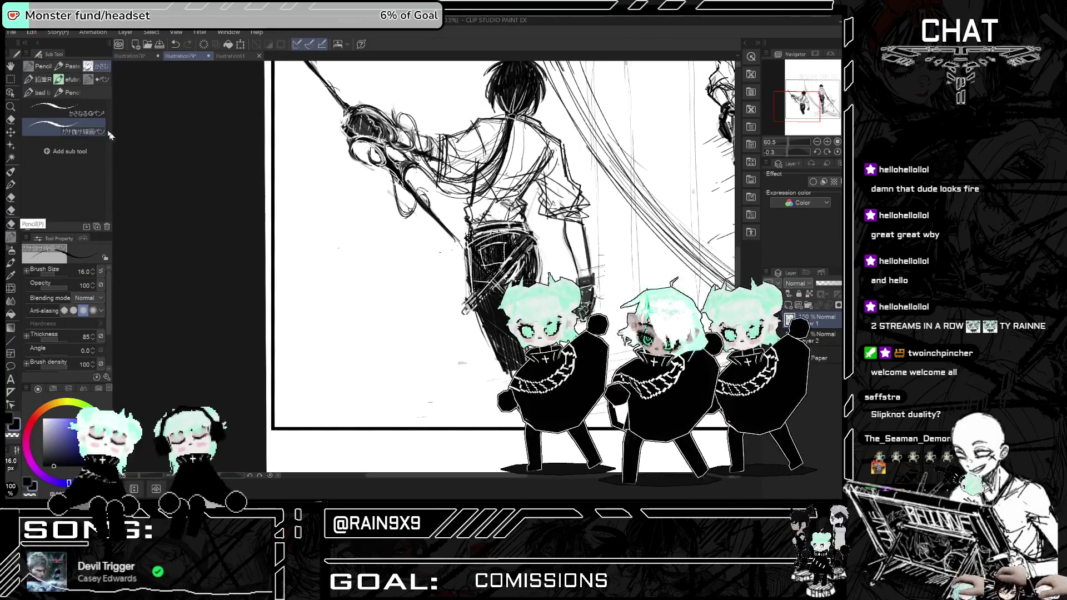
- With Hybrid Brush Pt 2 (fixed), sketch an oval beside the left figure's legs, redrawing it once
{"action": "left_click", "coordinate": [14, 172]}
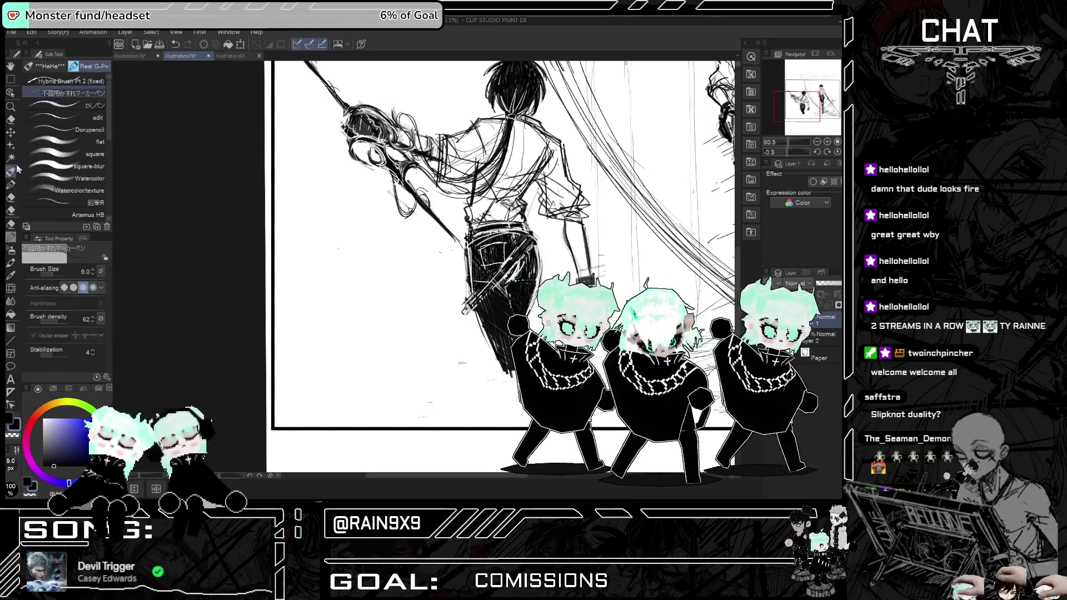
{"action": "left_click", "coordinate": [67, 80]}
{"action": "left_click_drag", "start_coordinate": [314, 228], "coordinate": [361, 306]}
{"action": "key", "text": "ctrl+z"}
{"action": "mouse_move", "coordinate": [336, 230]}
{"action": "left_mouse_down"}
{"action": "mouse_move", "coordinate": [350, 300]}
{"action": "mouse_move", "coordinate": [350, 250]}
{"action": "mouse_move", "coordinate": [377, 224]}
{"action": "mouse_move", "coordinate": [377, 298]}
{"action": "mouse_move", "coordinate": [365, 235]}
{"action": "mouse_move", "coordinate": [380, 240]}
{"action": "mouse_move", "coordinate": [382, 297]}
{"action": "left_mouse_up"}
{"action": "scroll", "coordinate": [356, 305], "scroll_direction": "up", "scroll_amount": 2}
{"action": "key", "text": "ctrl+z"}
{"action": "key", "text": "ctrl+z"}
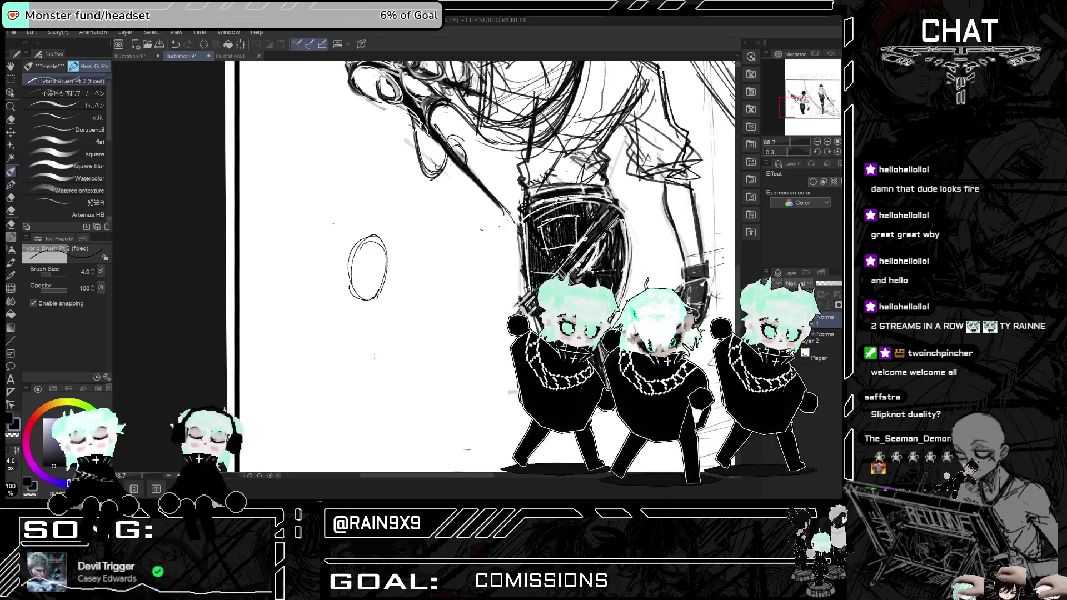
- Undo the oval strokes and restore the border line that was undone too far
{"action": "scroll", "coordinate": [376, 293], "scroll_direction": "up", "scroll_amount": 3}
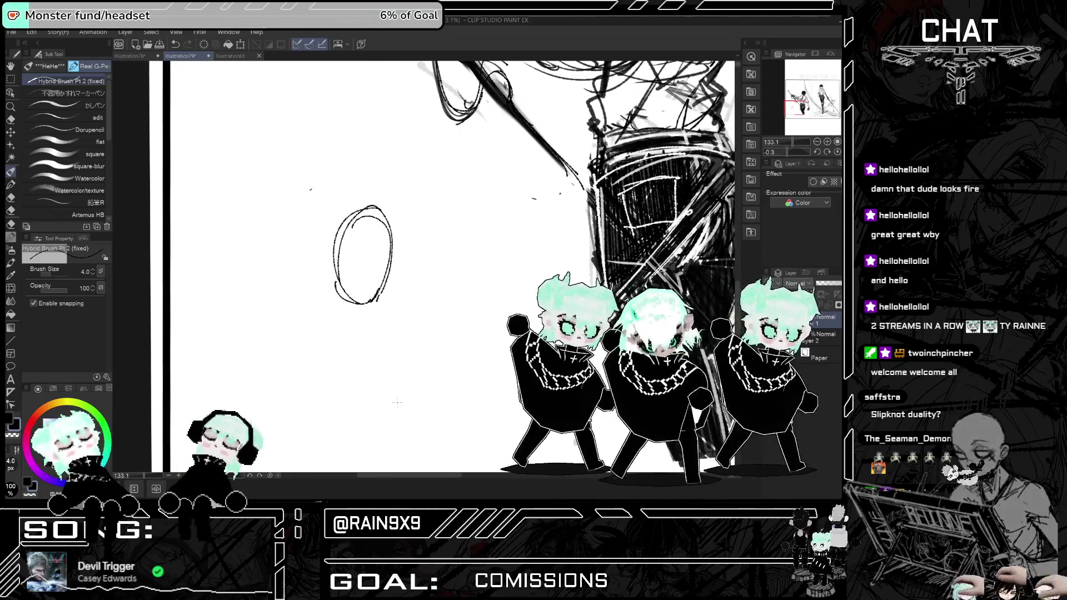
{"action": "key", "text": "ctrl+z"}
{"action": "key", "text": "ctrl+z"}
{"action": "key", "text": "ctrl+z"}
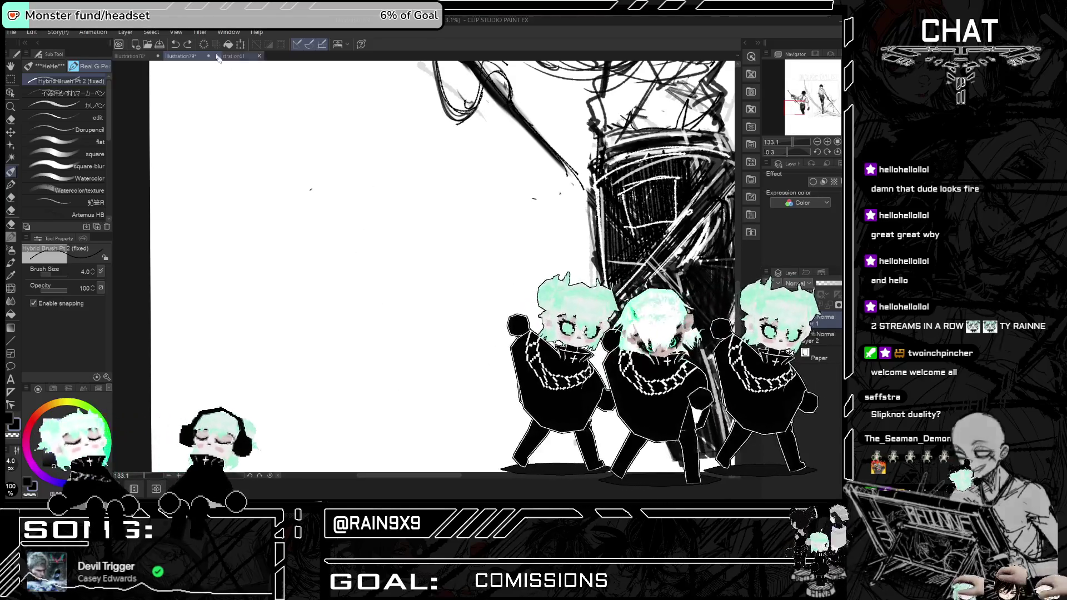
{"action": "key", "text": "ctrl+y"}
- Sketch a head outline with top arc, left side, pointed jawline and ear
{"action": "left_click_drag", "start_coordinate": [362, 253], "coordinate": [407, 241]}
{"action": "left_click_drag", "start_coordinate": [415, 253], "coordinate": [422, 298]}
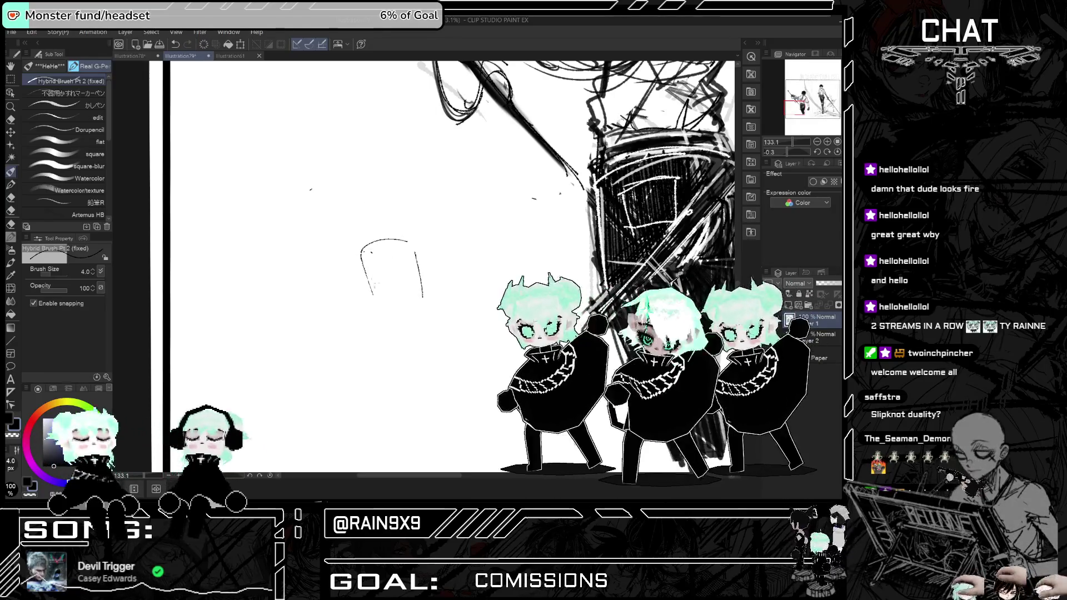
{"action": "left_click_drag", "start_coordinate": [360, 266], "coordinate": [380, 320]}
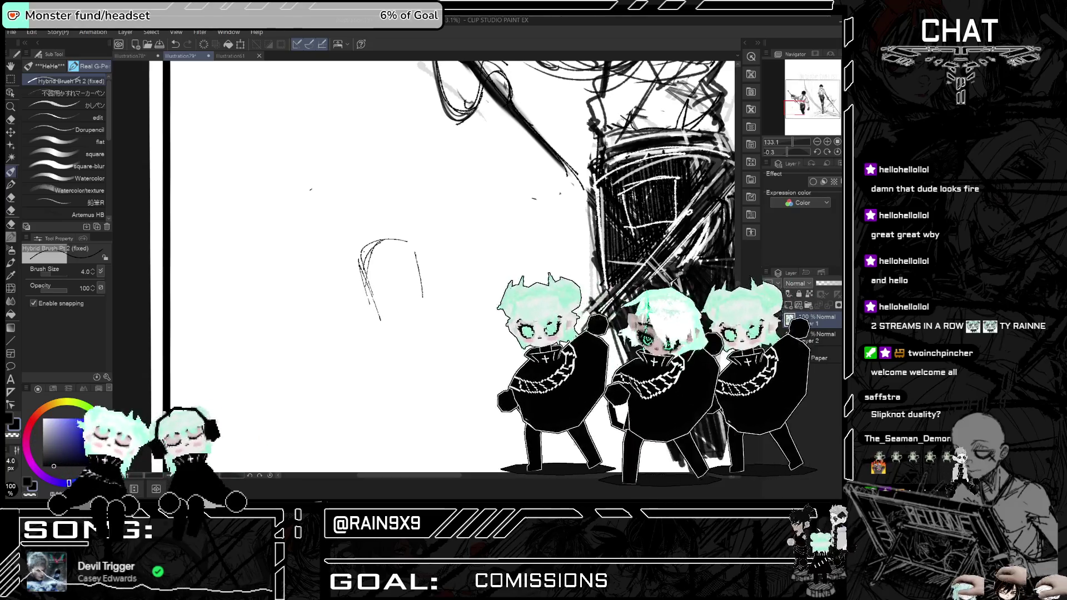
{"action": "left_click_drag", "start_coordinate": [383, 330], "coordinate": [414, 299]}
{"action": "left_click_drag", "start_coordinate": [415, 255], "coordinate": [388, 321]}
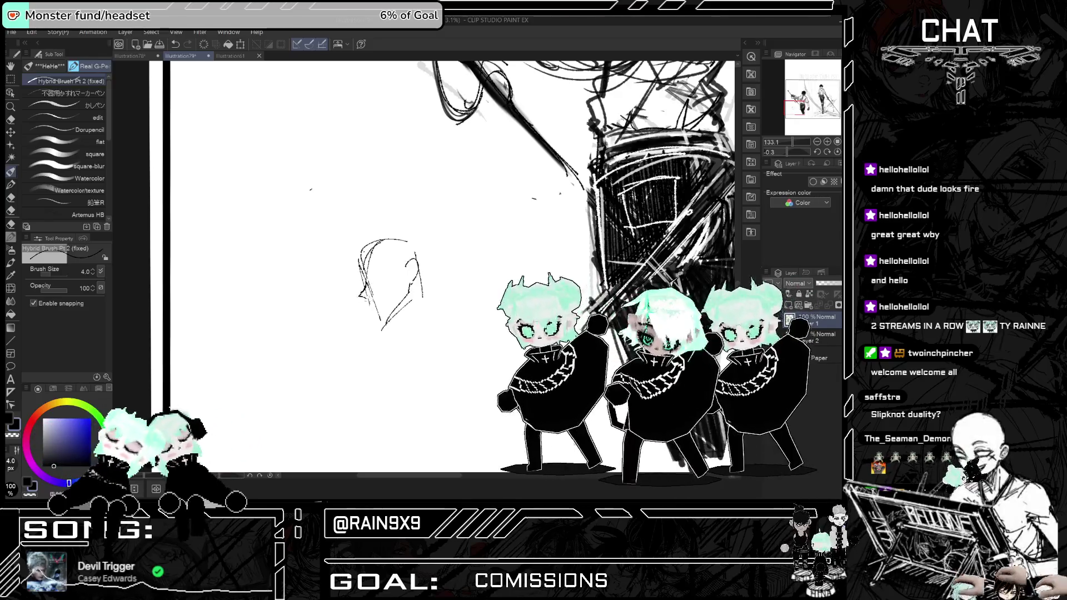
{"action": "left_click_drag", "start_coordinate": [373, 306], "coordinate": [381, 321]}
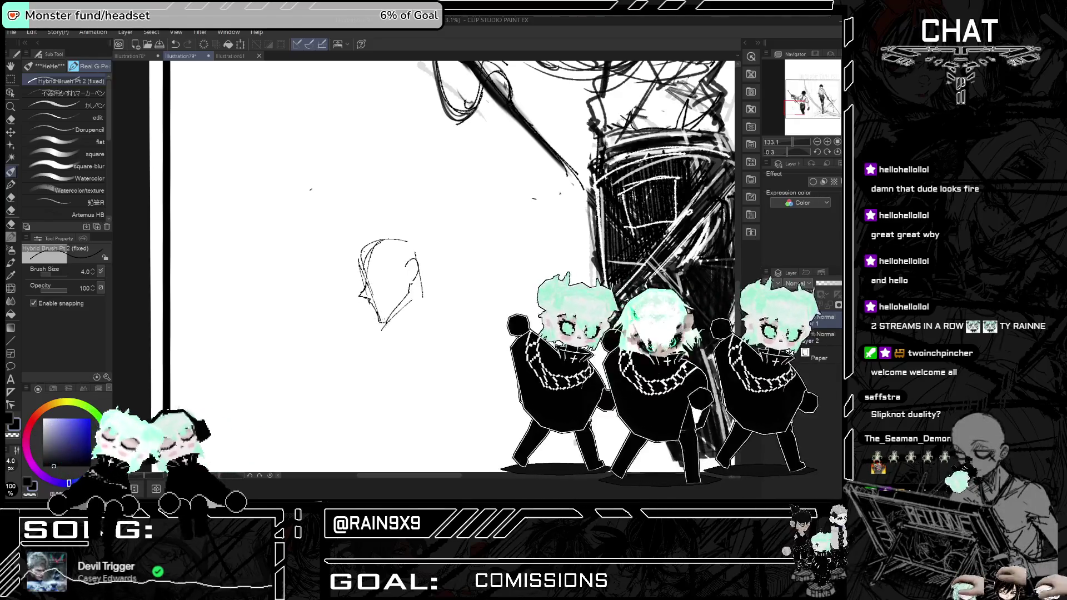
{"action": "mouse_move", "coordinate": [364, 259]}
{"action": "left_mouse_down"}
{"action": "mouse_move", "coordinate": [401, 239]}
{"action": "mouse_move", "coordinate": [389, 240]}
{"action": "left_mouse_up"}
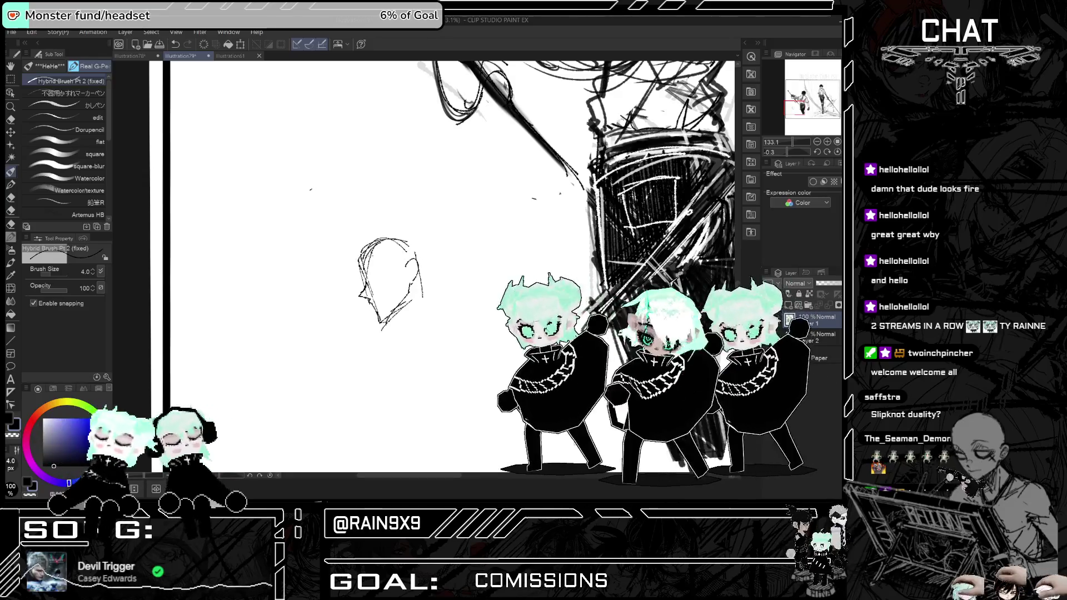